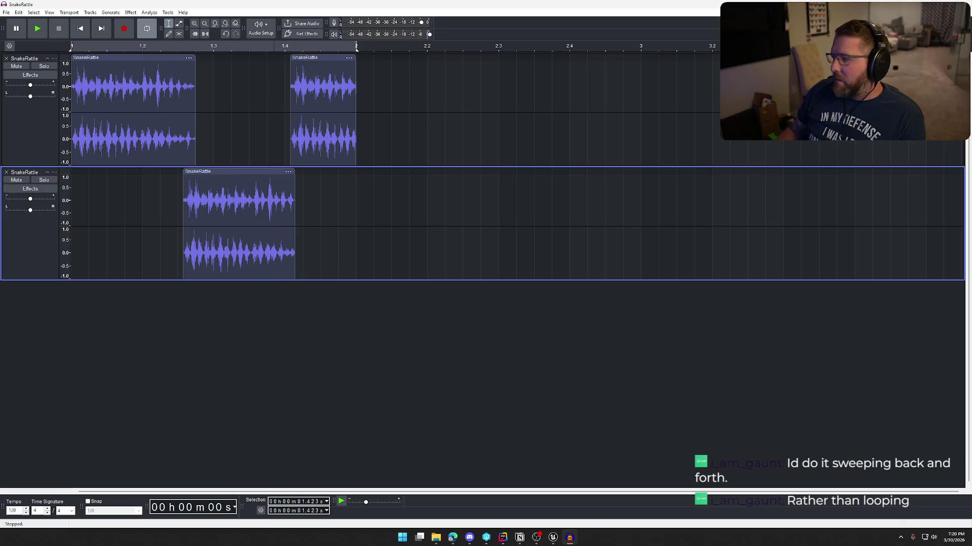
Import another copy of the SnakeRattle sound as a third track
mouse_move(455, 1)
left_mouse_down()
mouse_move(217, 347)
mouse_move(215, 364)
left_mouse_up()
scroll(488, 357, "right", 5)
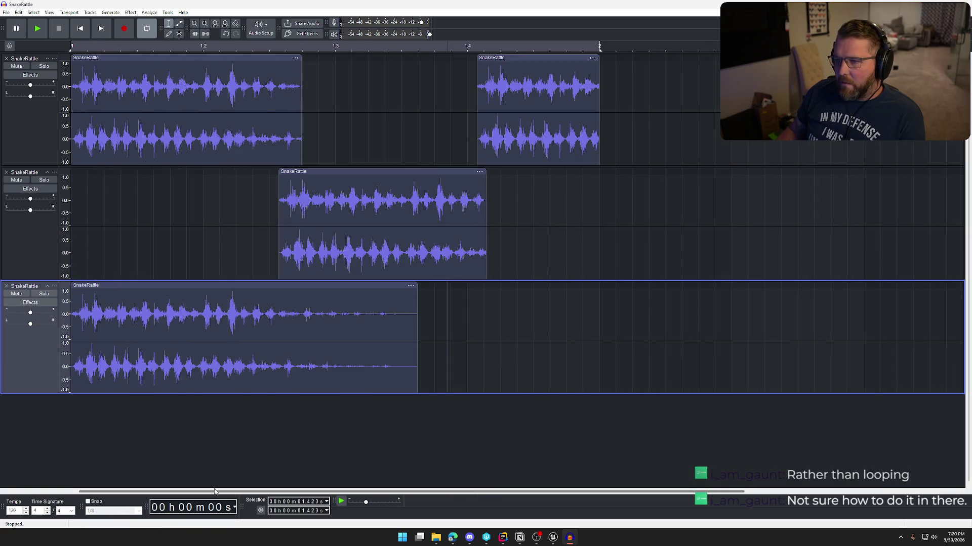
left_click(124, 491)
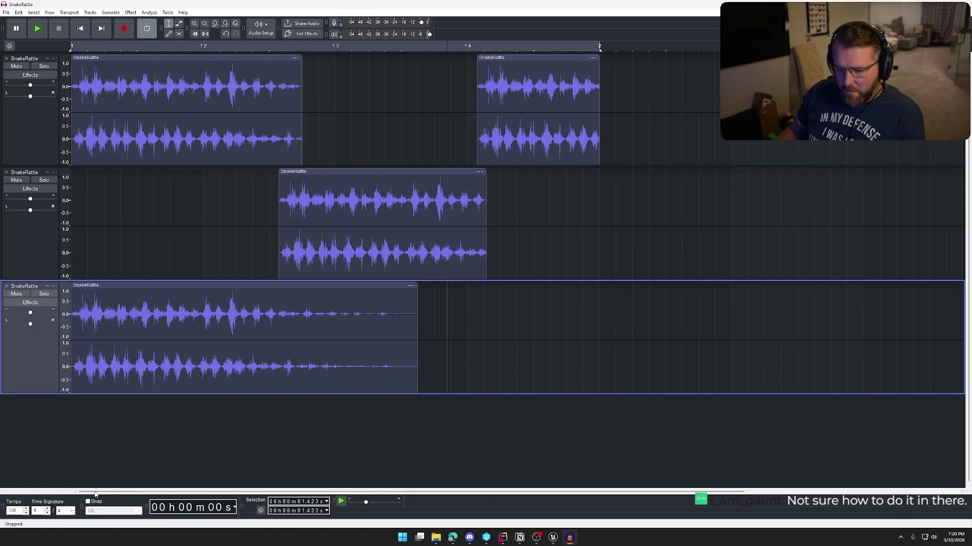
Solo the third rattle track and paste a second copy of its clip right after the first
left_click(45, 294)
left_click(207, 287)
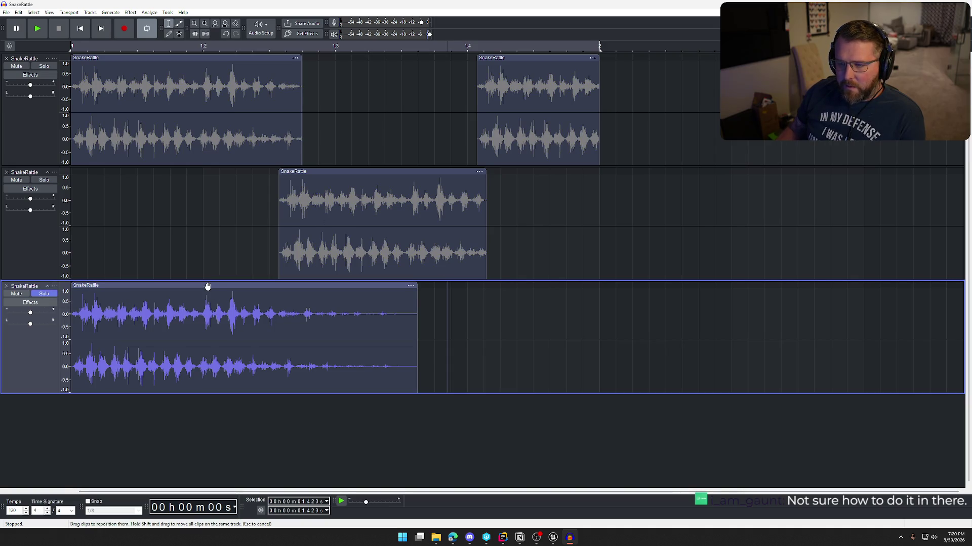
left_click(445, 347)
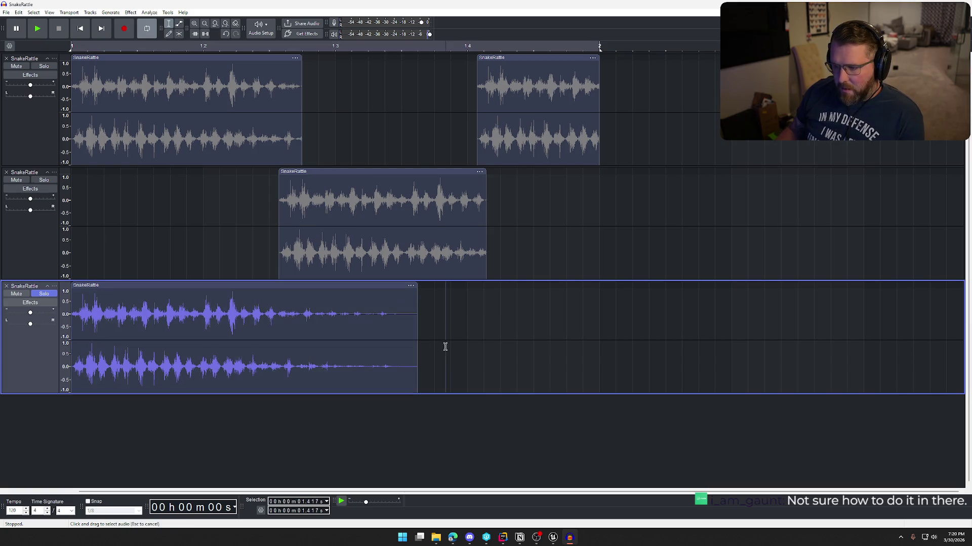
key("ctrl+v")
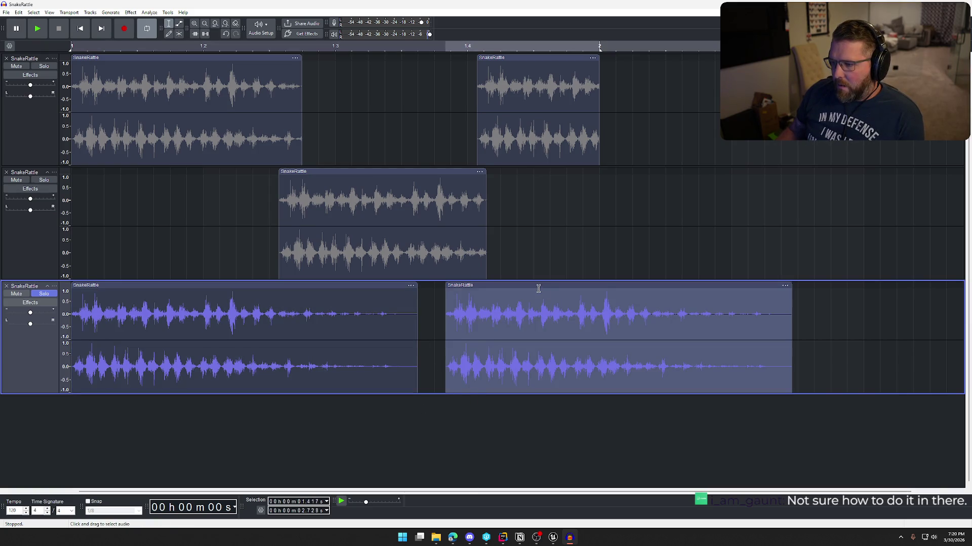
Reverse the second rattle clip and slide it left against the first clip
right_click(539, 289)
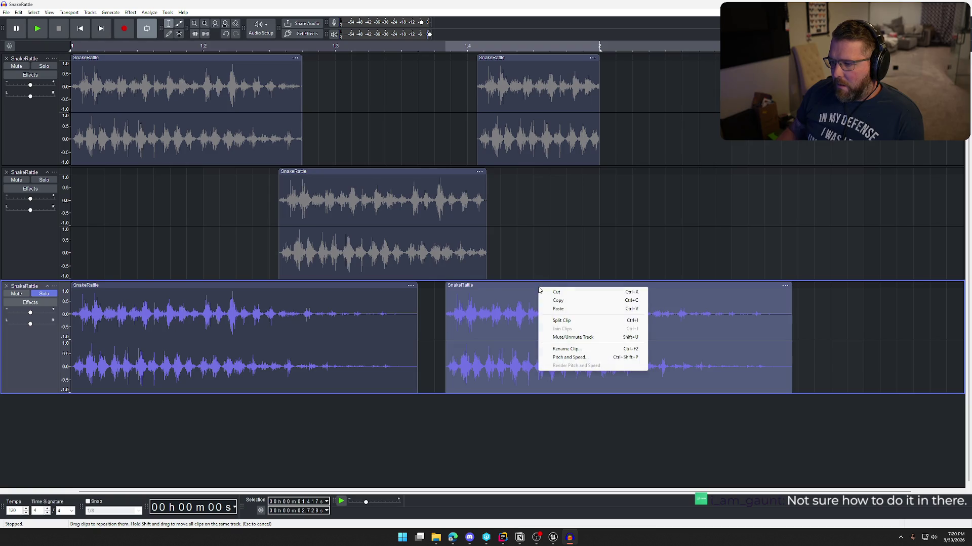
left_click(132, 13)
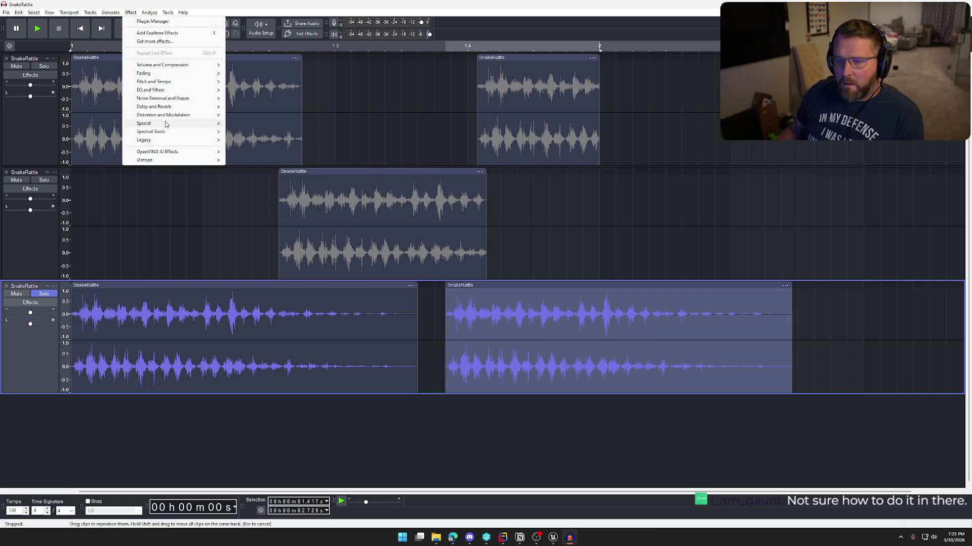
mouse_move(167, 124)
left_click(245, 140)
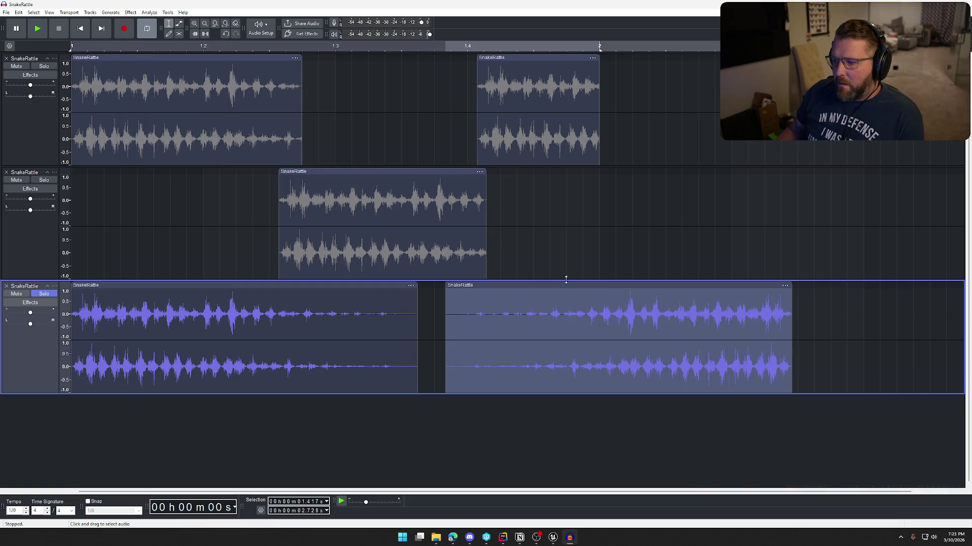
left_click_drag(574, 284, 472, 287)
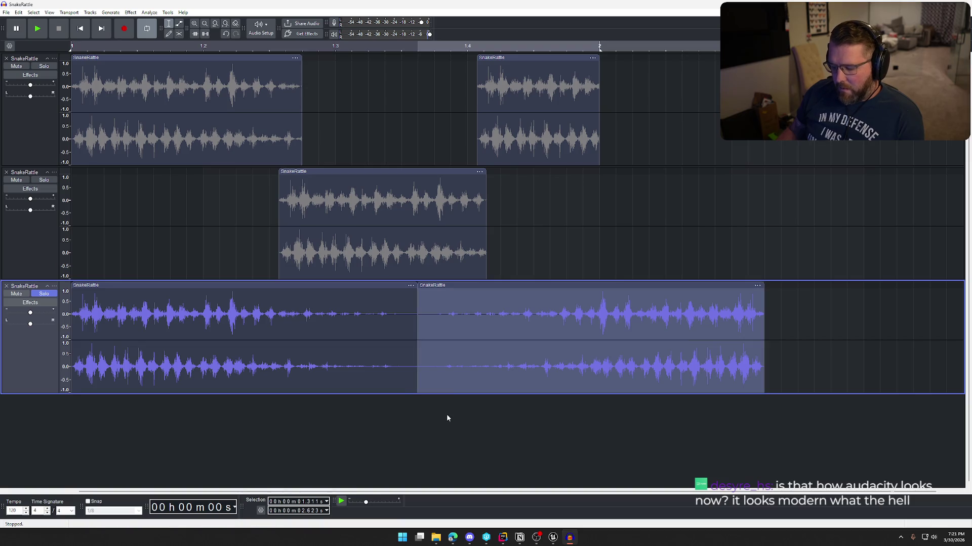
Add a new stereo track, Audio 1, and move the reversed clip down into it
left_click(168, 12)
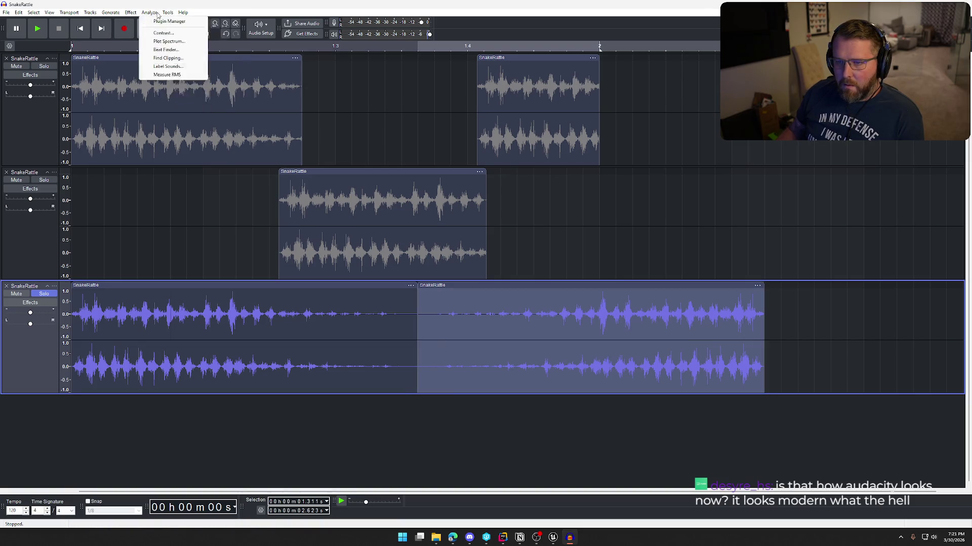
mouse_move(110, 23)
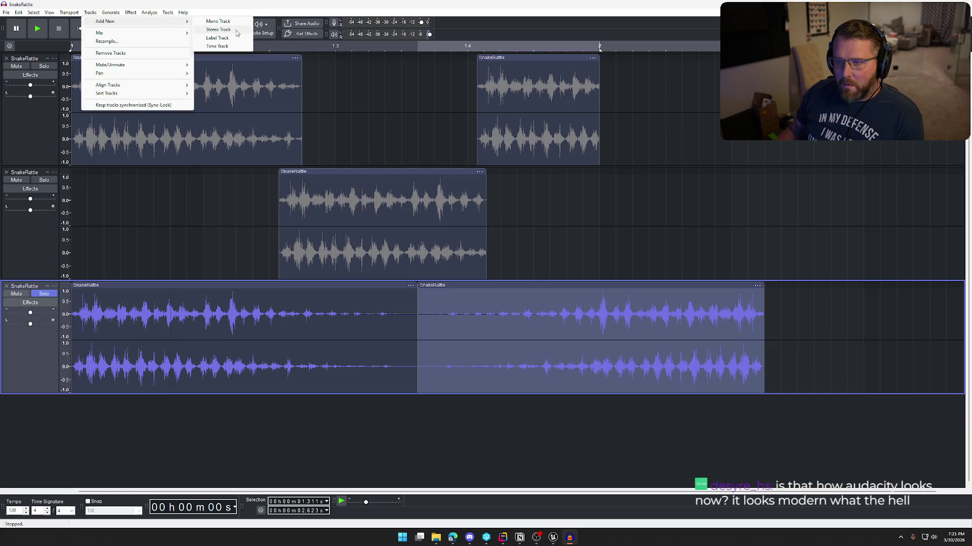
left_click(220, 29)
mouse_move(529, 249)
left_mouse_down()
mouse_move(496, 366)
mouse_move(502, 418)
mouse_move(433, 423)
mouse_move(328, 401)
mouse_move(362, 404)
left_mouse_up()
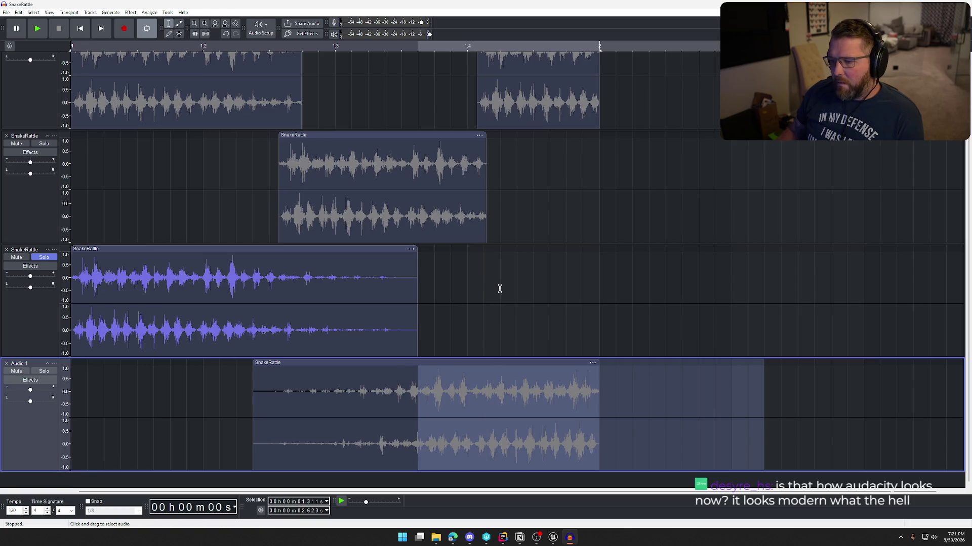
Nudge the Audio 1 clip right, solo Audio 1, and play the layered rattle from the start
left_click(499, 288)
left_click(43, 372)
left_click(132, 388)
key("Home")
key("space")
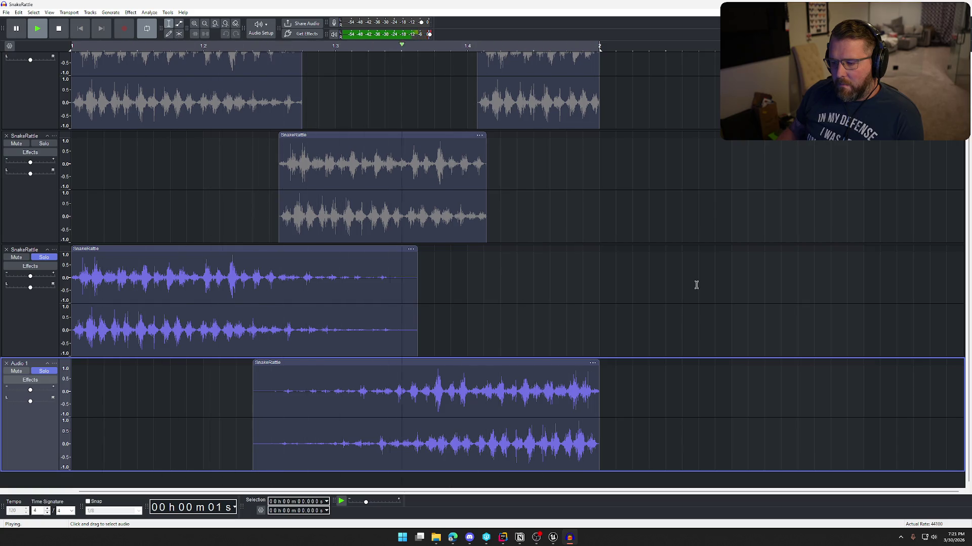
key("space")
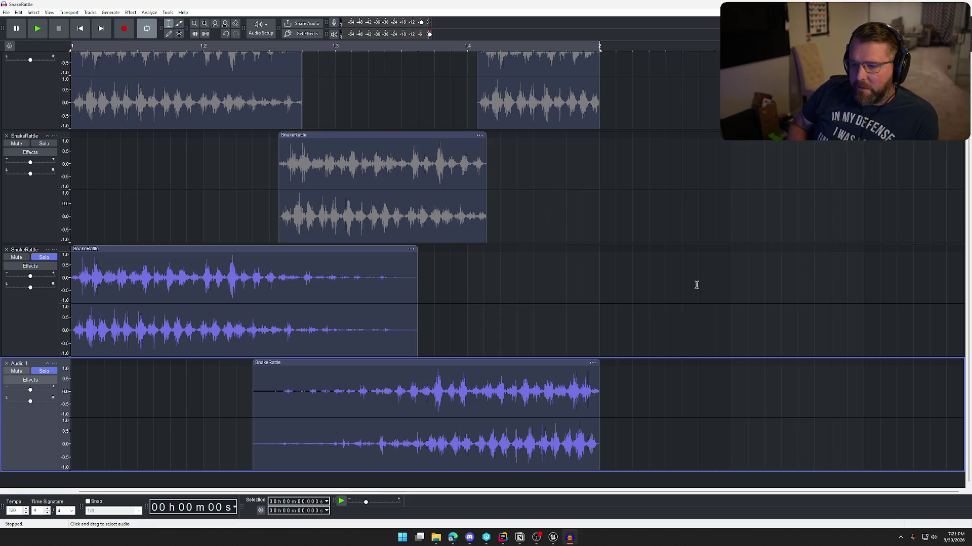
Play the layered rattle on a loop, then switch to the Unreal snake idle animation
key("space")
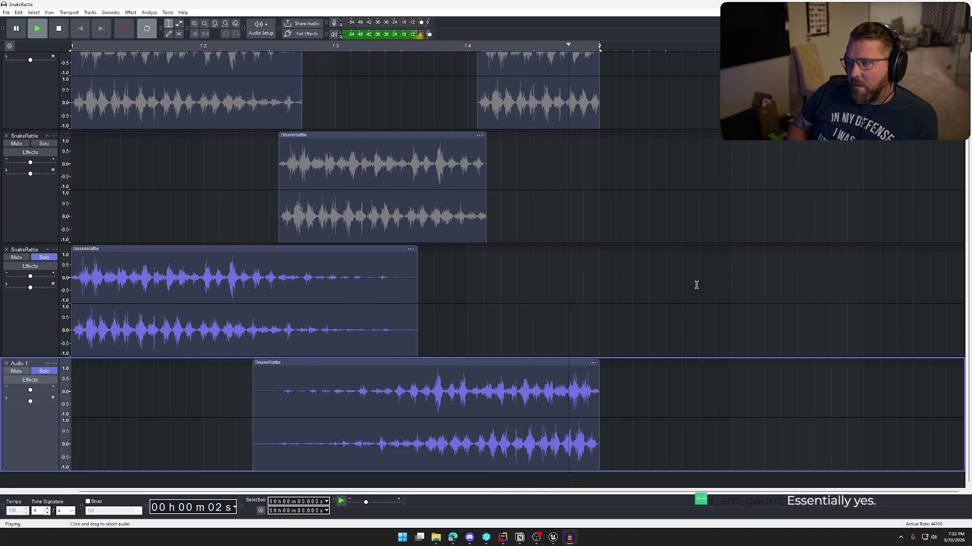
key("space")
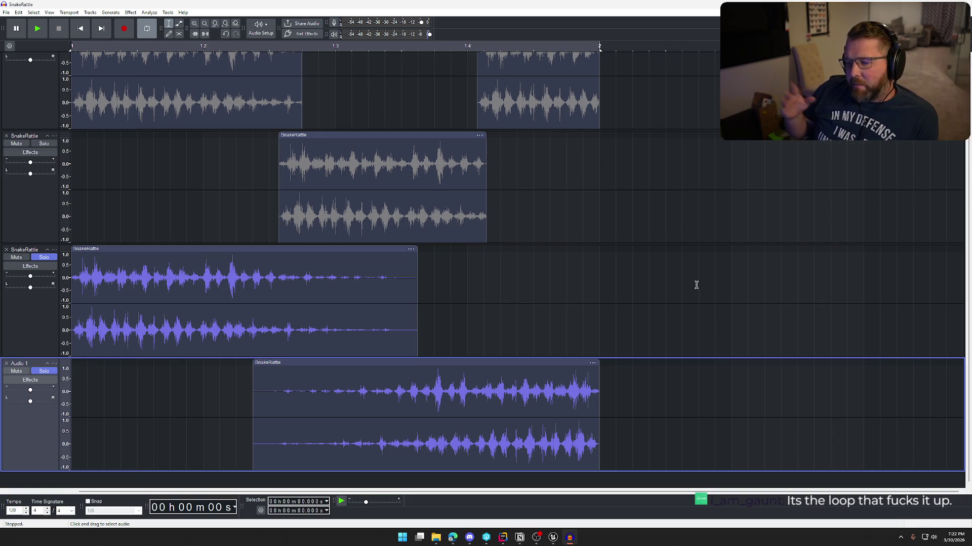
left_click(554, 538)
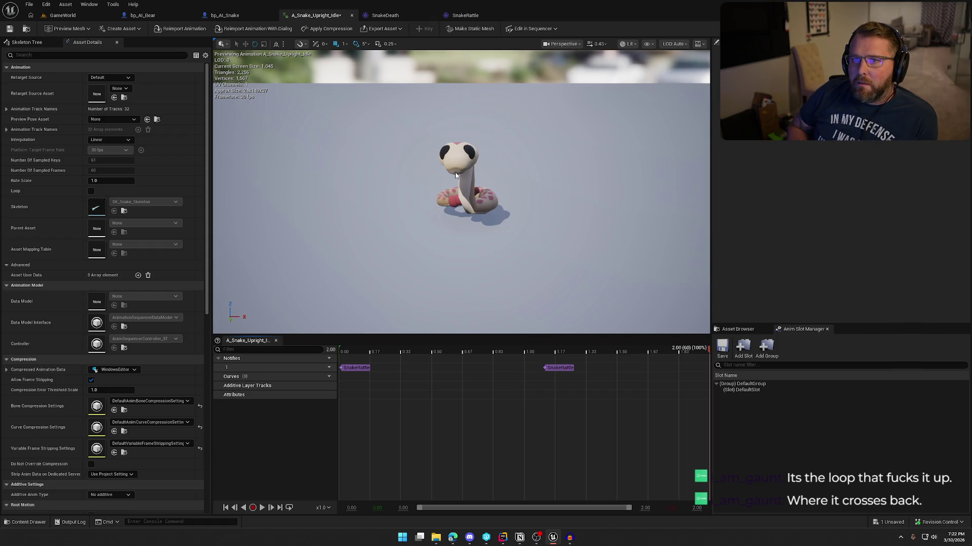
Switch from the Unreal snake idle animation back to the Audacity rattle project
left_click(569, 537)
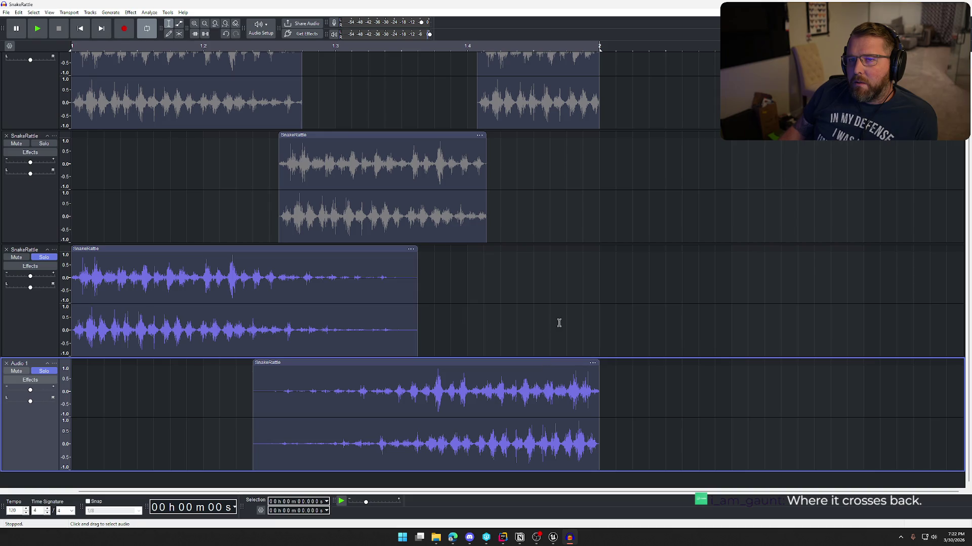
Delete a tiny sliver from the start of the rattle clip and play back the result
left_click(206, 248)
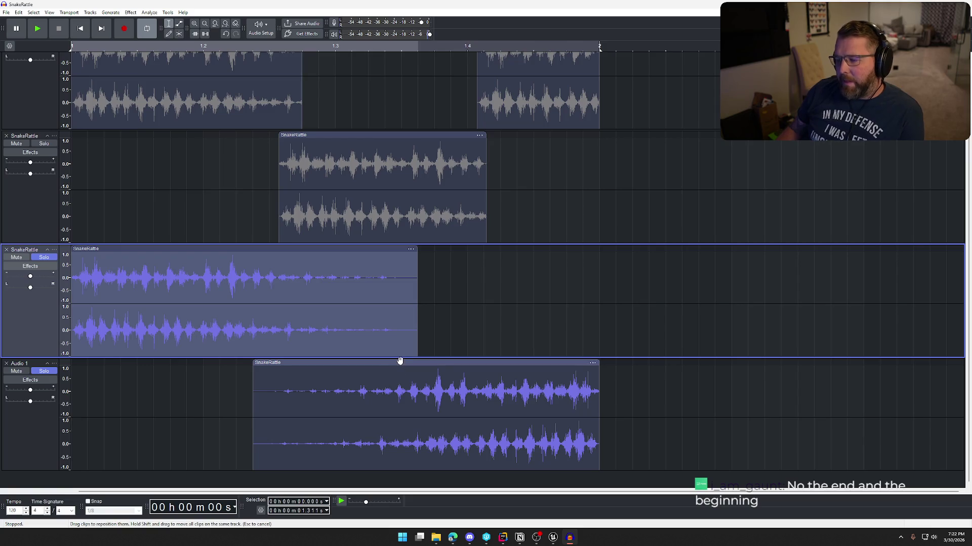
left_click(196, 382)
key("space")
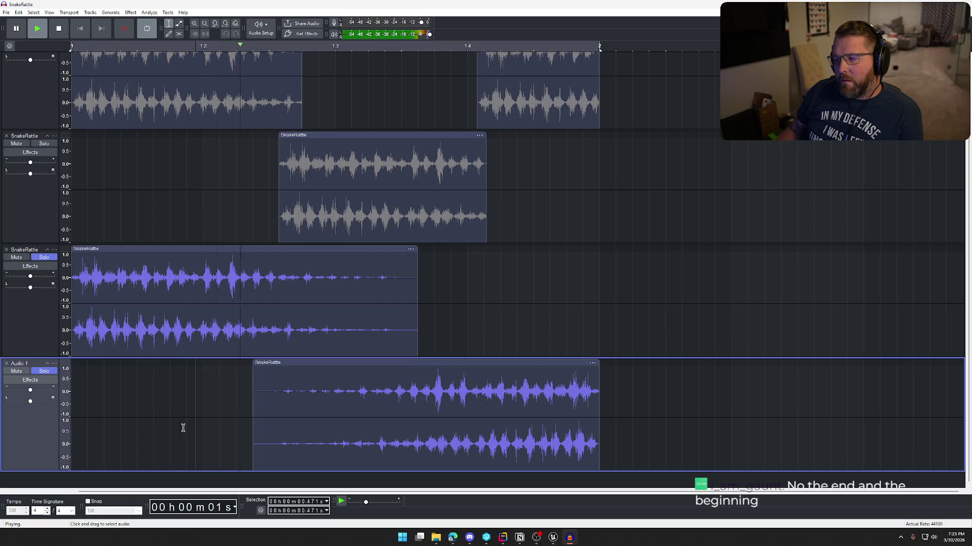
key("space")
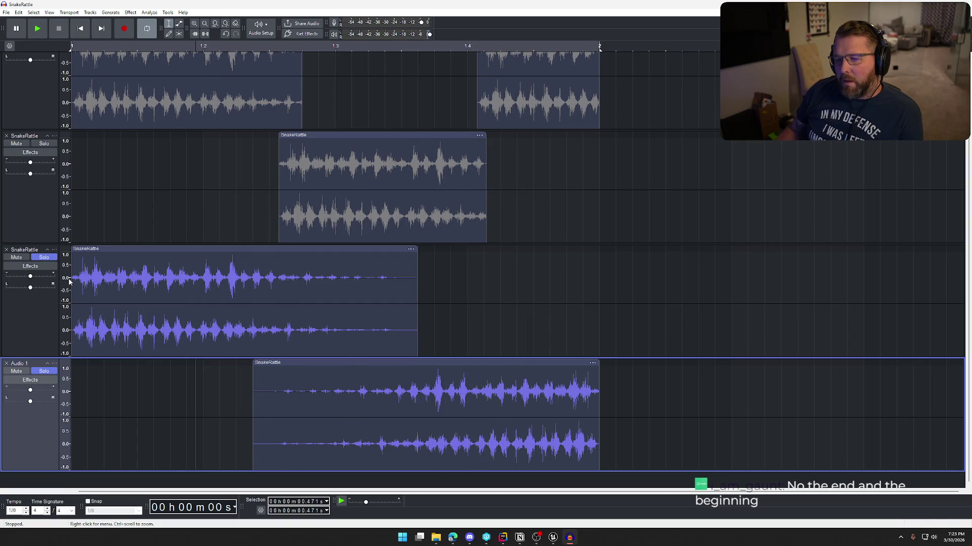
left_click_drag(71, 282, 77, 283)
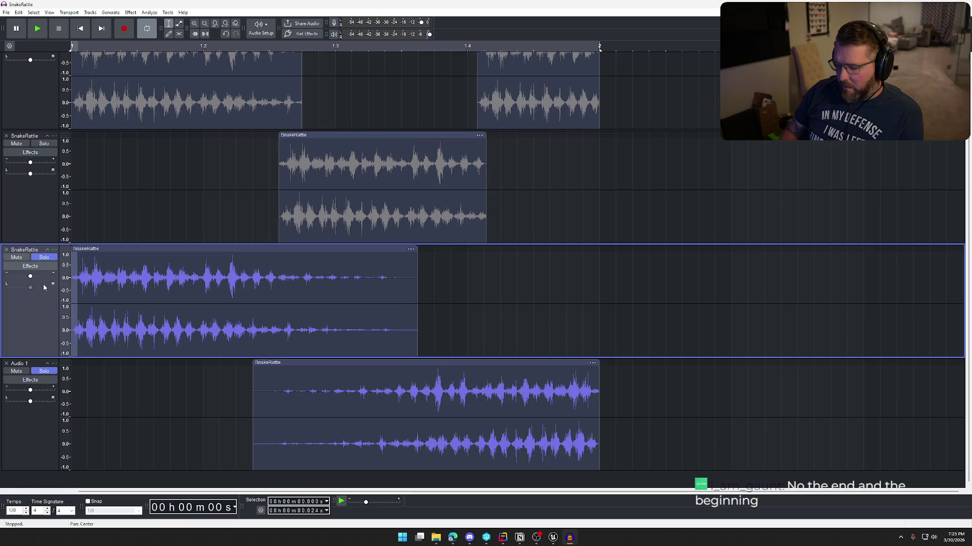
key("Delete")
key("space")
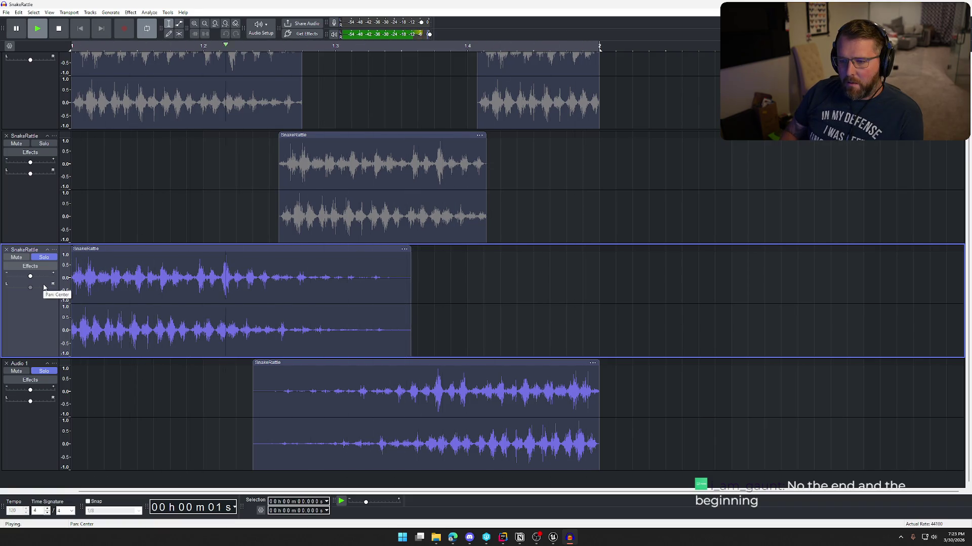
key("space")
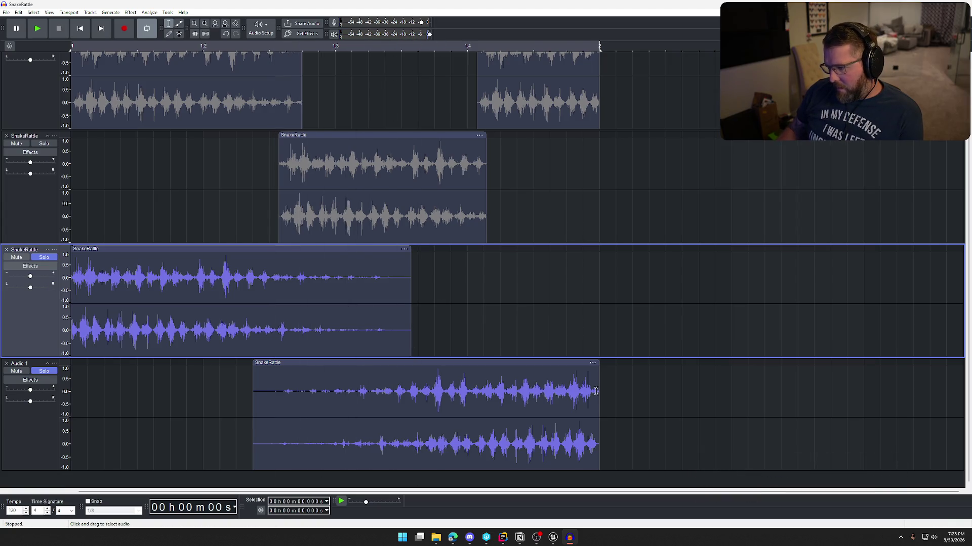
Delete the last sliver of the Audio 1 clip, shift it slightly right, and play the mix
left_click_drag(599, 391, 594, 391)
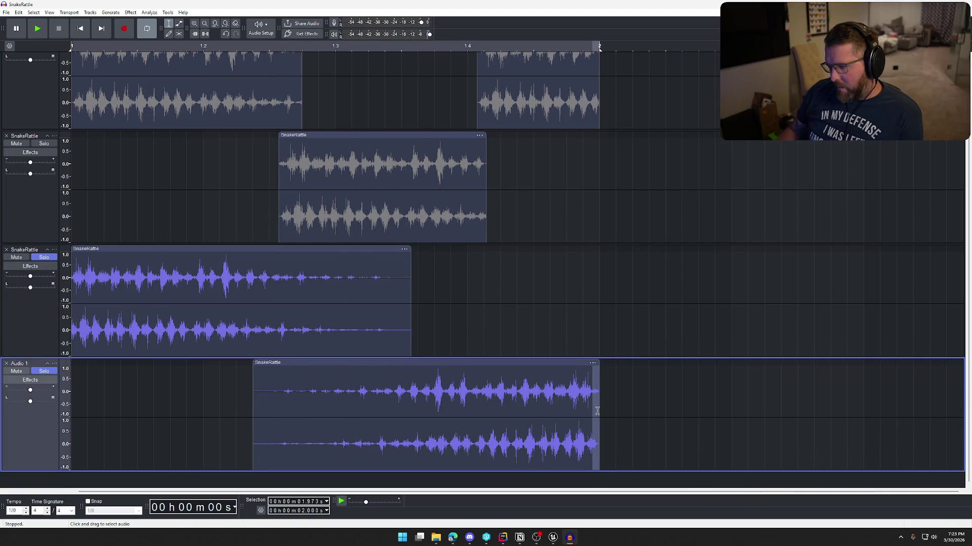
key("Delete")
left_click_drag(529, 360, 537, 364)
left_click(661, 396)
key("space")
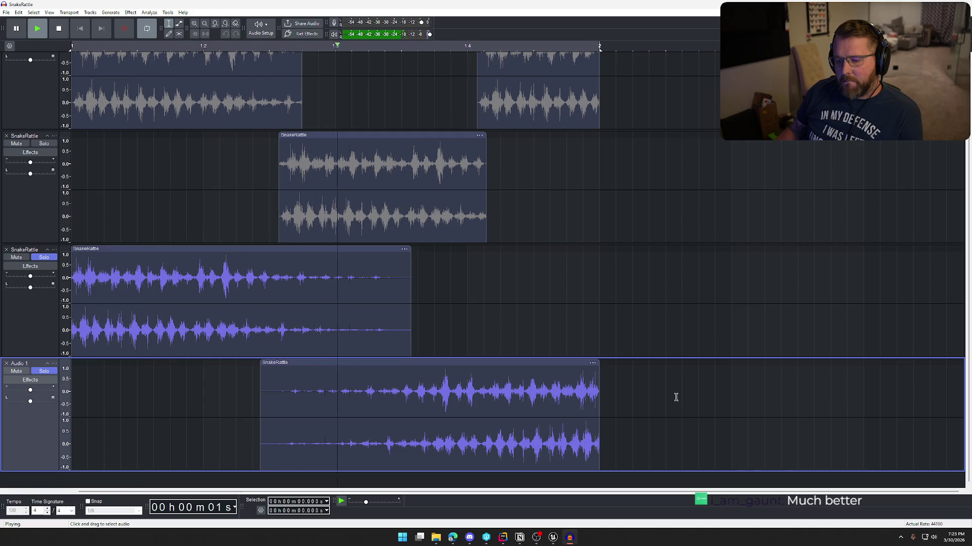
key("space")
Delete the top two unused rattle tracks
scroll(187, 201, "up", 2)
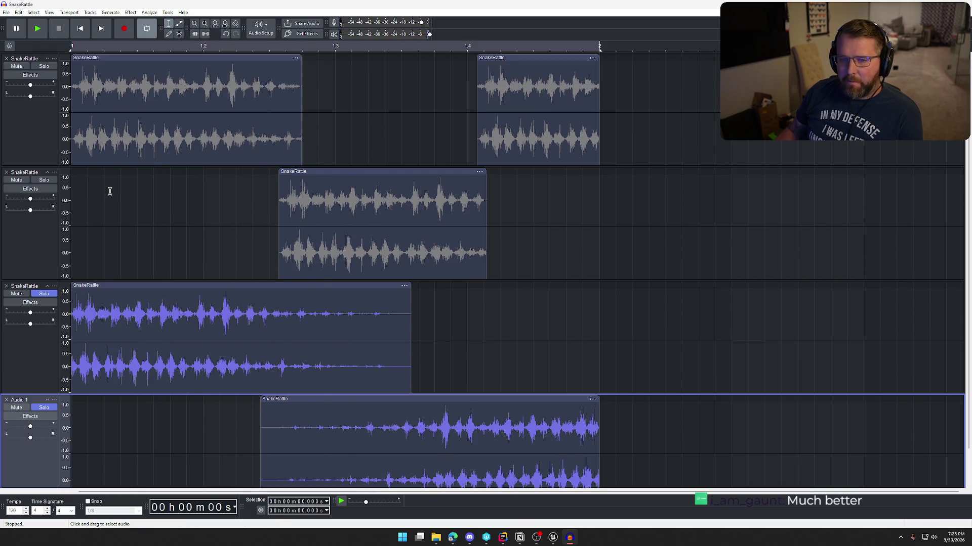
left_click(7, 60)
left_click(7, 59)
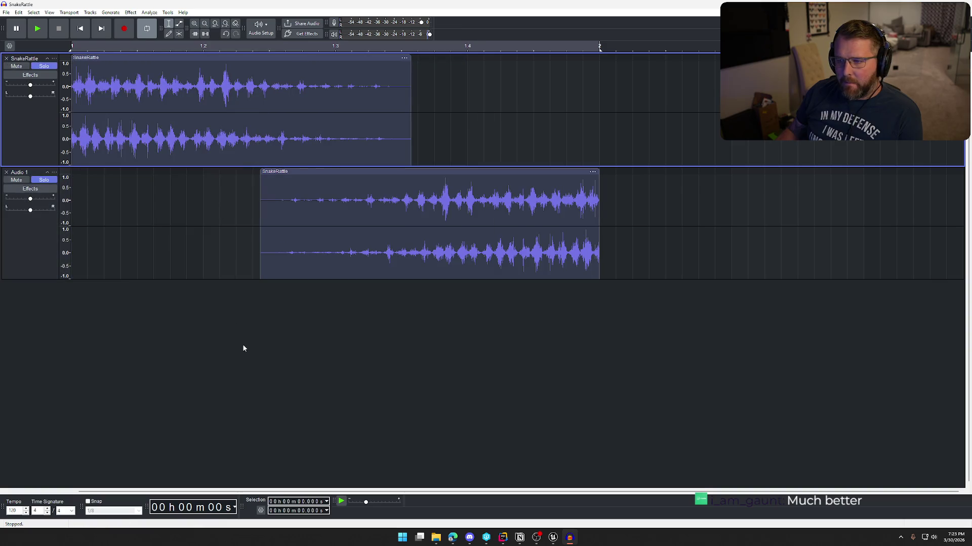
Export the remaining mix, replacing the existing SnakeRattle.wav
left_click(6, 12)
mouse_move(31, 85)
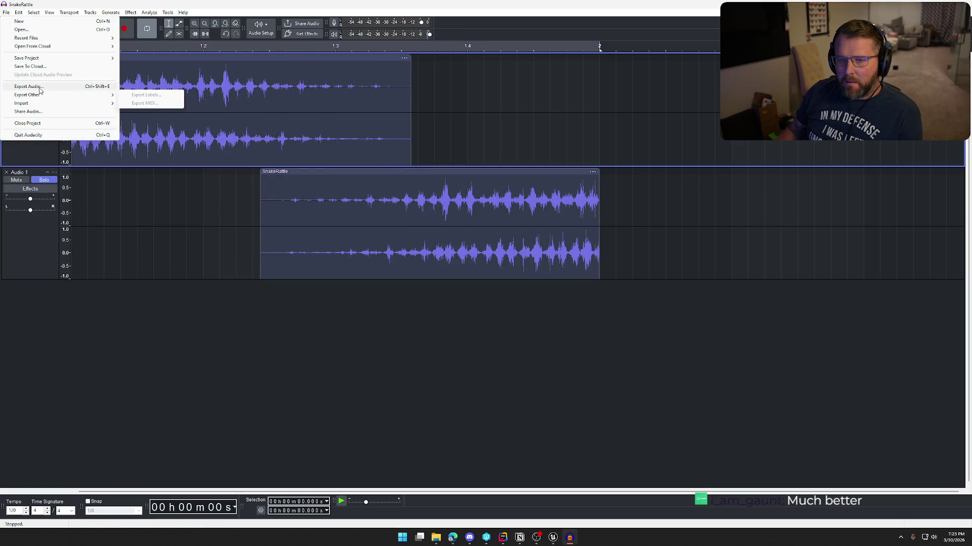
left_click(142, 89)
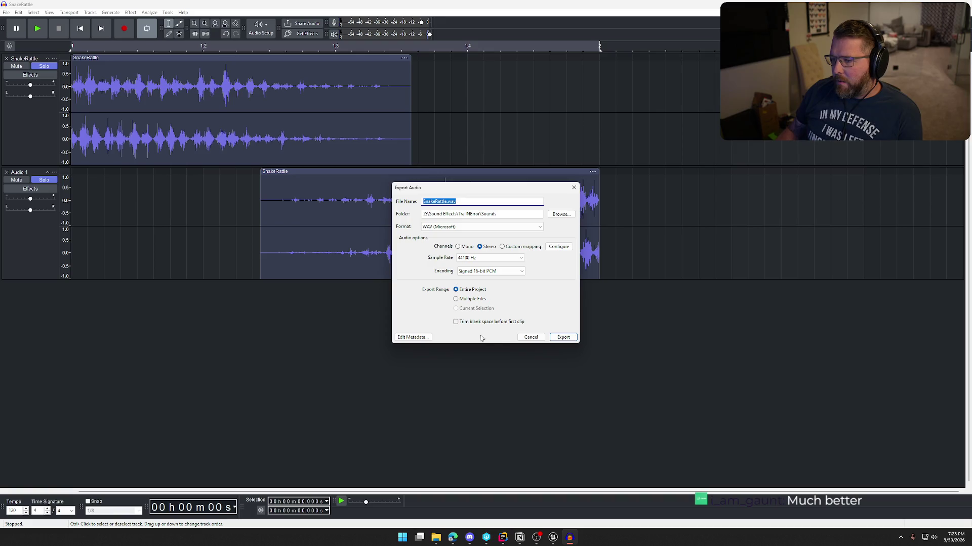
left_click(572, 339)
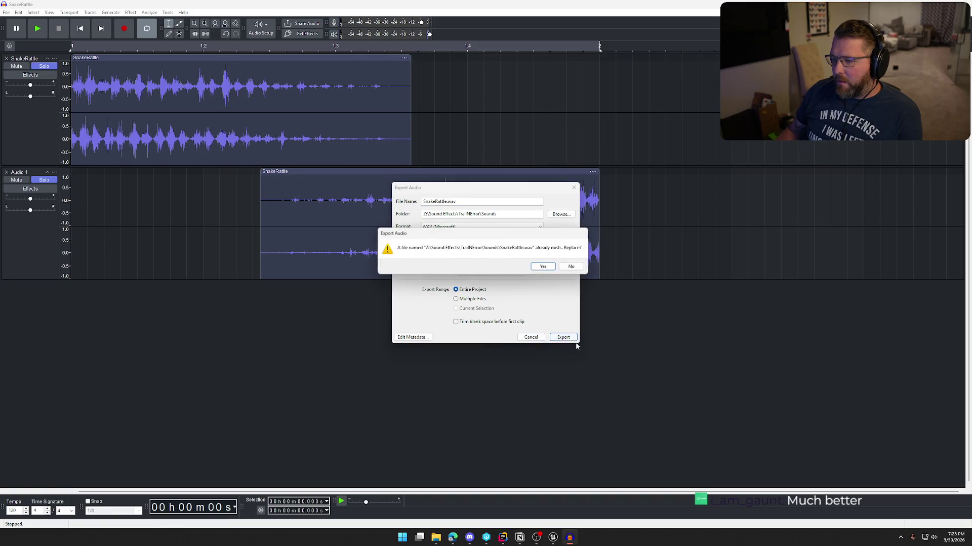
left_click(545, 269)
left_click(555, 540)
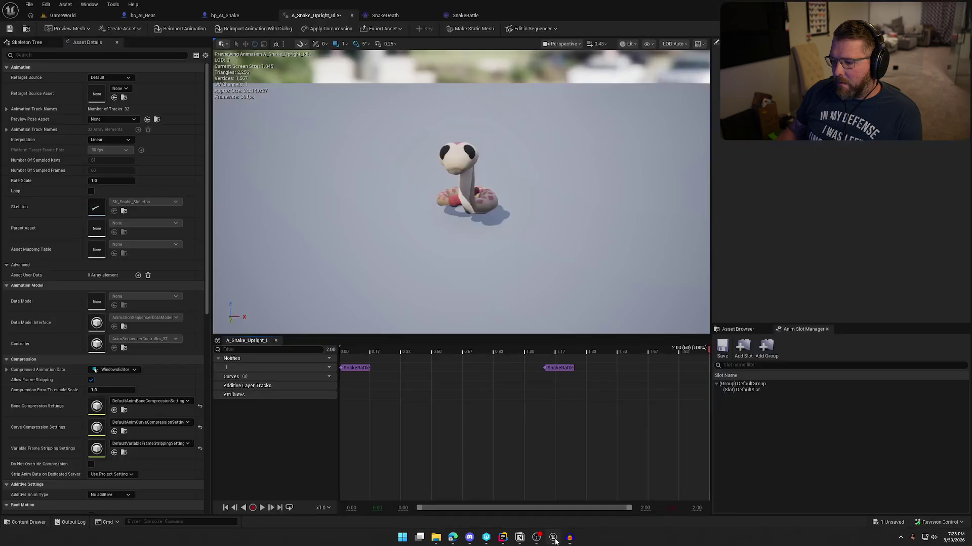
Move the second SnakeRattle notify to the track start and reimport the SnakeRattle sound
left_click(555, 369)
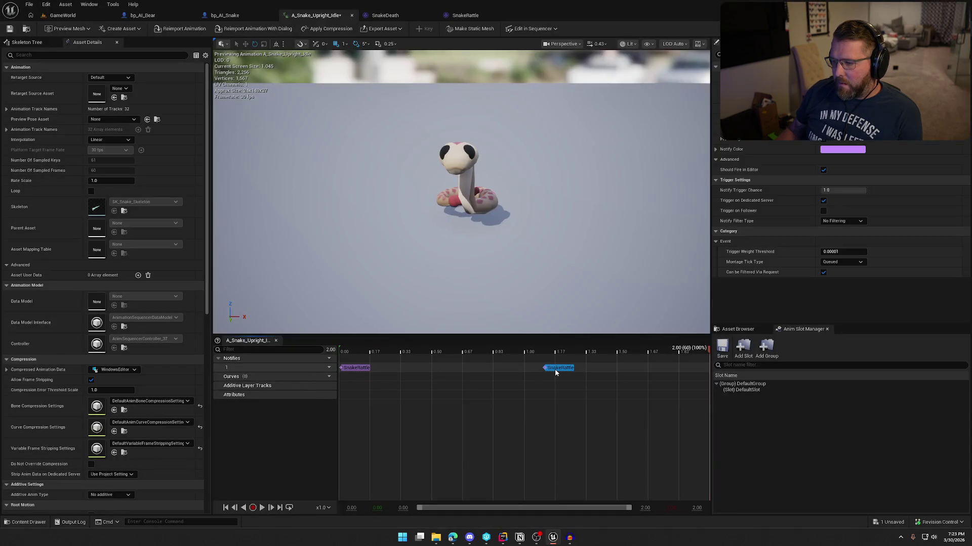
left_click_drag(554, 369, 351, 368)
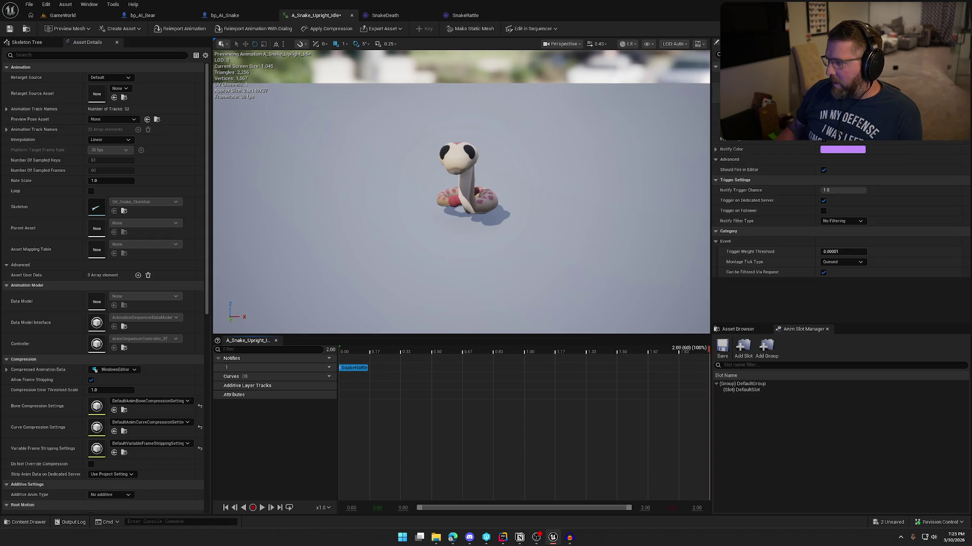
key("ctrl+space")
right_click(481, 390)
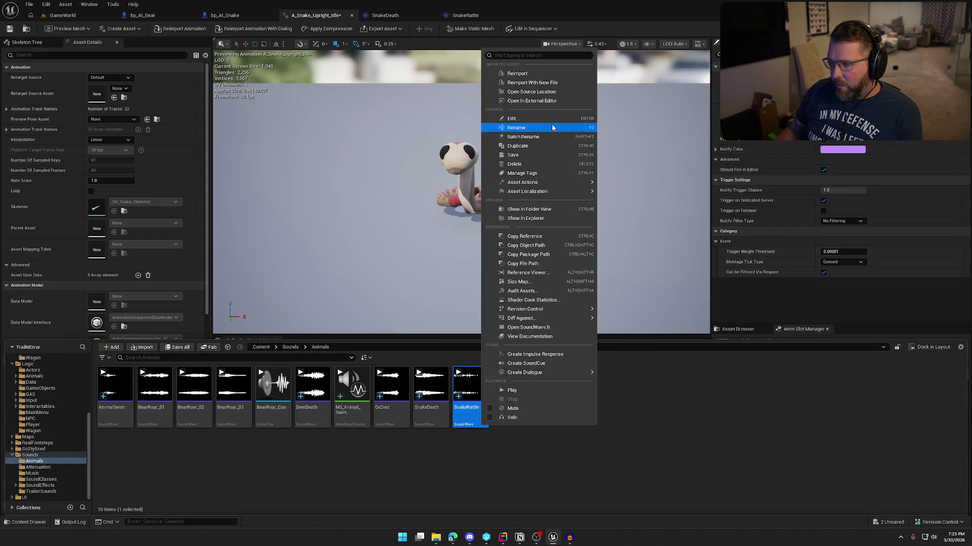
left_click(522, 73)
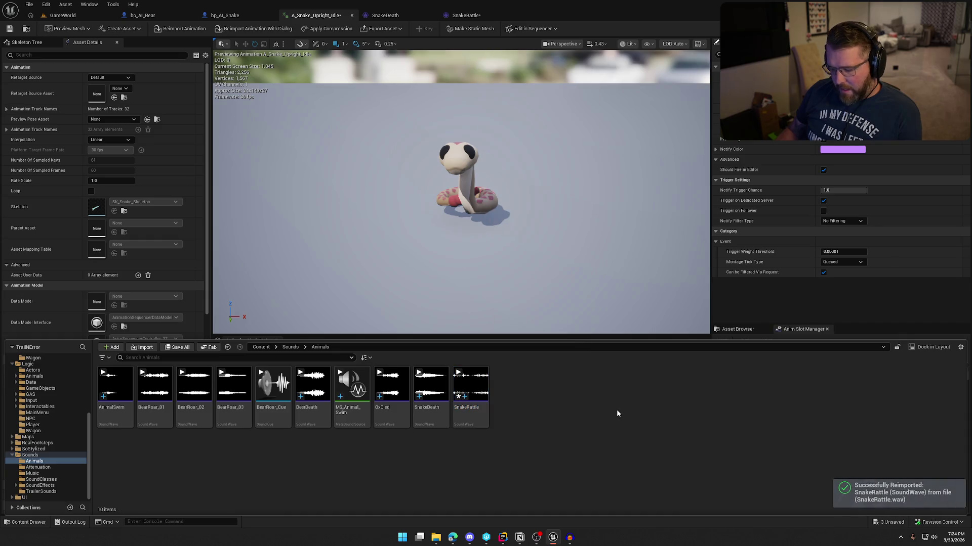
left_click(614, 178)
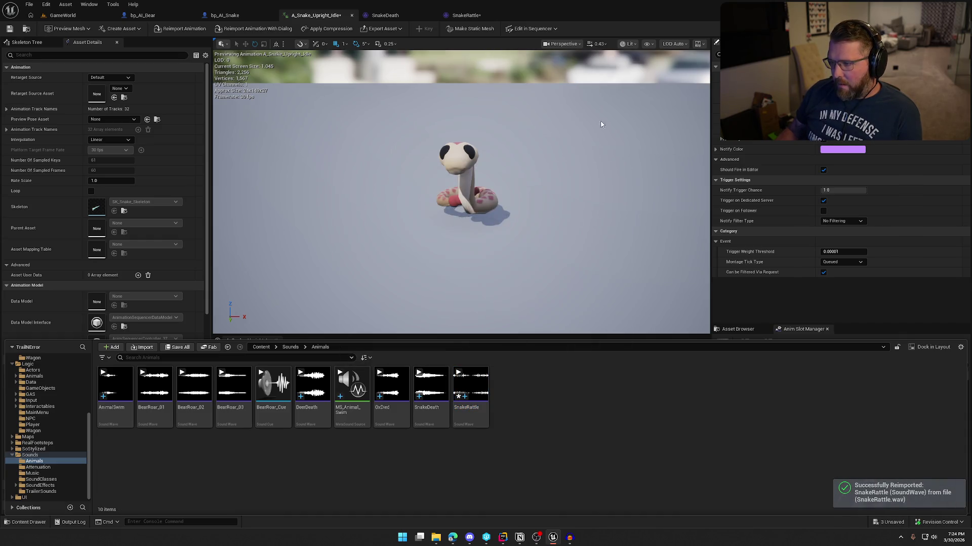
Play the upright idle animation preview to hear the updated rattle
left_click(785, 305)
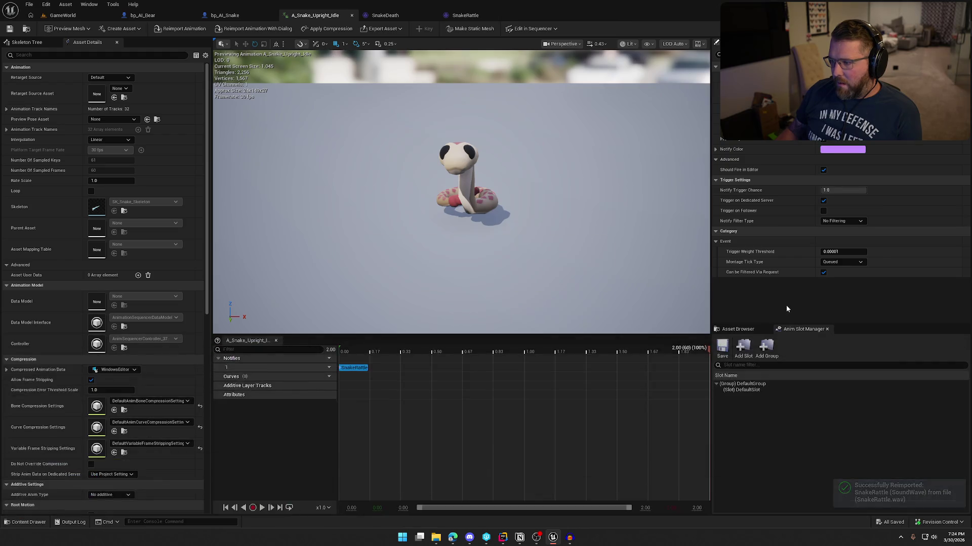
left_click(261, 509)
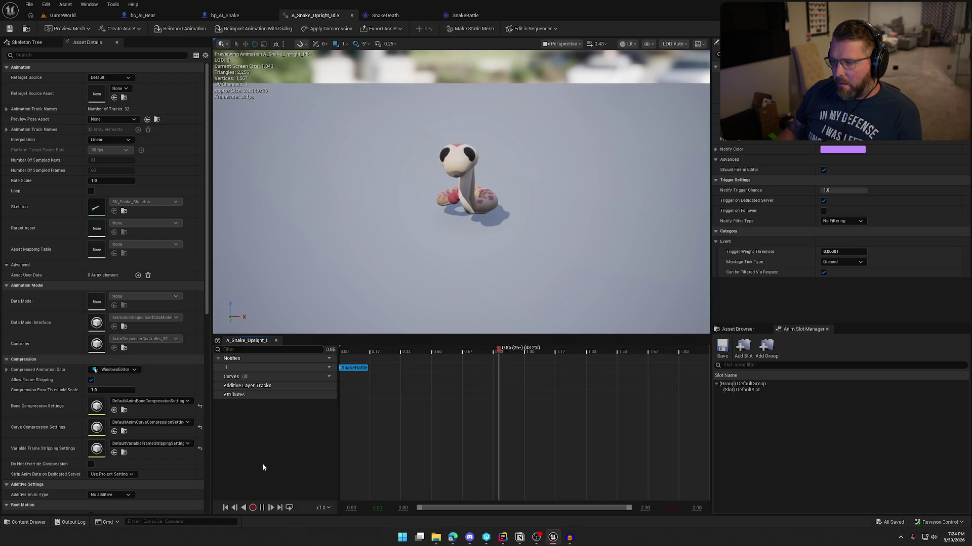
left_click(261, 510)
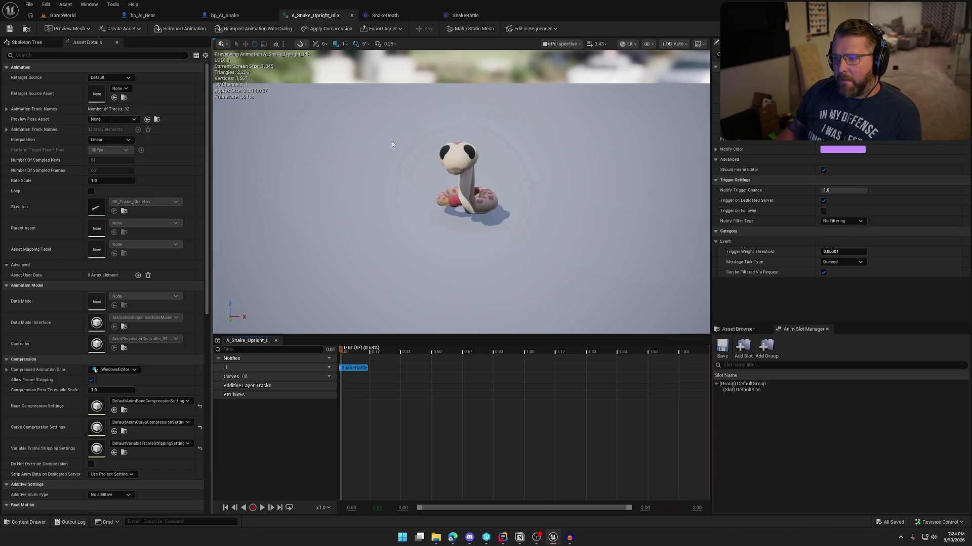
left_click(410, 16)
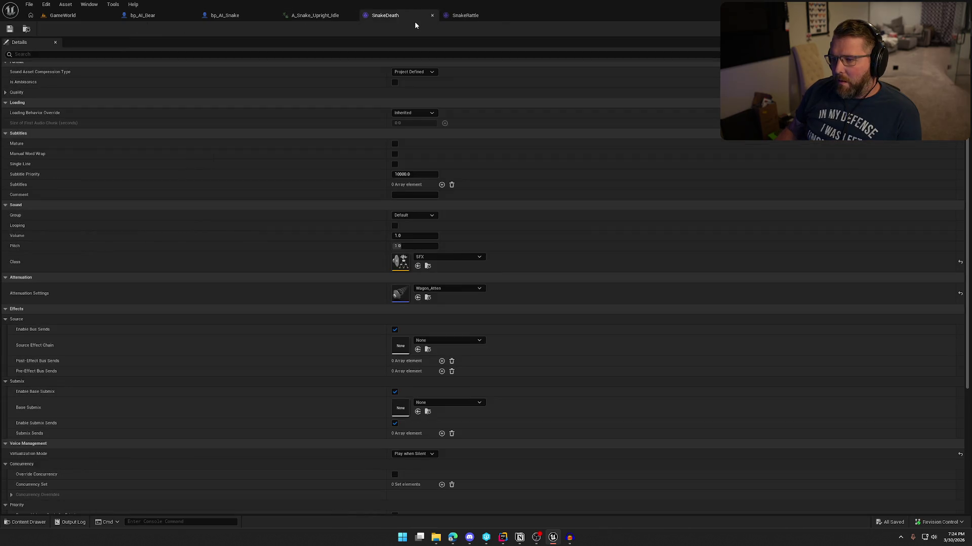
Open A_Snake_Death_Montage, then close the montage, SnakeDeath and SnakeRattle editor tabs
left_click(245, 15)
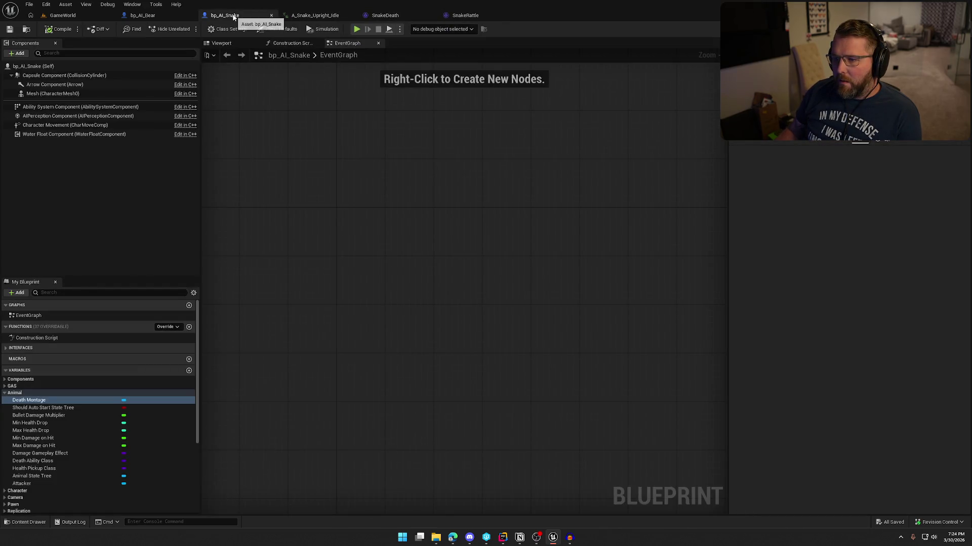
left_click(314, 15)
left_click(26, 29)
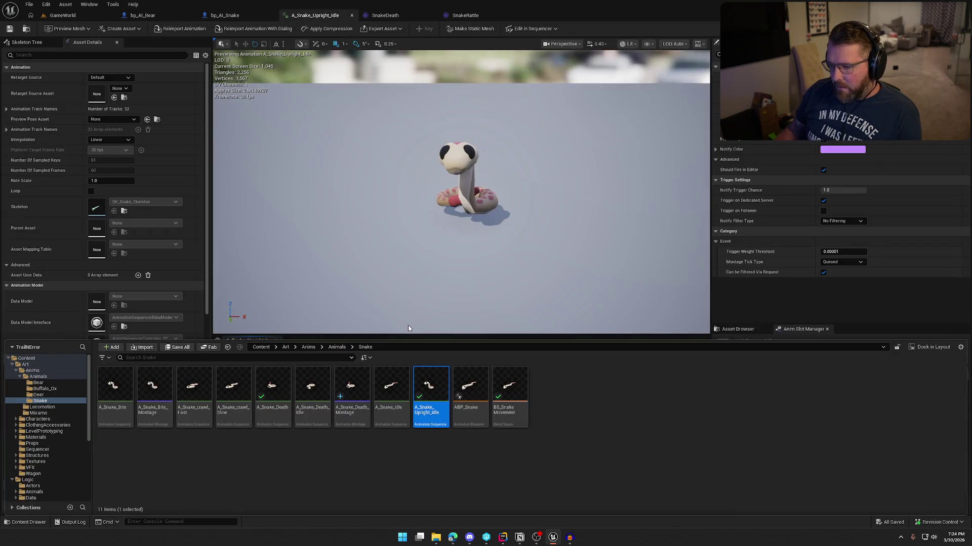
mouse_move(355, 419)
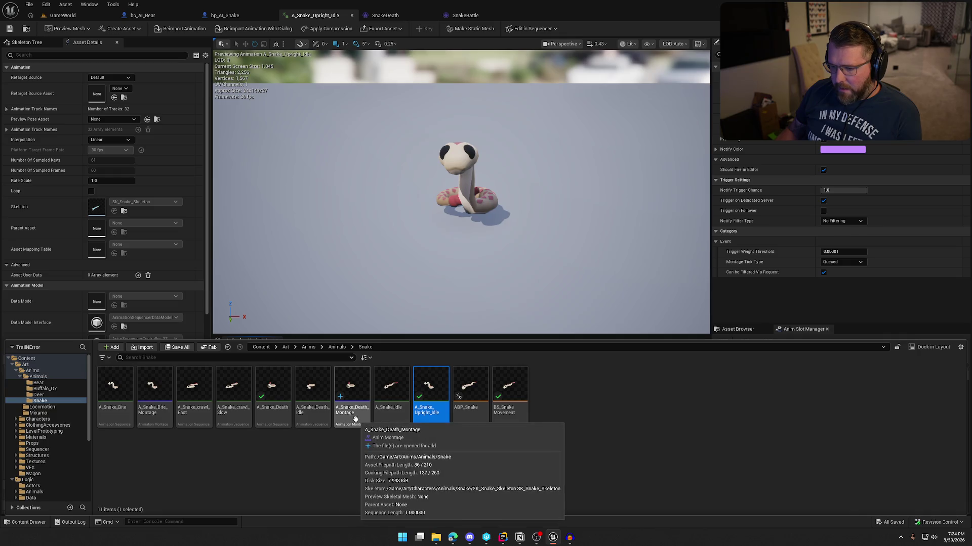
double_click(356, 419)
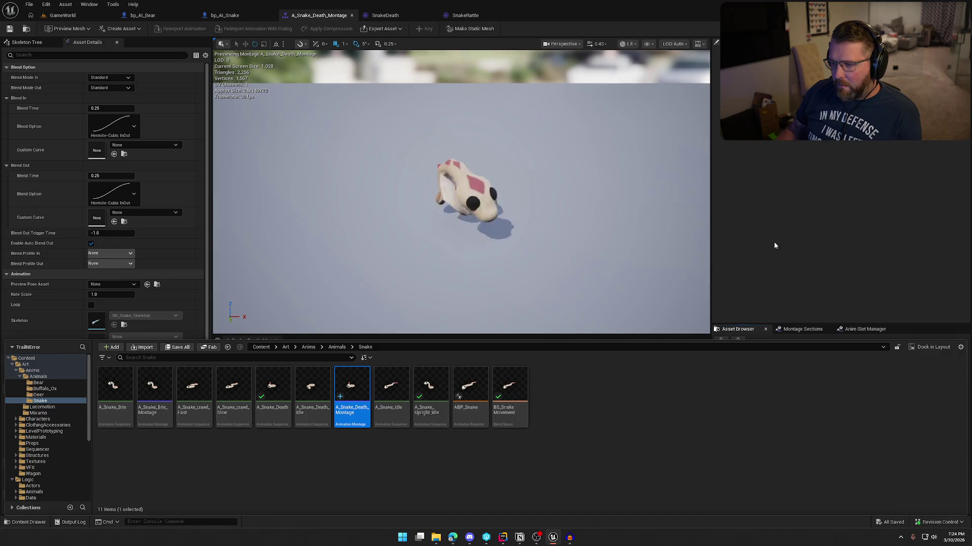
middle_click(314, 16)
middle_click(315, 15)
middle_click(315, 15)
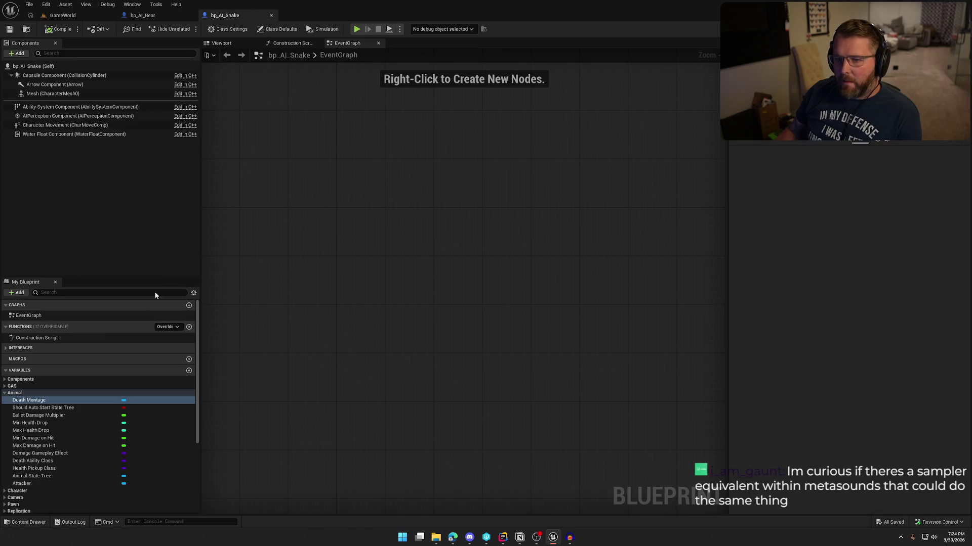
Set bp_AI_Snake's Death Montage to A_Snake_Death_Montage and check out the blueprint
left_click(863, 133)
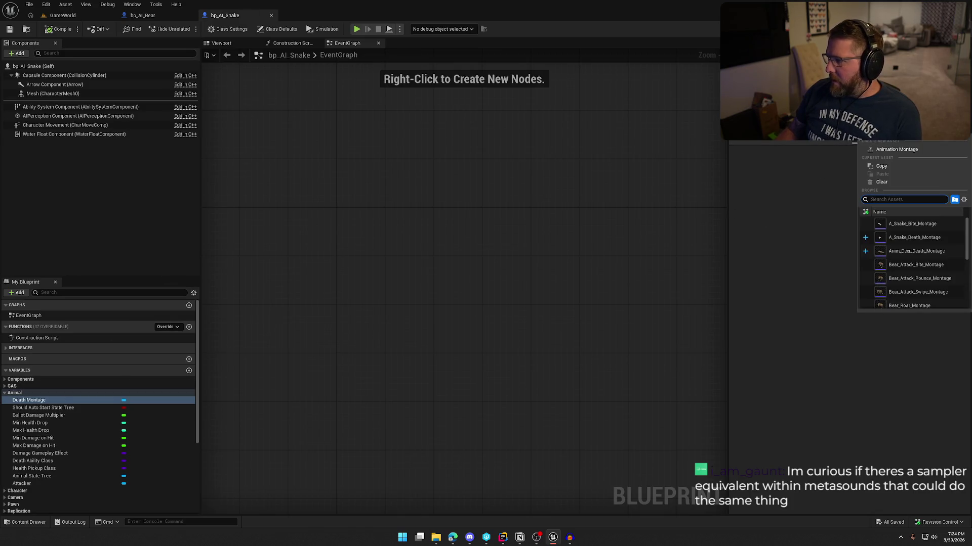
left_click(914, 237)
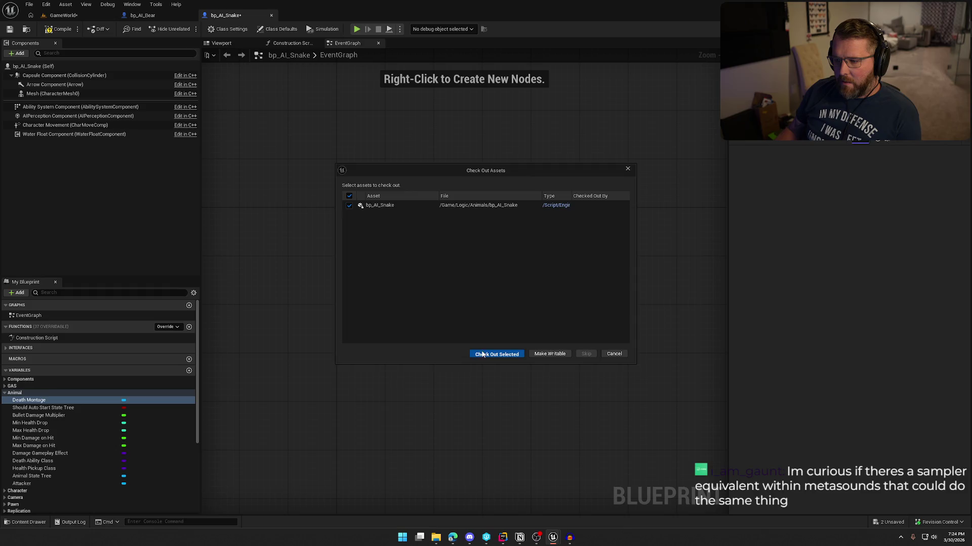
left_click(482, 354)
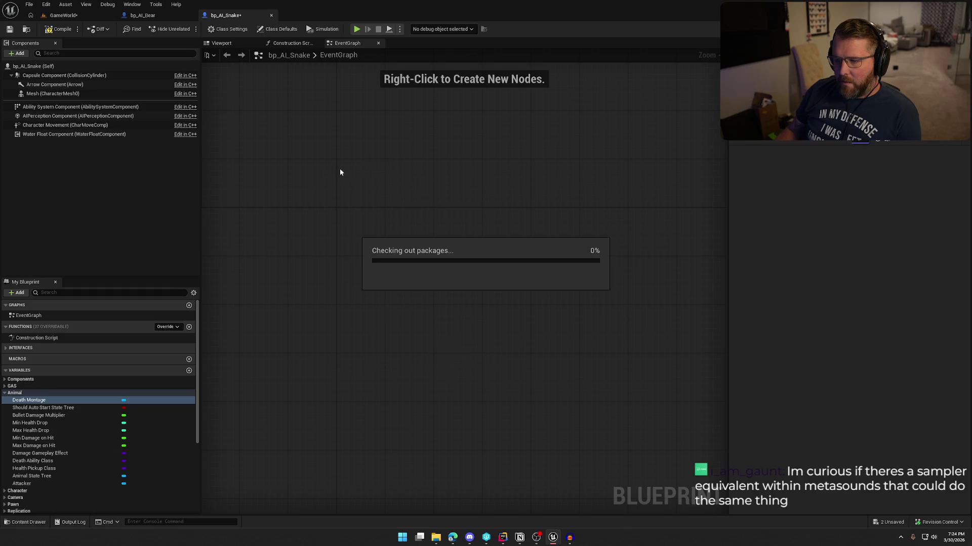
left_click(68, 17)
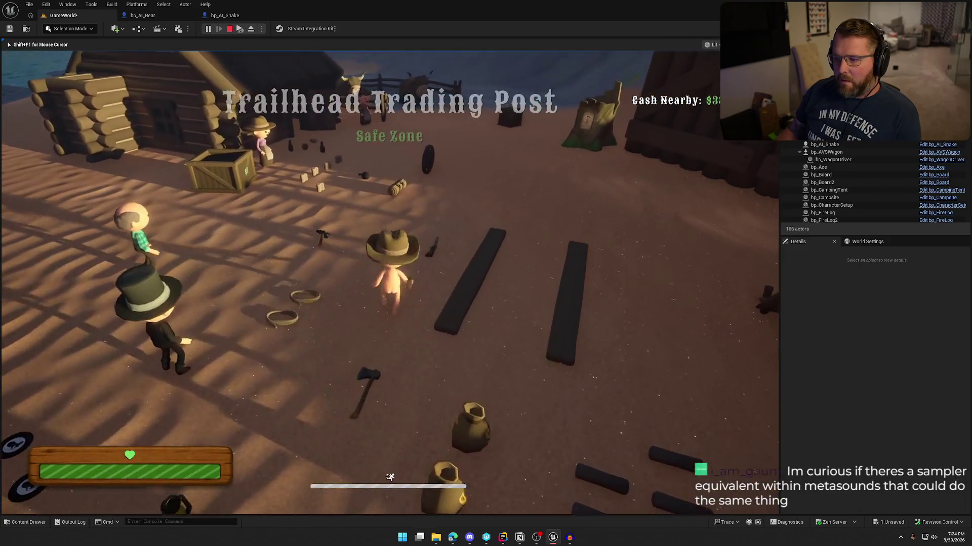
Run the character up the path to a snake, shoot it, and stop the game
key("w")
key("e")
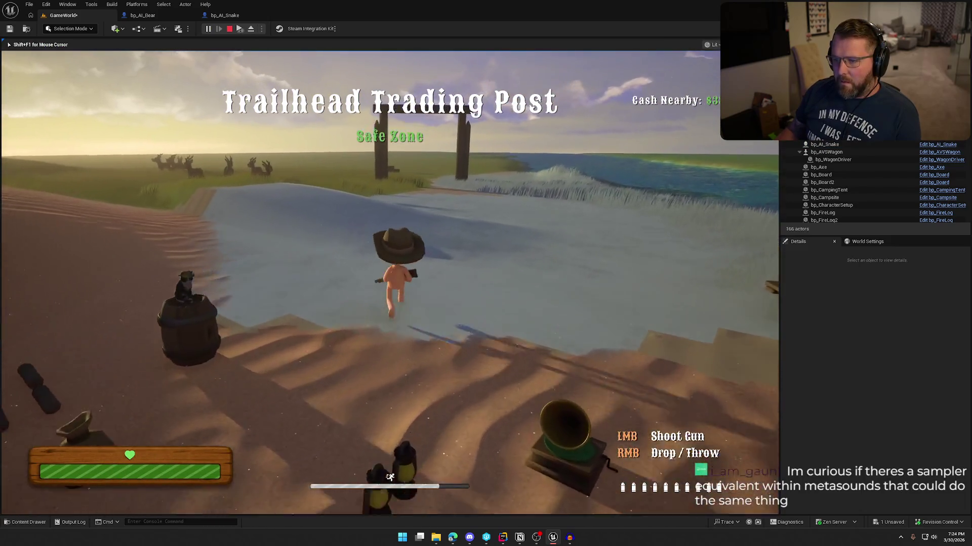
key("w")
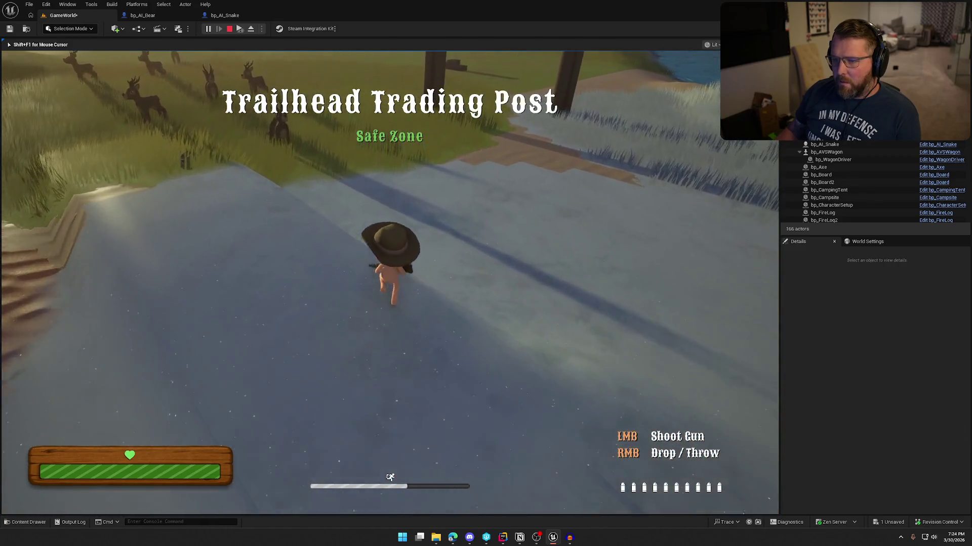
key("w")
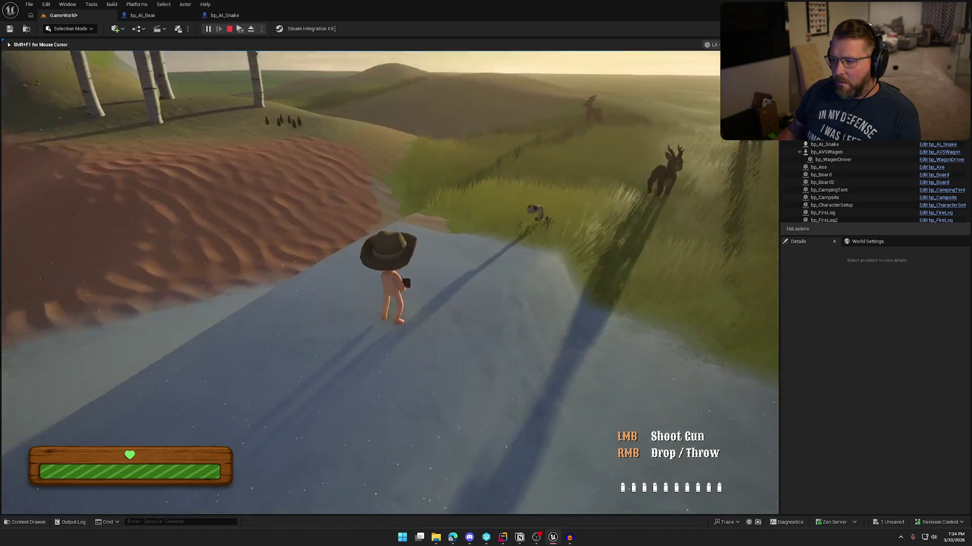
key("w")
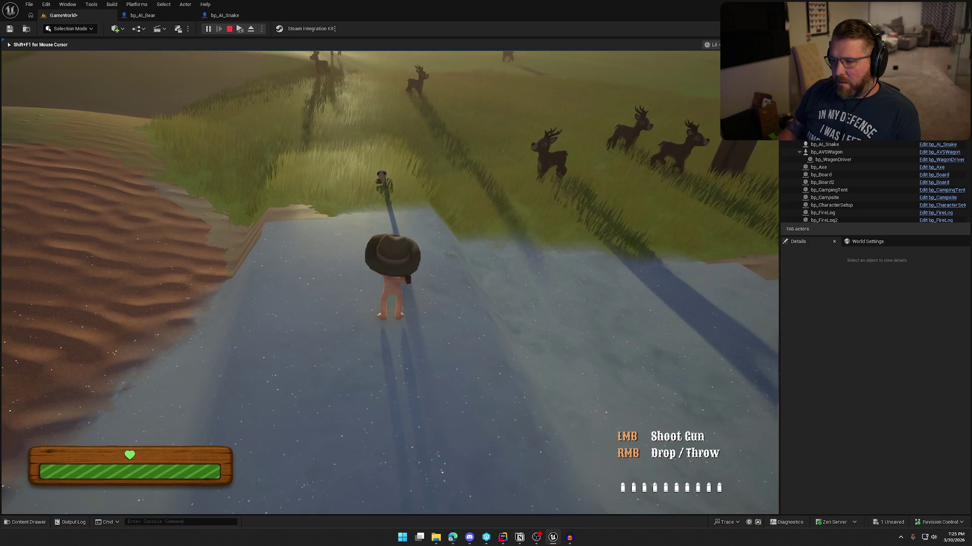
left_click(390, 274)
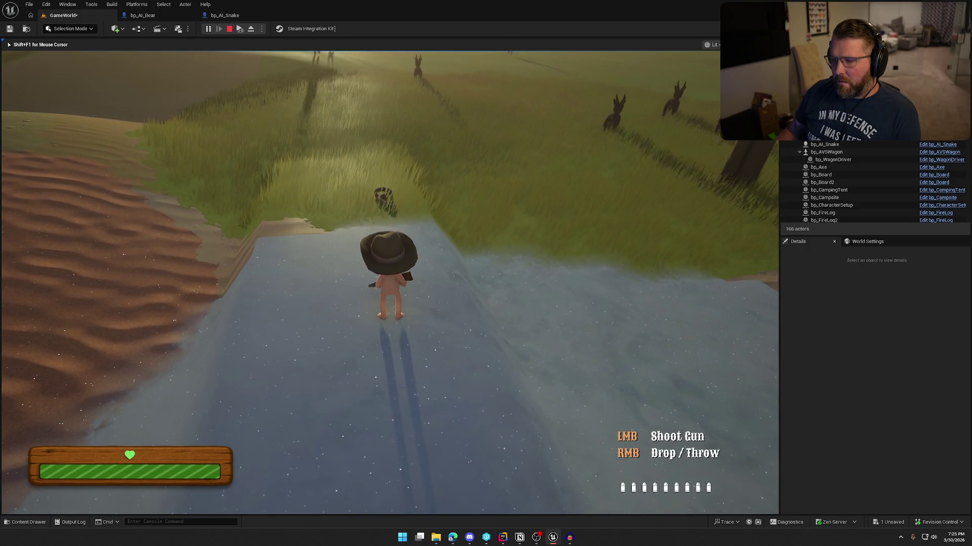
key("Escape")
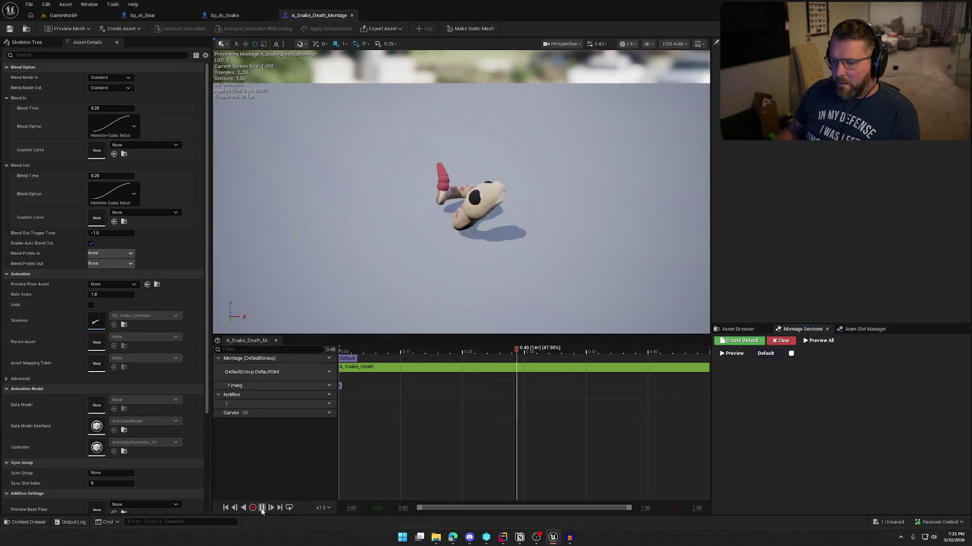
Uncheck Enable Auto Blend Out on A_Snake_Death_Montage, close it, and open A_Snake_Upright_Idle
left_click(91, 243)
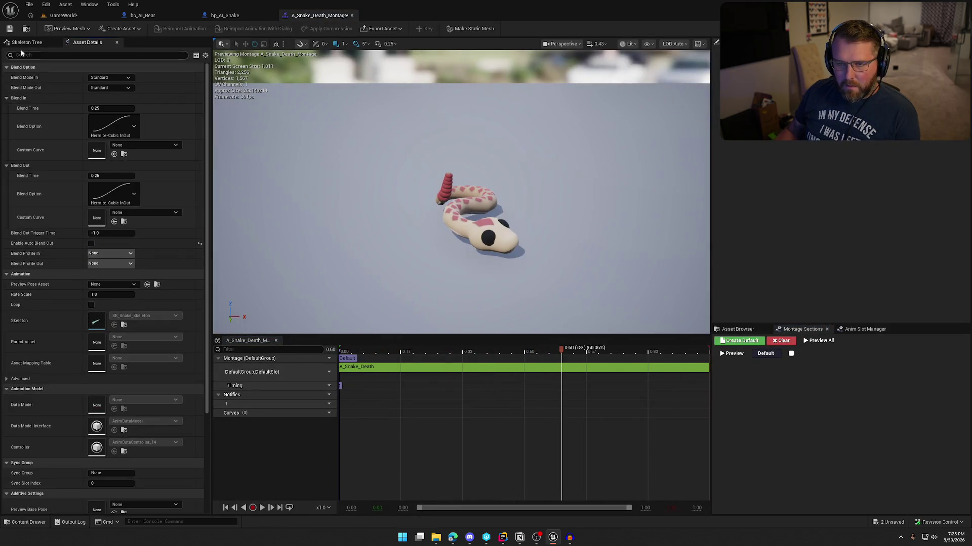
middle_click(325, 18)
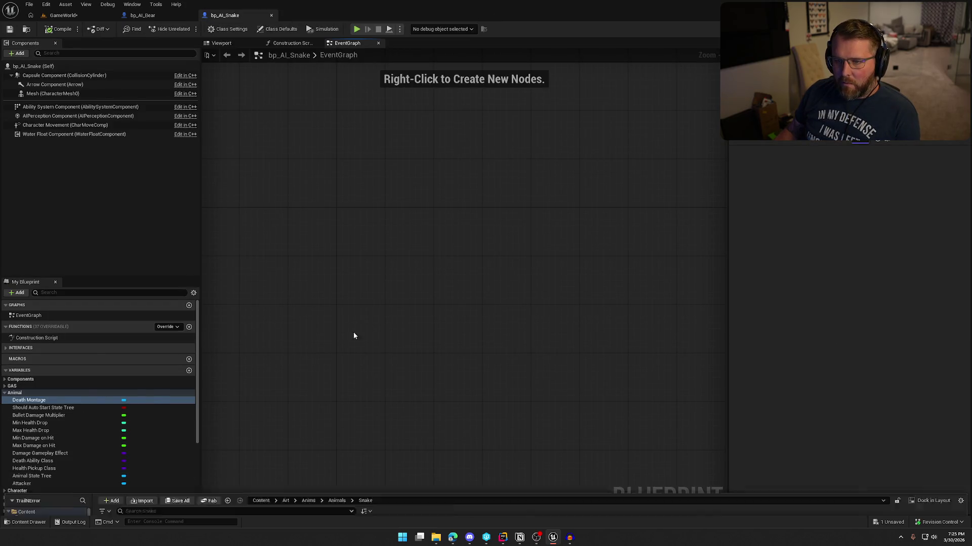
key("ctrl+space")
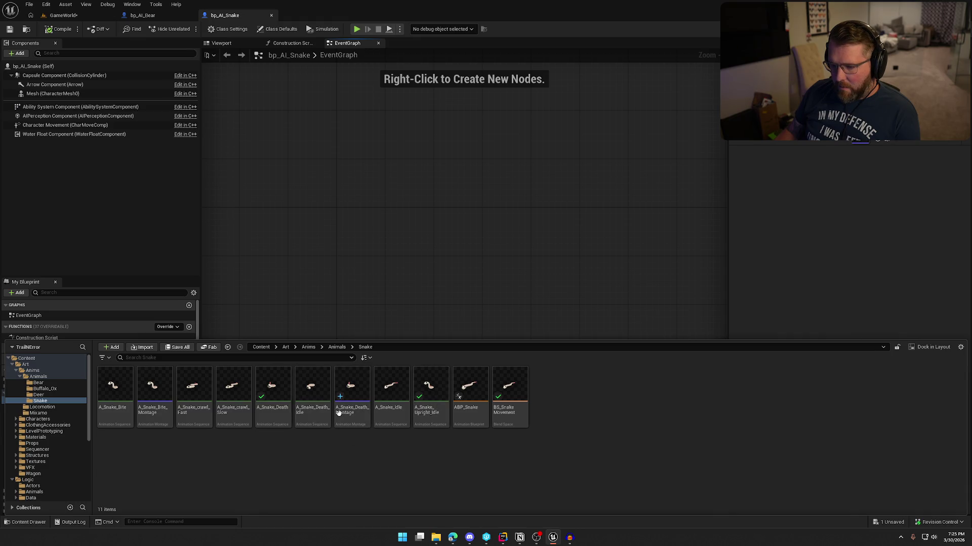
left_click(420, 416)
double_click(419, 417)
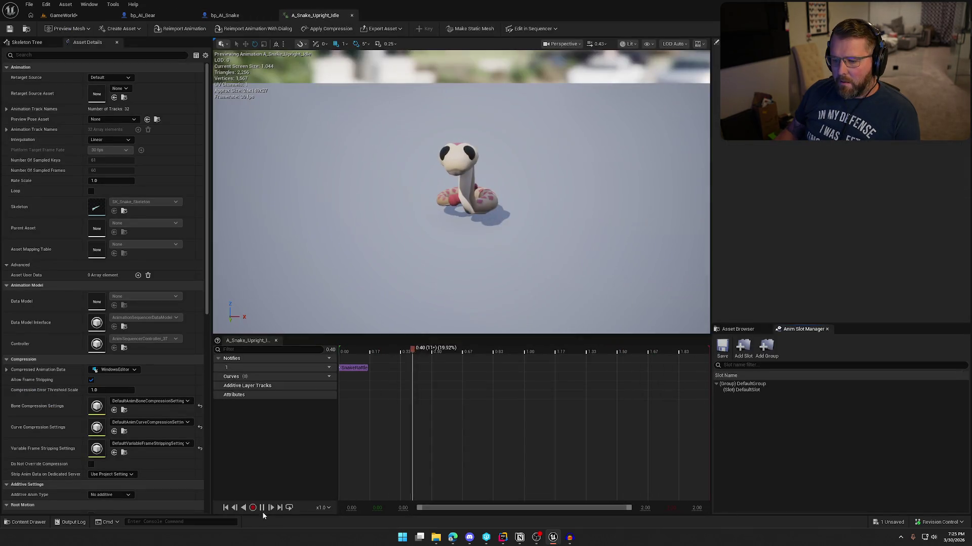
left_click(262, 508)
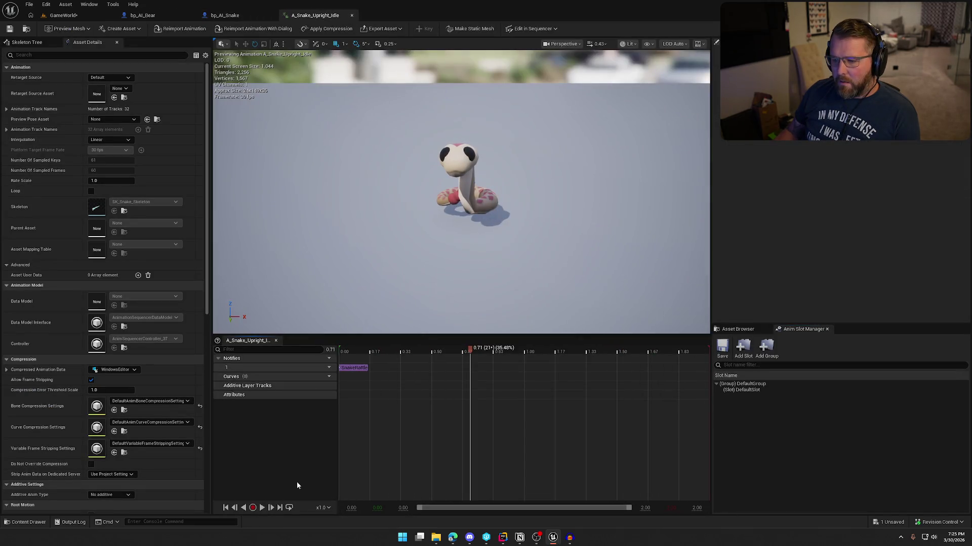
Preview the snake idle animation with its SnakeRattle notify, stop it, and switch to Audacity
left_click(355, 368)
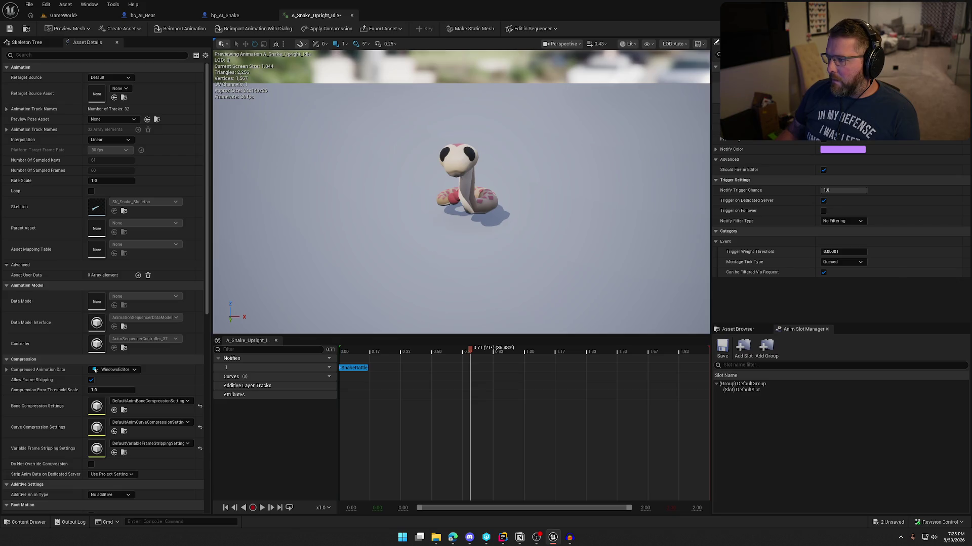
left_click(263, 510)
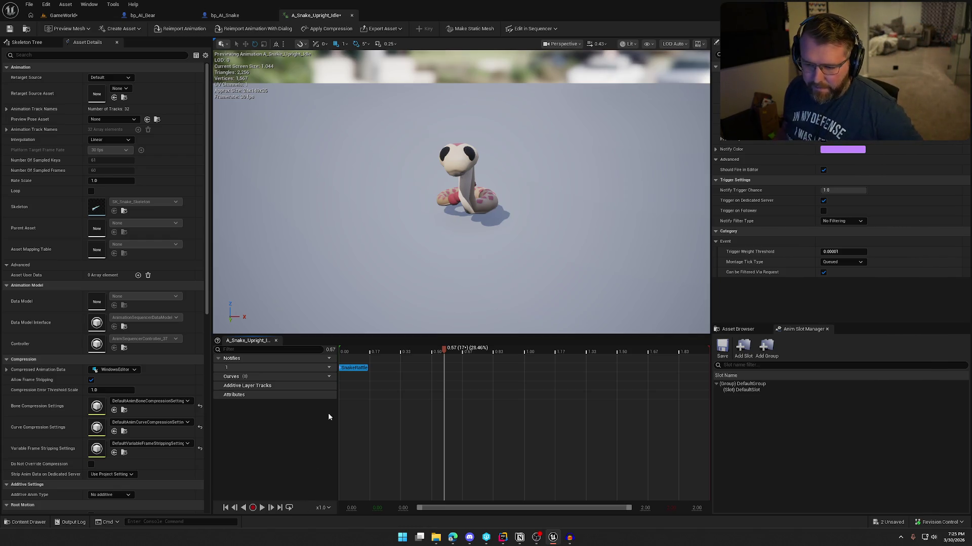
left_click(261, 507)
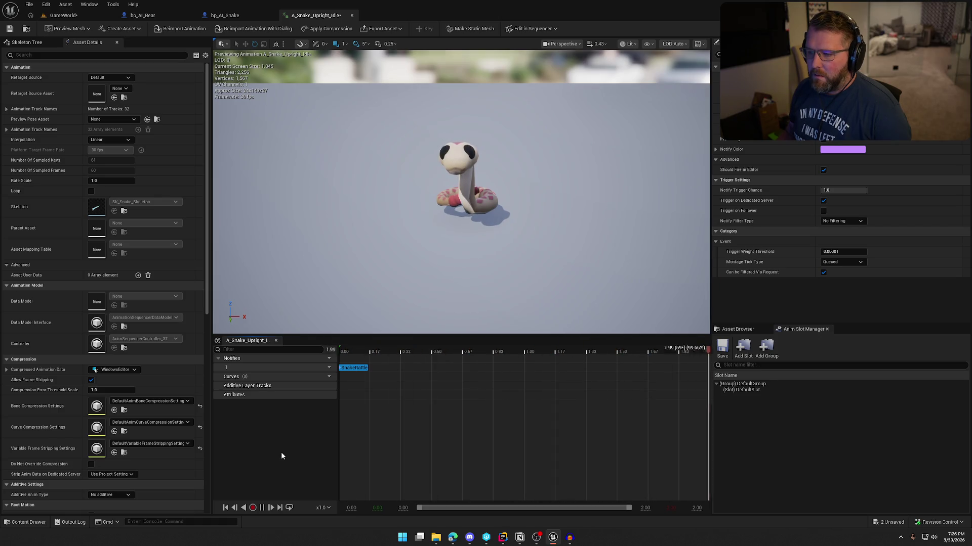
left_click(269, 507)
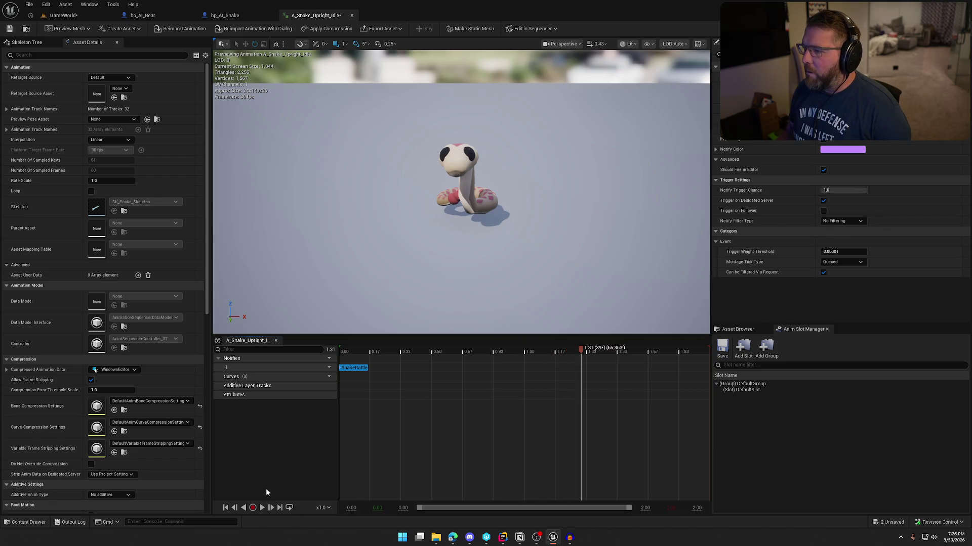
left_click(567, 543)
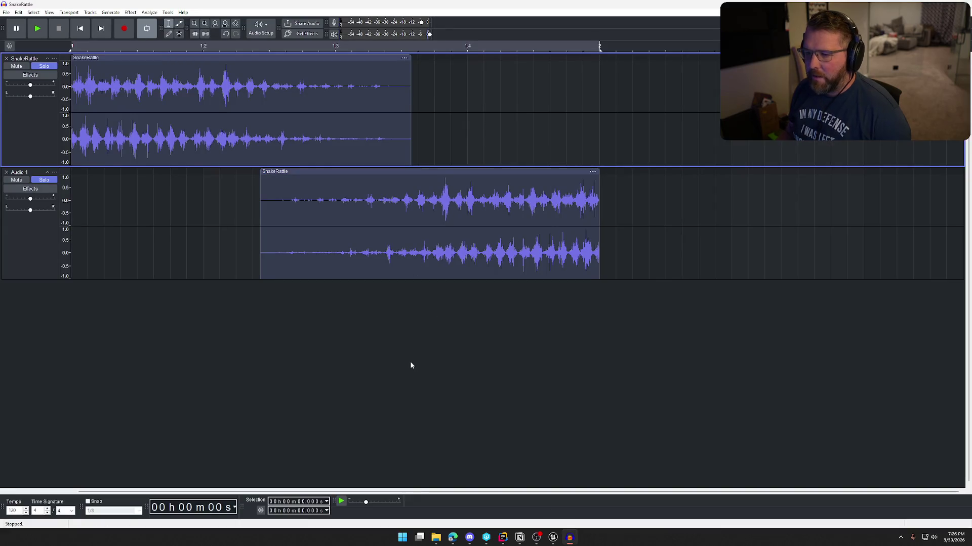
Lower the pitch of all rattle audio by -20 percent with Change Pitch, then play it back
key("ctrl+a")
left_click(129, 12)
mouse_move(170, 82)
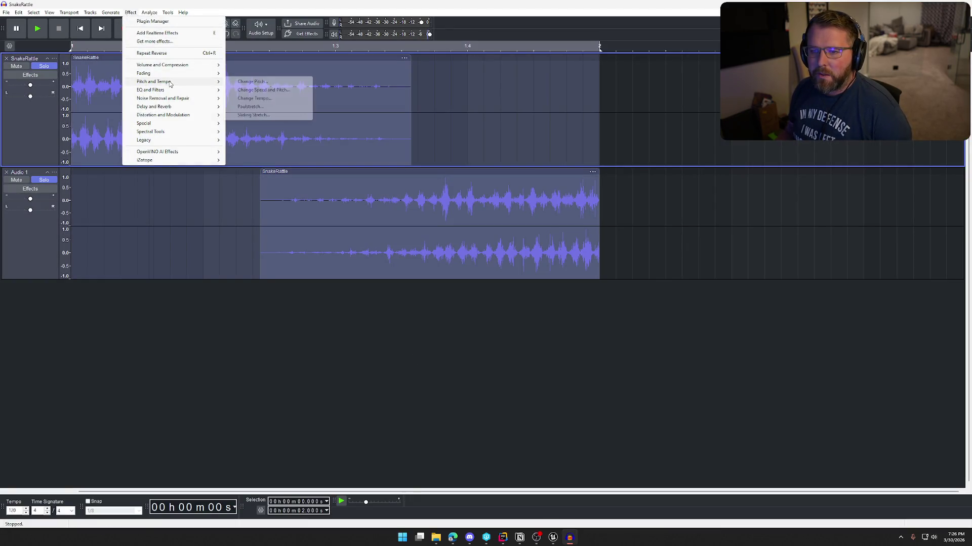
left_click(264, 82)
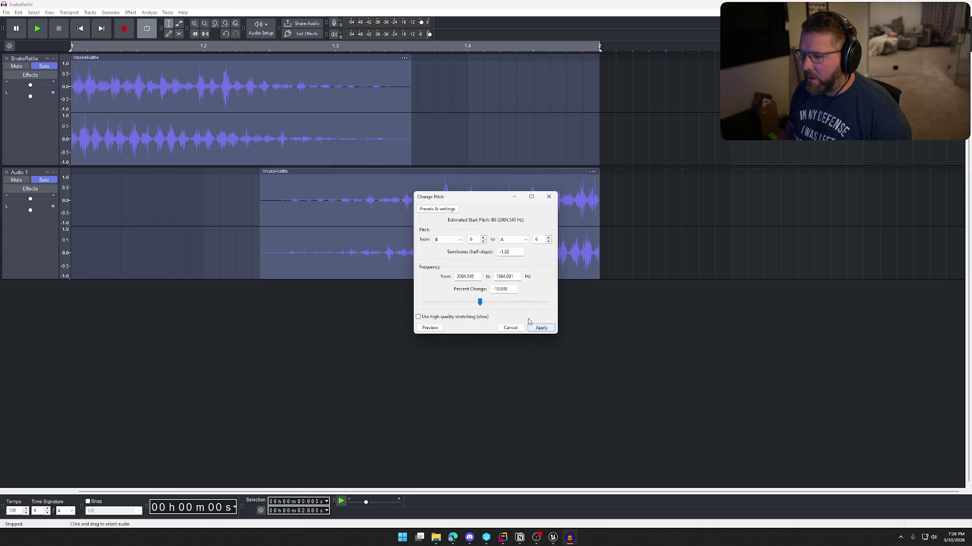
left_click(429, 328)
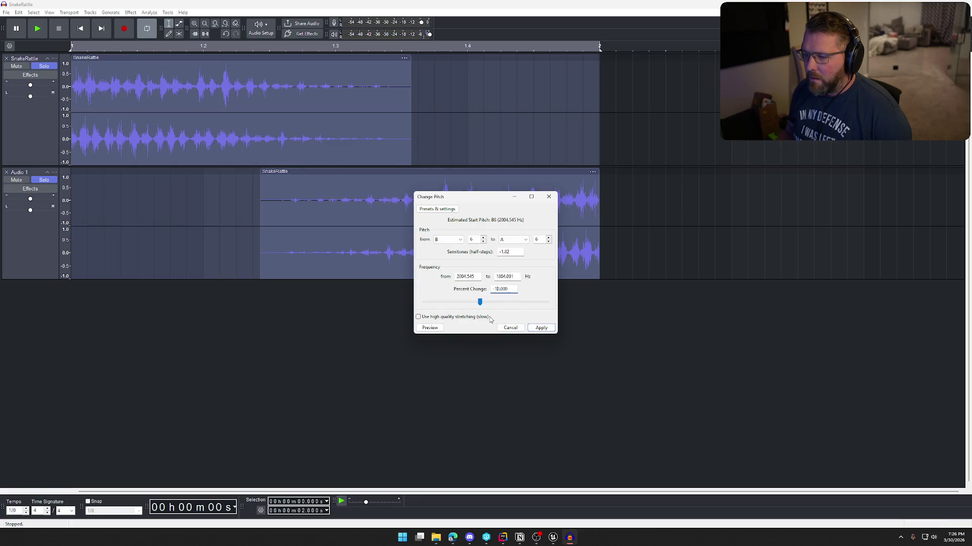
type("-20.000")
left_click(442, 331)
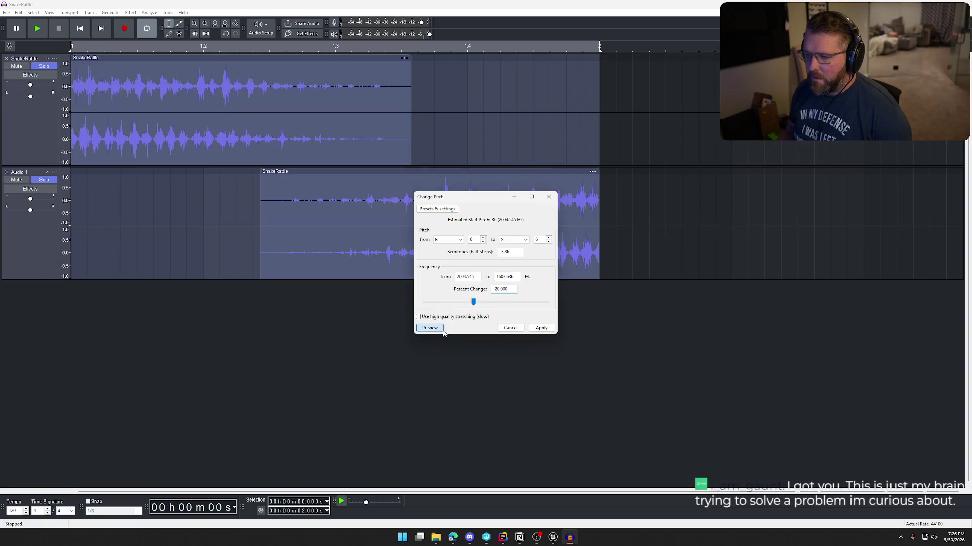
left_click(444, 333)
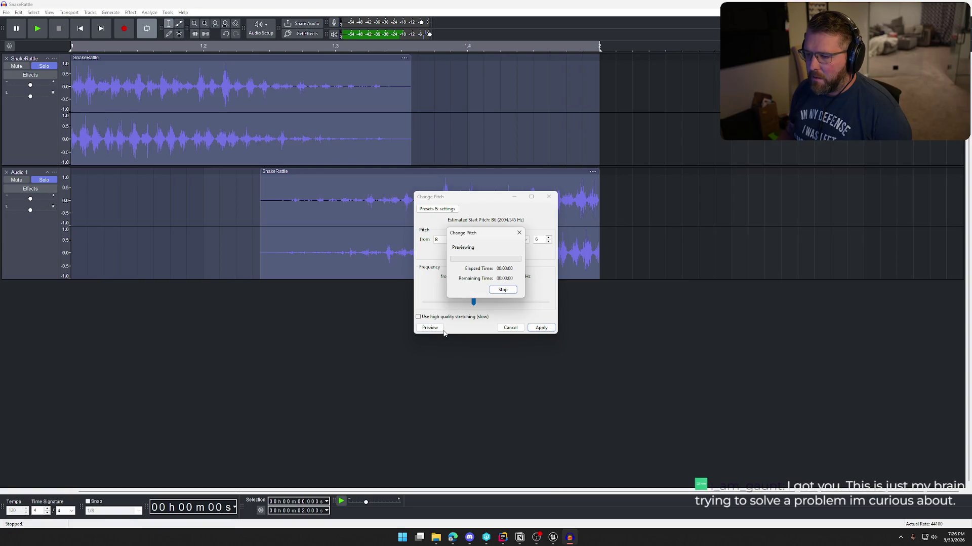
left_click(539, 328)
key("space")
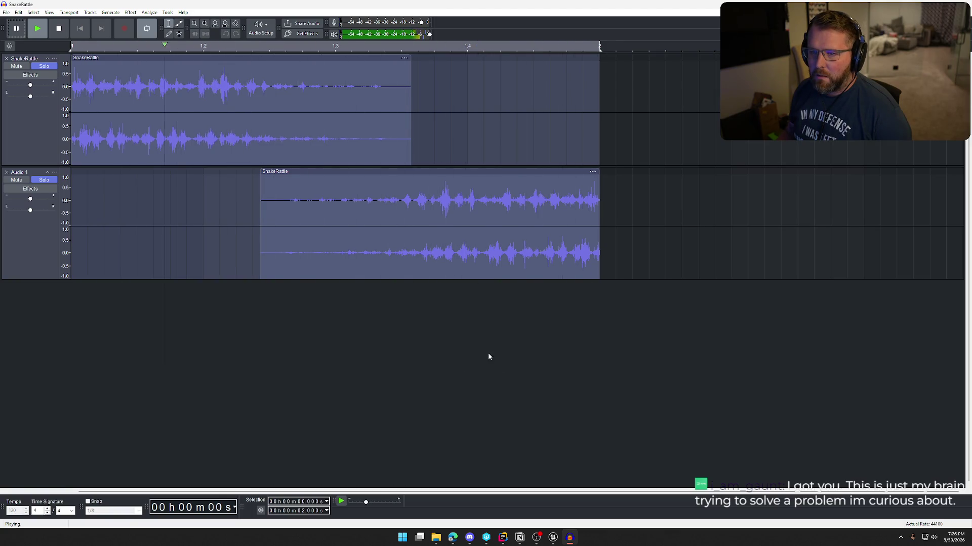
key("space")
left_click(130, 13)
Apply Bass and Treble with treble at -6 dB to the rattle and listen to it
mouse_move(170, 93)
left_click(254, 90)
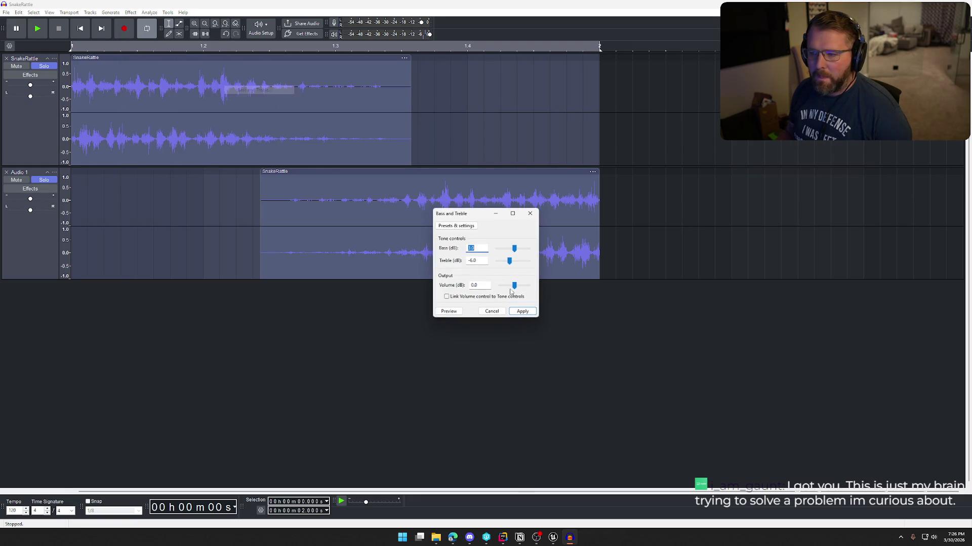
left_click(455, 311)
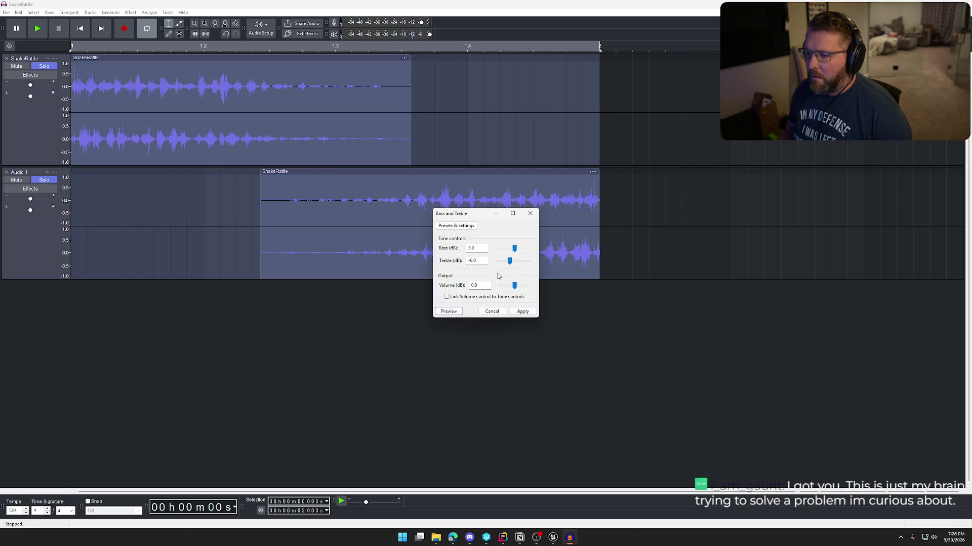
left_click(523, 312)
key("space")
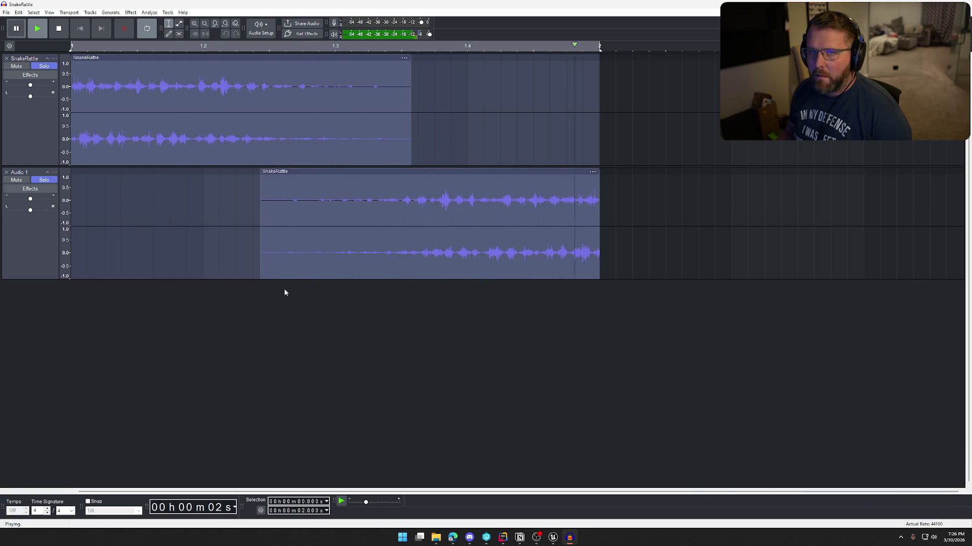
key("space")
Preview a Low-Pass Filter on the rattle, then discard it and replay the sound
left_click(131, 12)
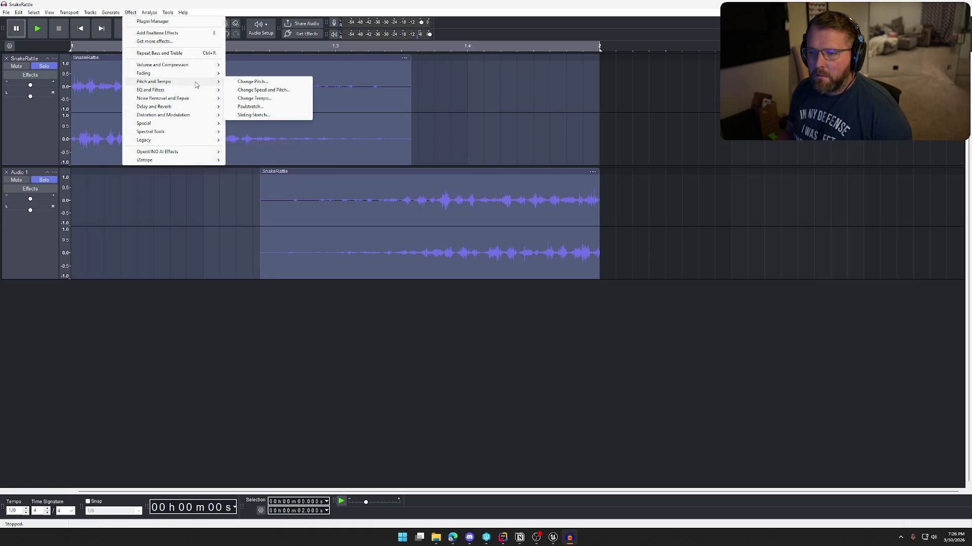
mouse_move(199, 91)
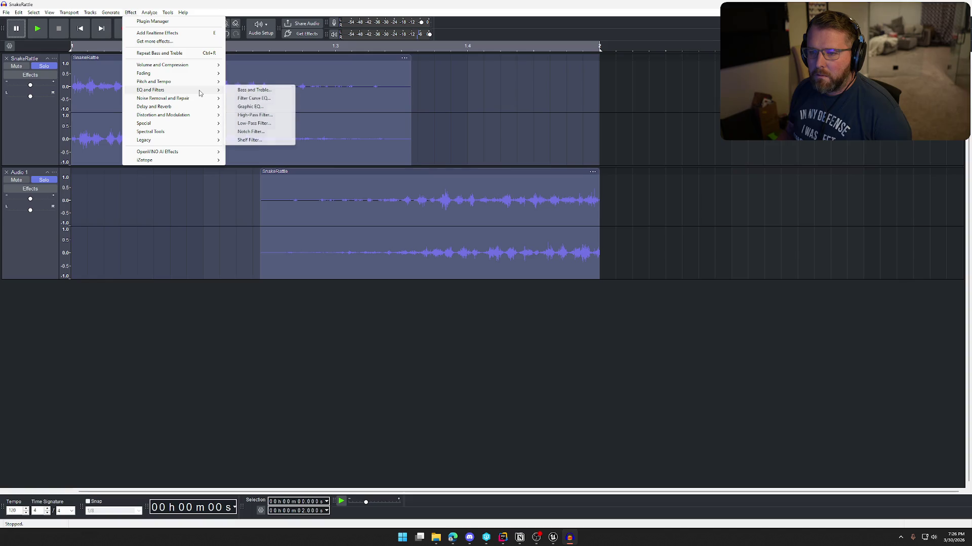
left_click(273, 124)
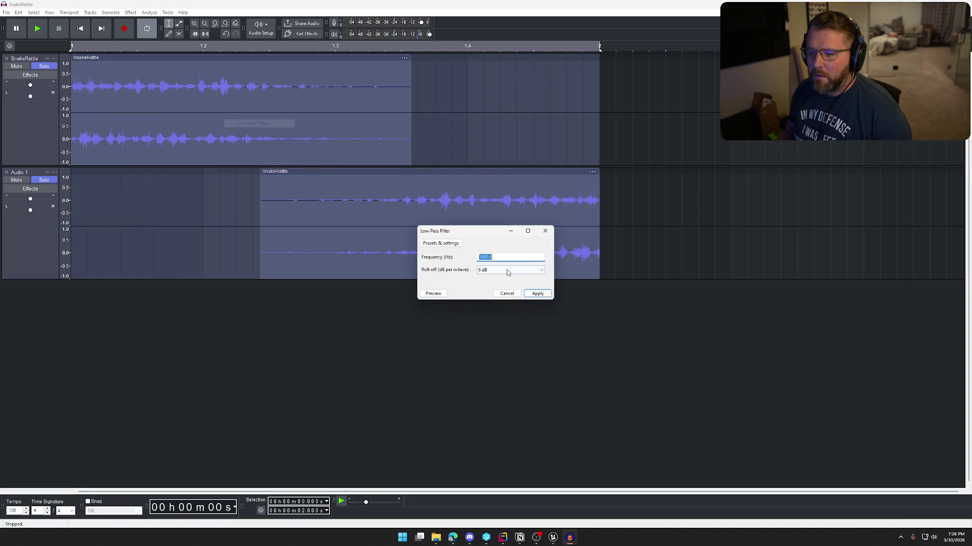
left_click(433, 294)
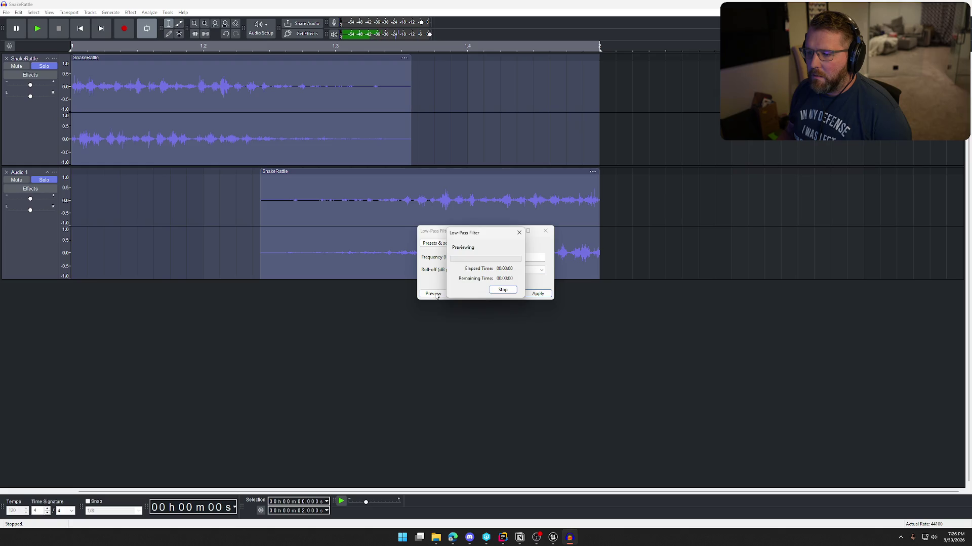
left_click(501, 294)
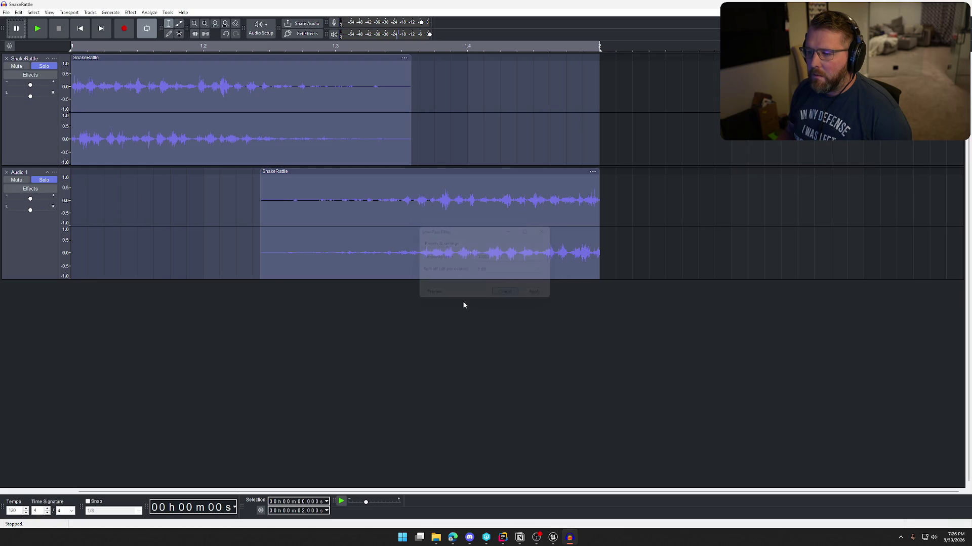
key("space")
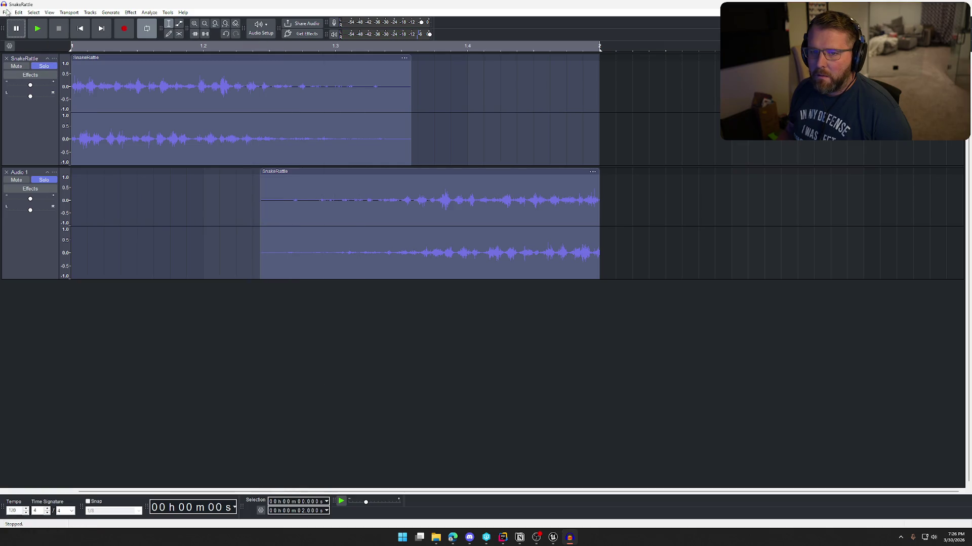
Export the audio over SnakeRattle.wav, replacing the existing file, and return to Unreal Engine
left_click(6, 12)
left_click(28, 86)
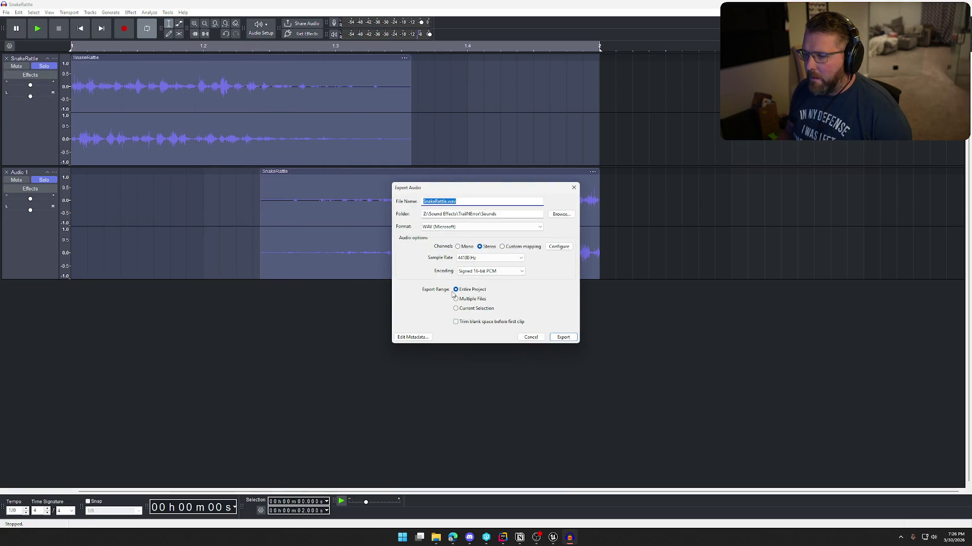
left_click(555, 337)
left_click(544, 266)
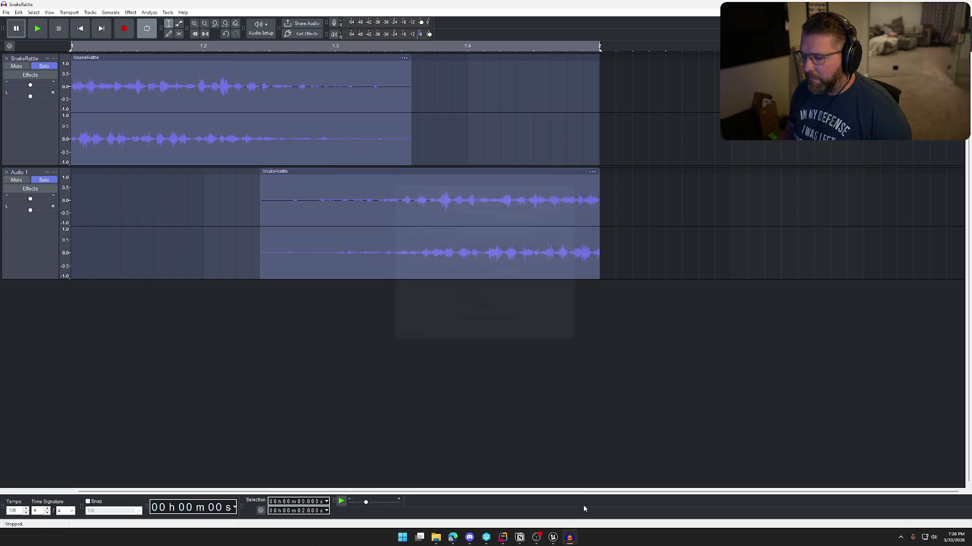
left_click(553, 537)
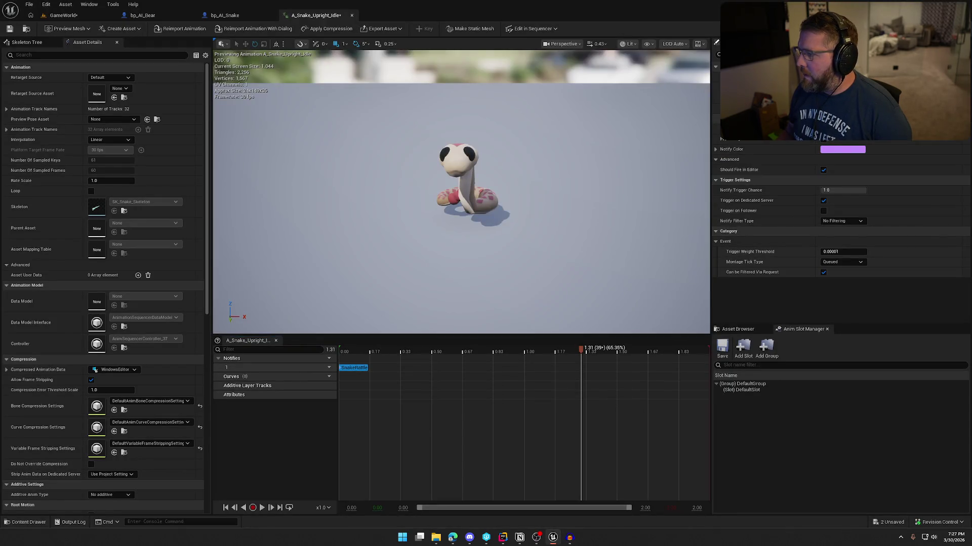
Reimport the edited SnakeRattle sound and replay the snake idle animation to hear it
key("ctrl+space")
right_click(470, 395)
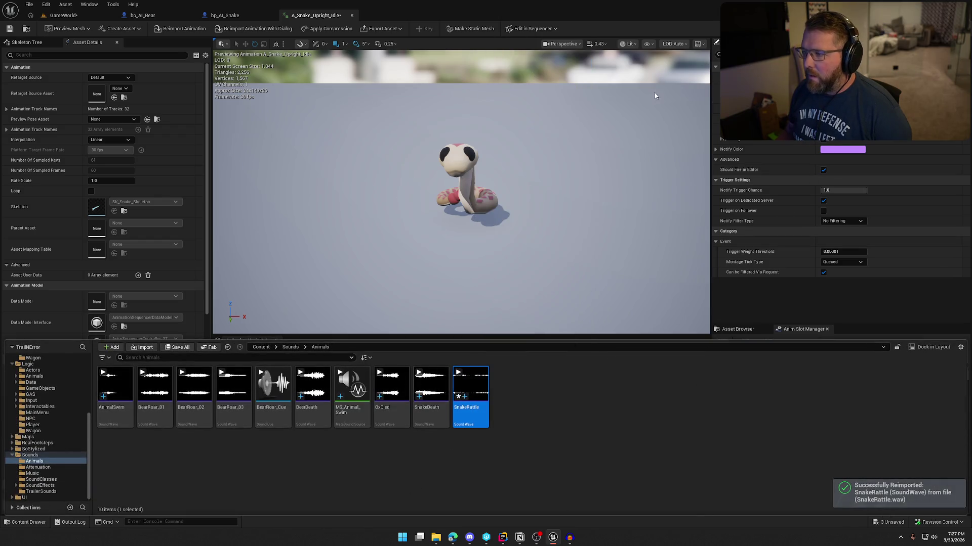
left_click(756, 308)
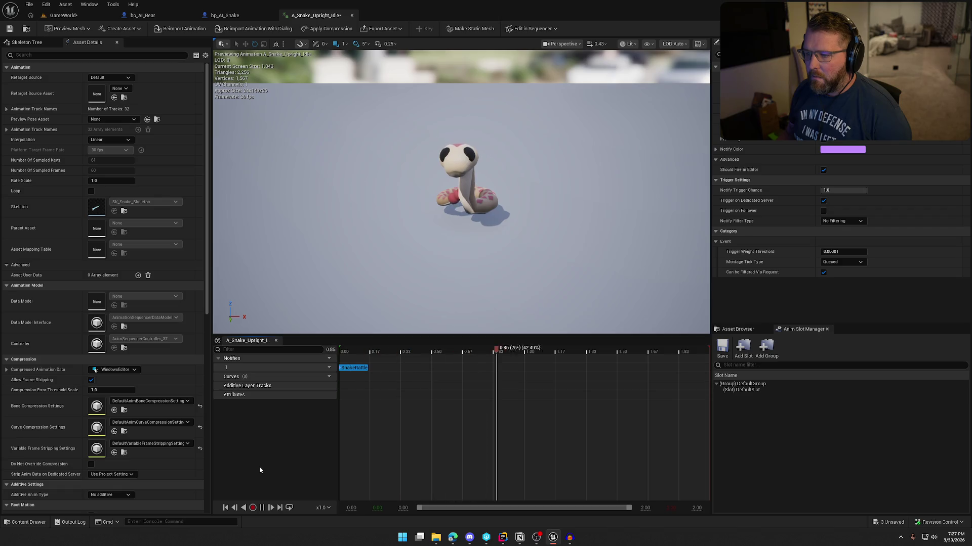
left_click(262, 508)
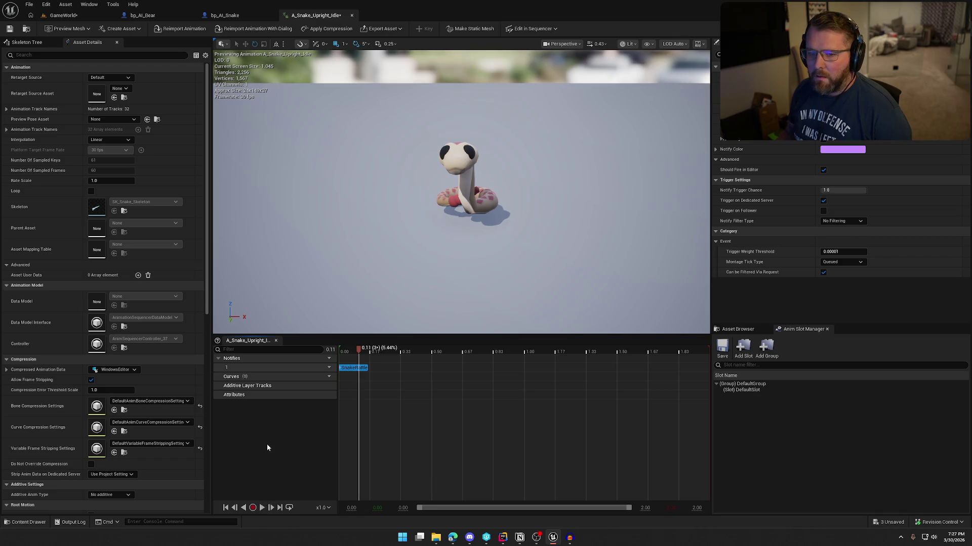
Inspect the tail15_jnt bone in the Skeleton Tree and the SnakeRattle notify settings
left_click(19, 43)
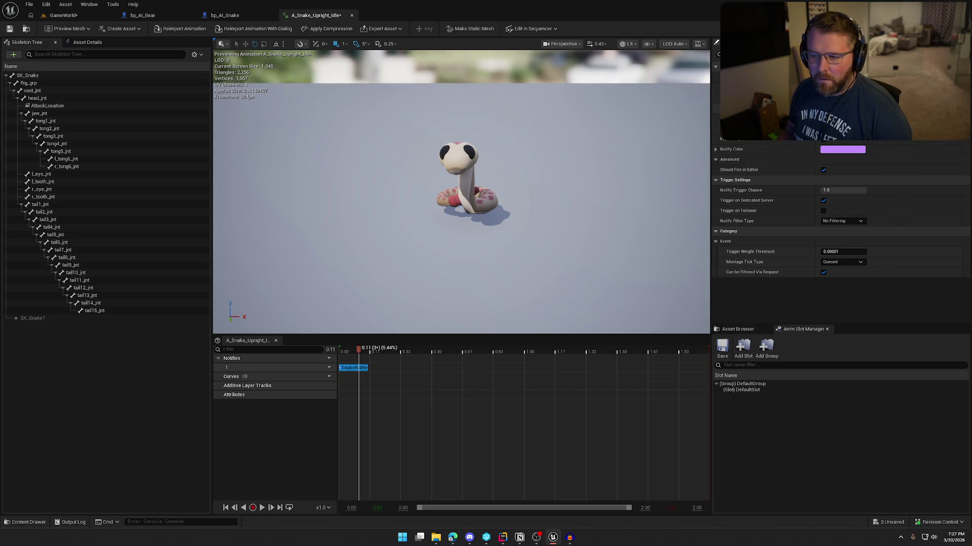
left_click(92, 311)
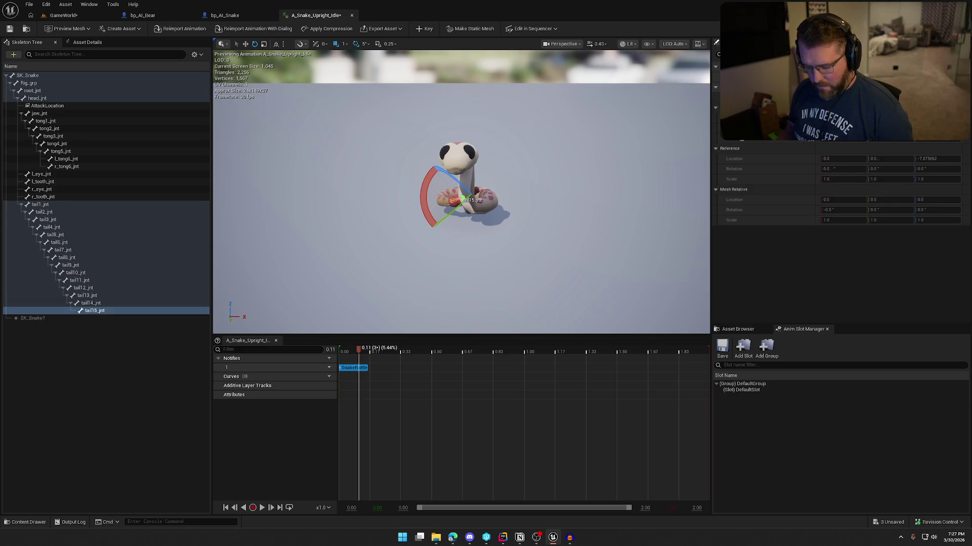
left_click(346, 369)
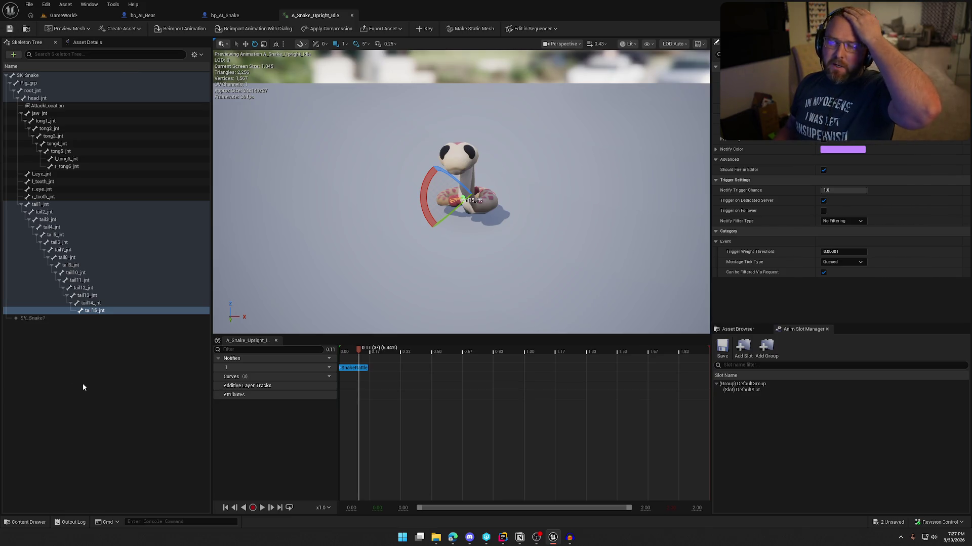
left_click(119, 398)
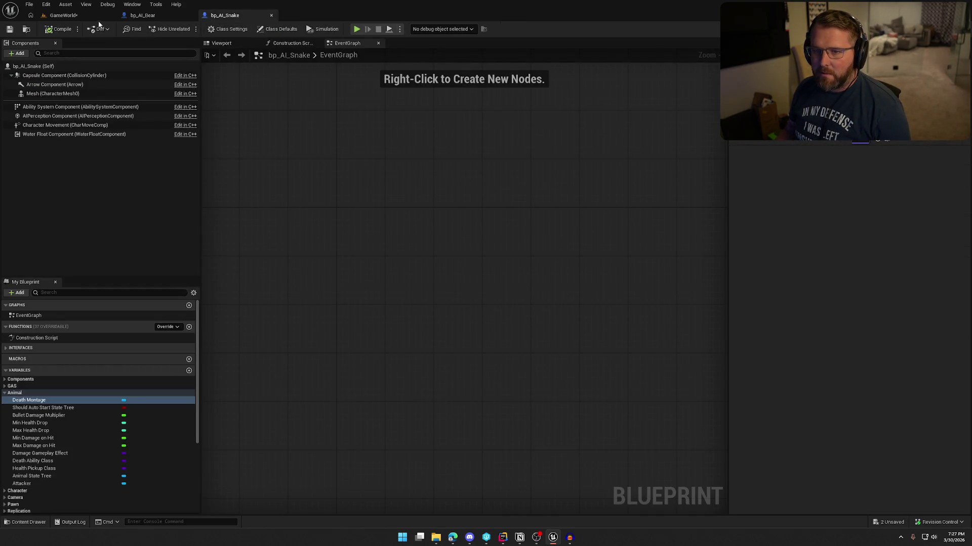
Play the GameWorld level, run along the river to the snake, and fire a shot
left_click(96, 17)
key("alt+p")
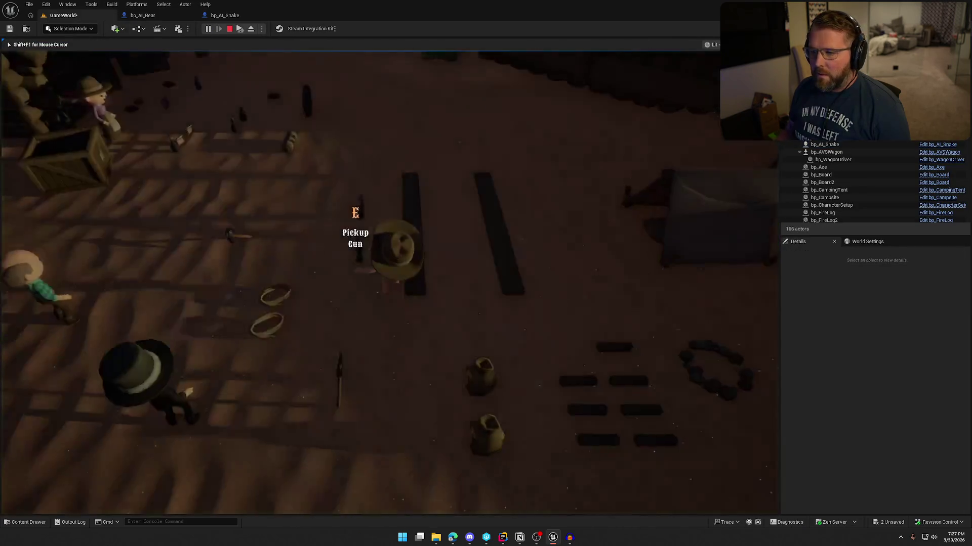
key("w")
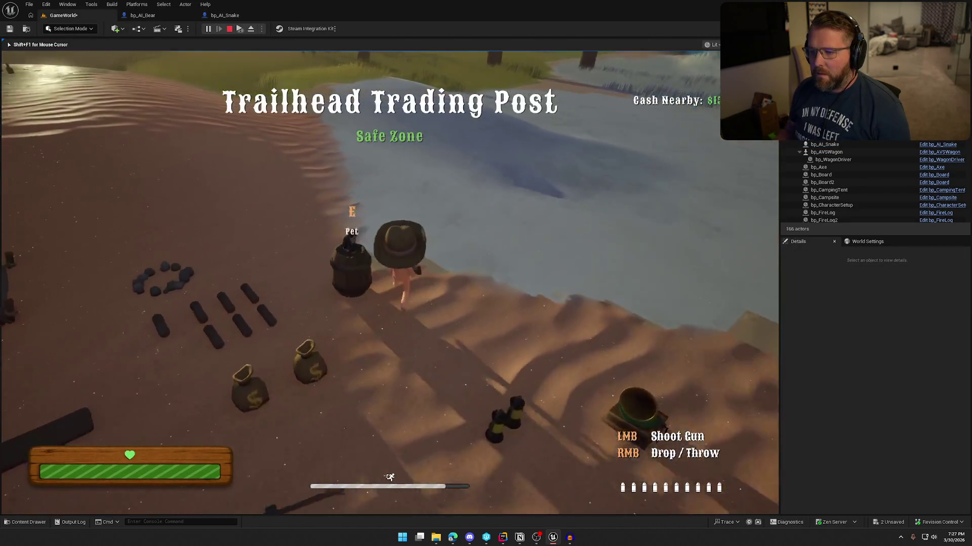
key("w")
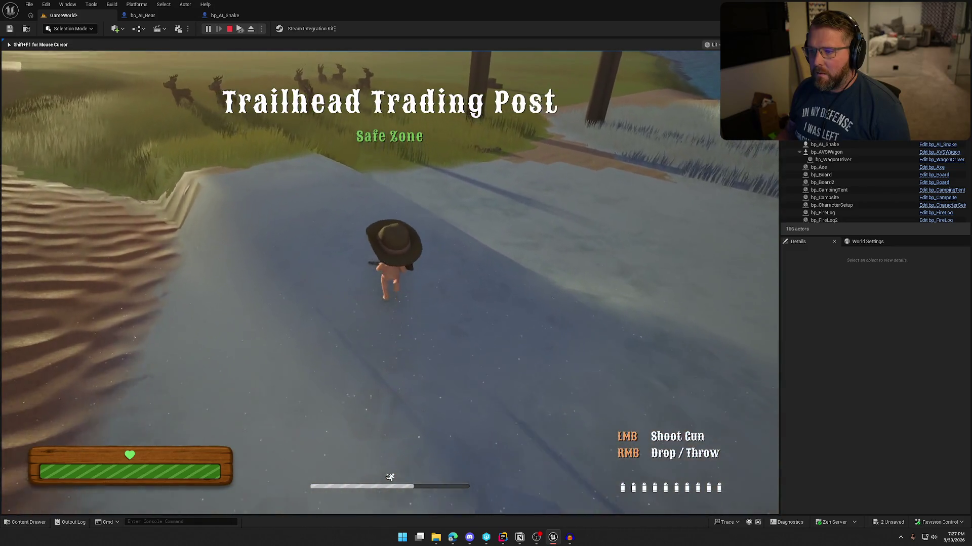
key("w")
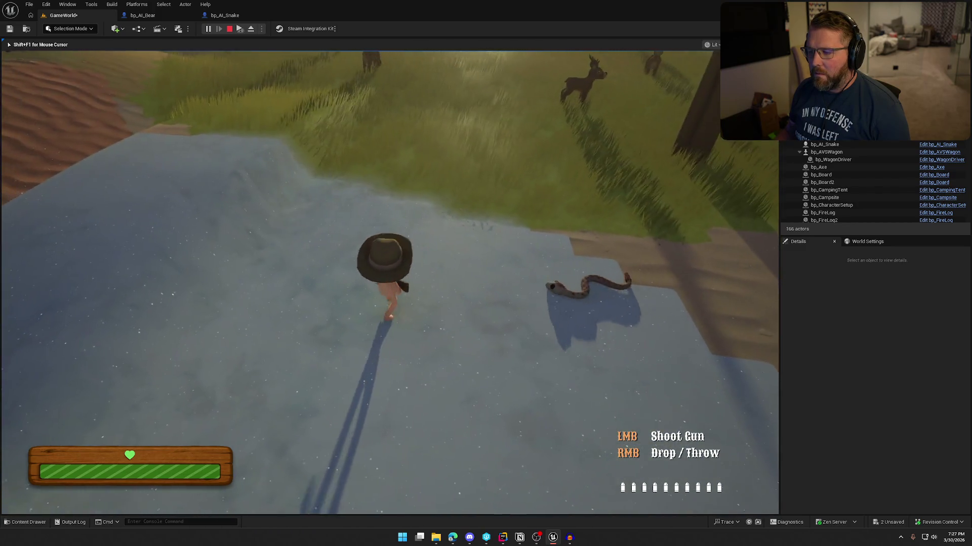
key("w")
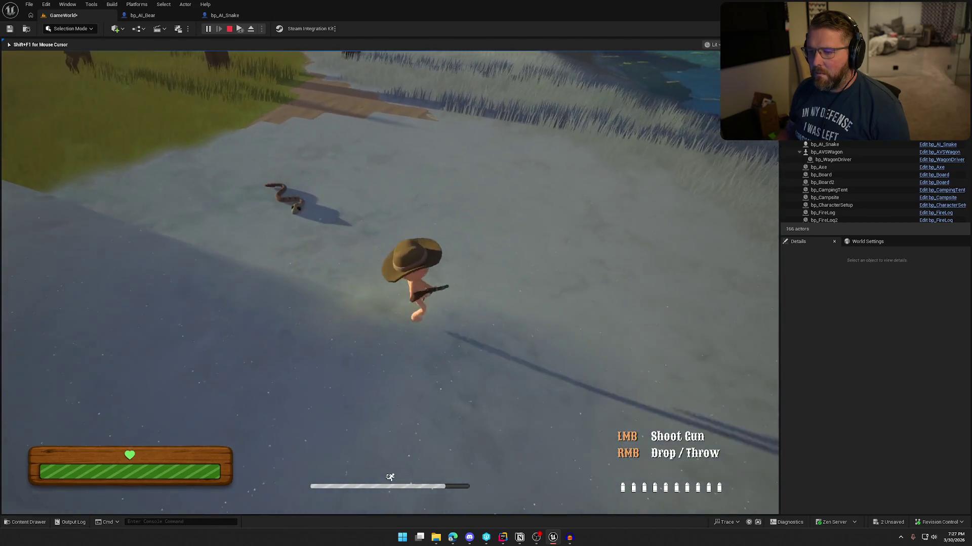
left_click(389, 217)
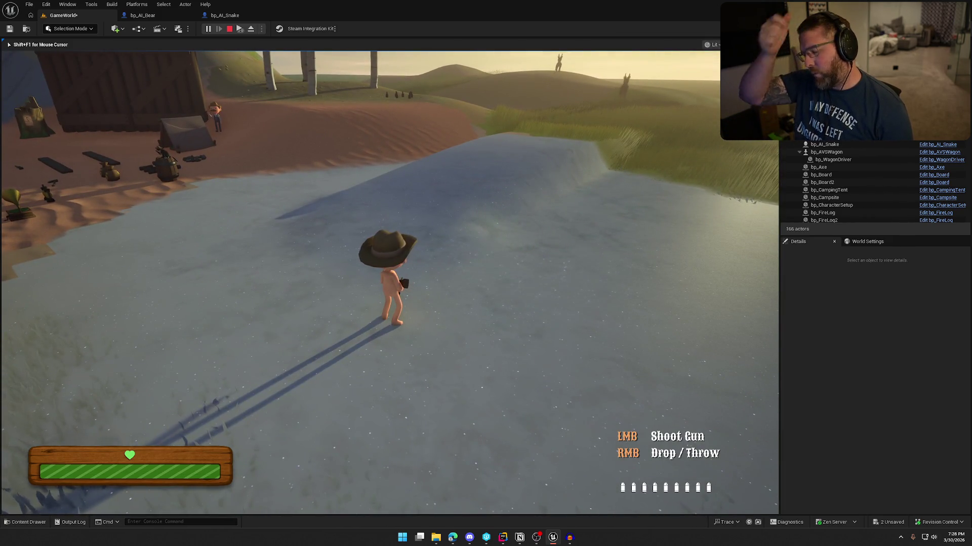
key("F8")
left_click(225, 15)
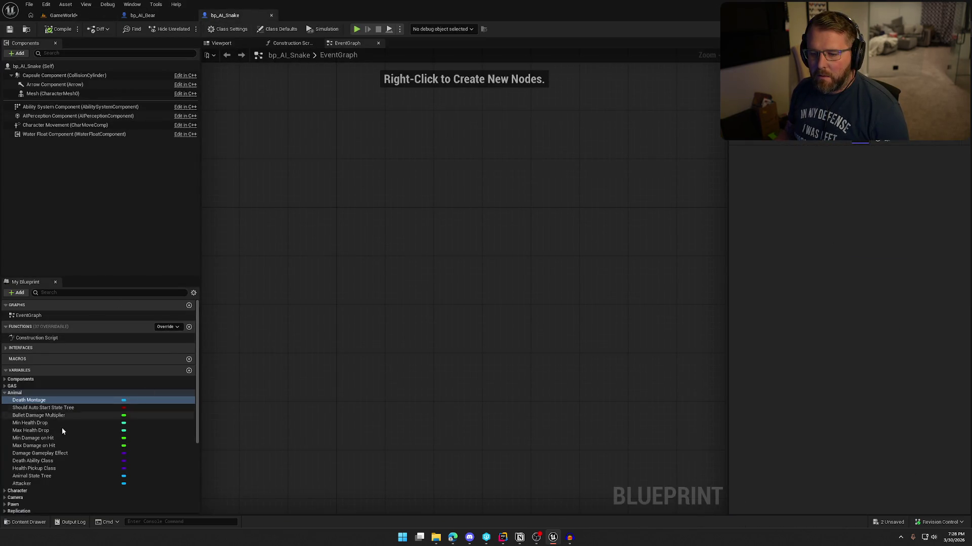
Open the SnakeRattle sound asset from the Content Drawer, save it, and close it
key("ctrl+space")
double_click(472, 412)
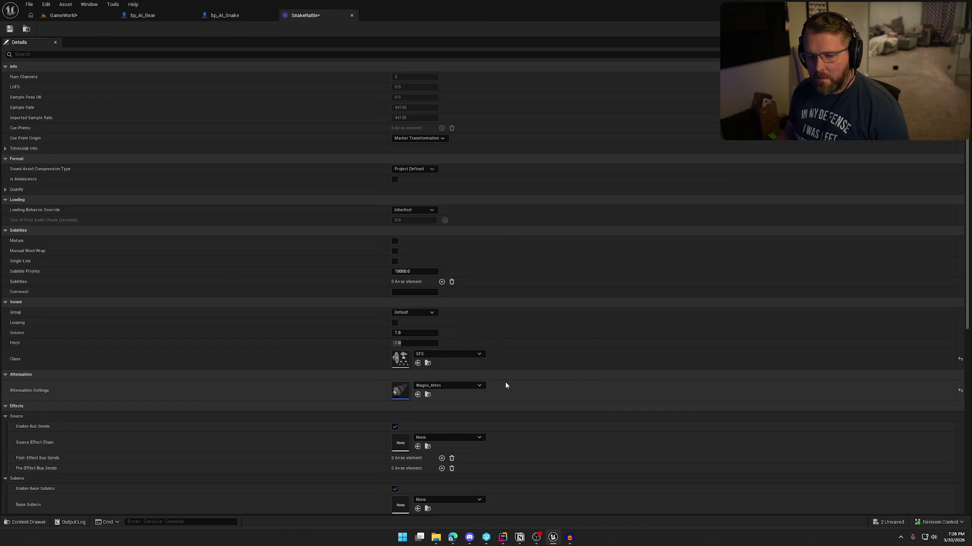
scroll(557, 448, "down", 1)
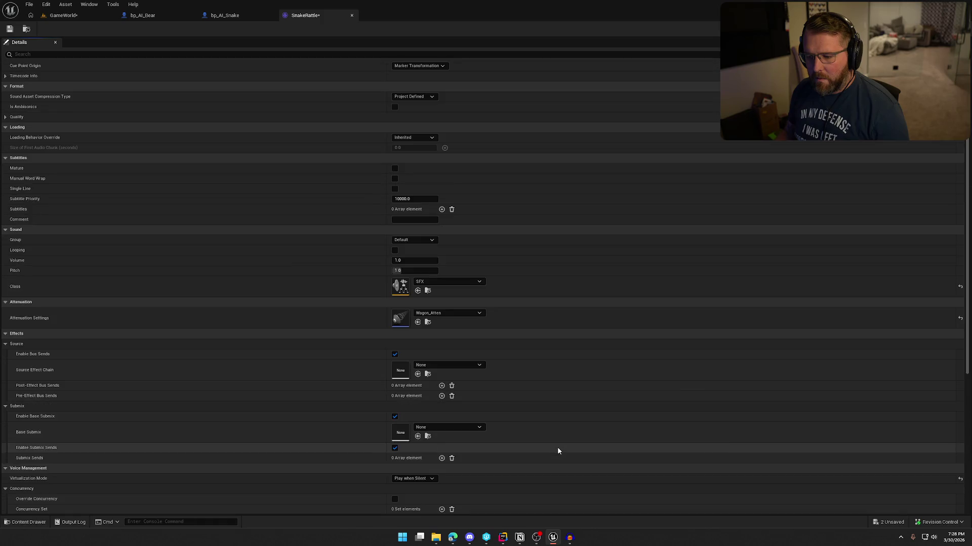
scroll(557, 451, "up", 1)
key("ctrl+s")
left_click(351, 16)
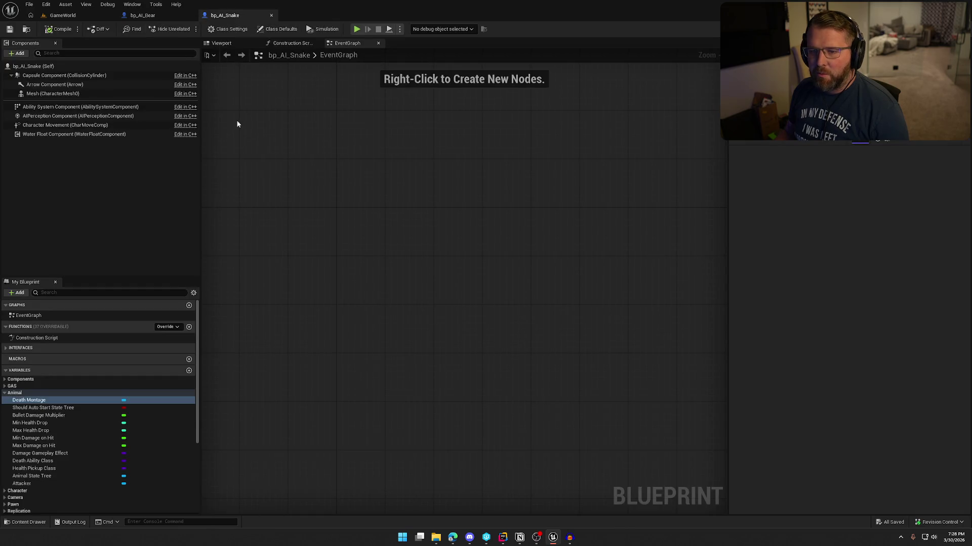
In A_Snake_Upright_Idle, drag the SnakeRattle notify slightly later, then return to GameWorld
key("ctrl+space")
scroll(33, 390, "up", 5)
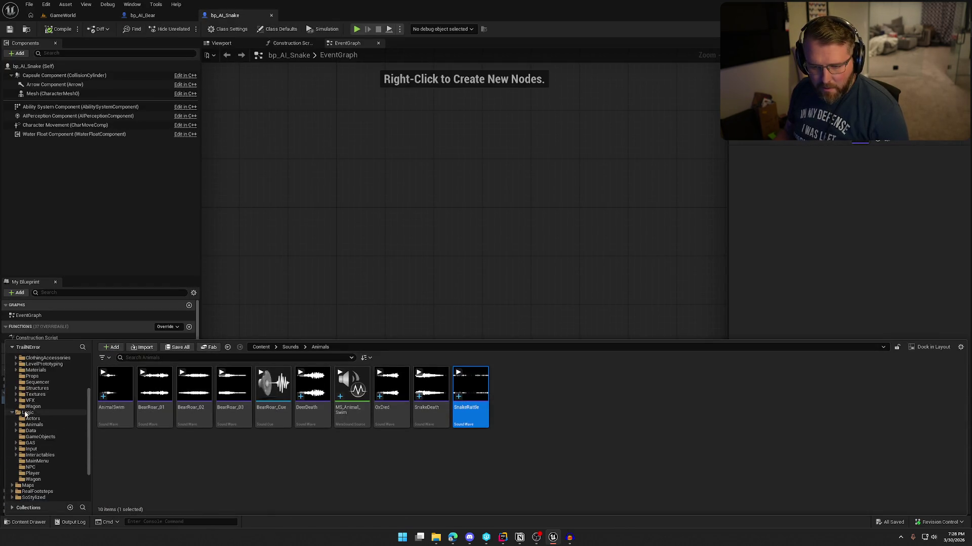
left_click(40, 401)
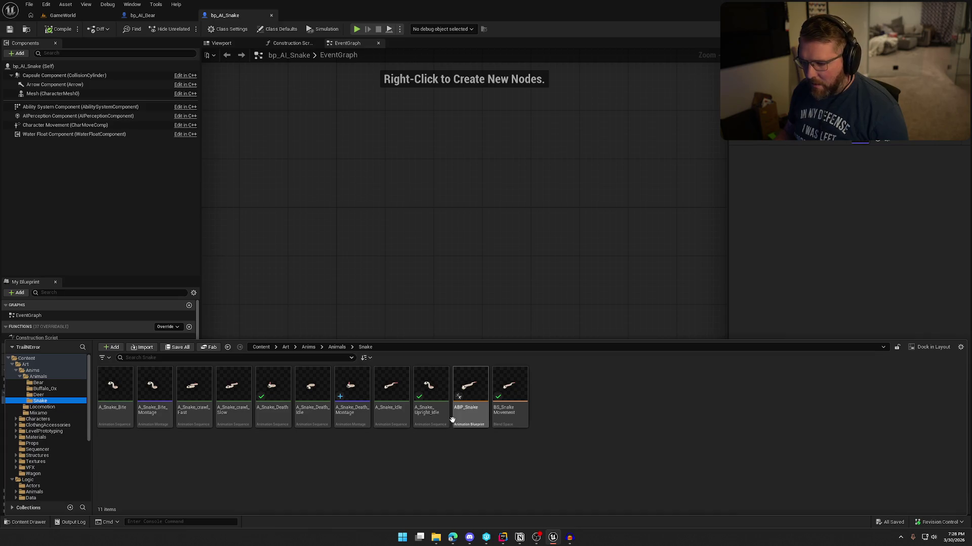
double_click(430, 400)
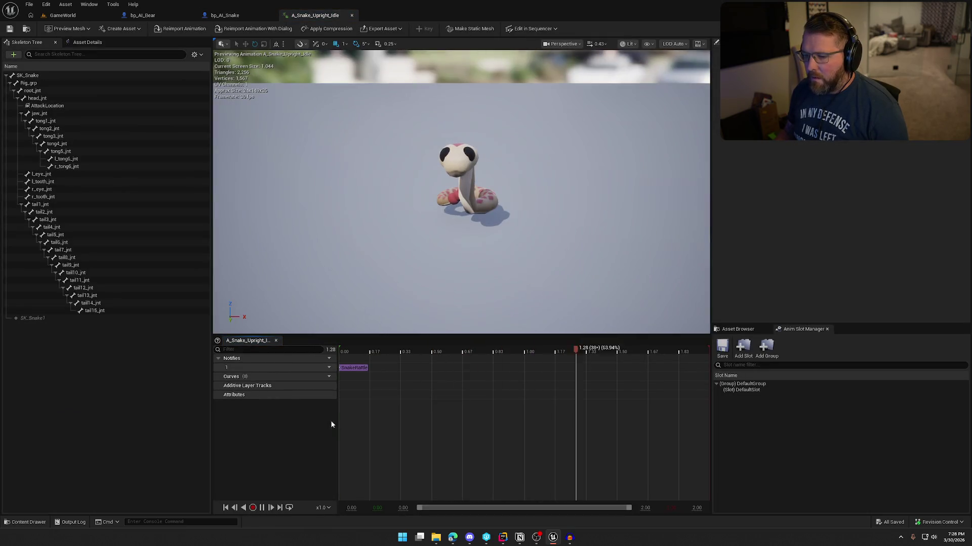
left_click(262, 511)
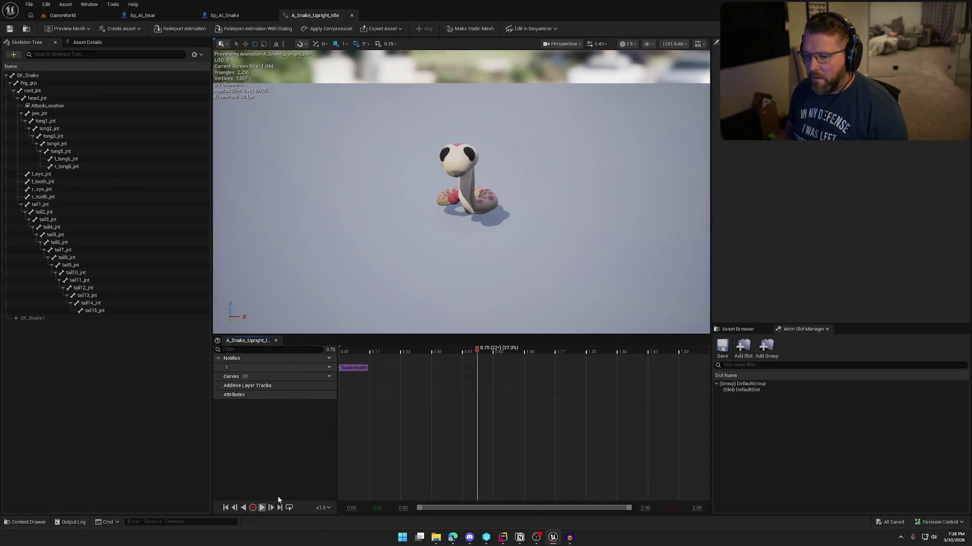
left_click(361, 369)
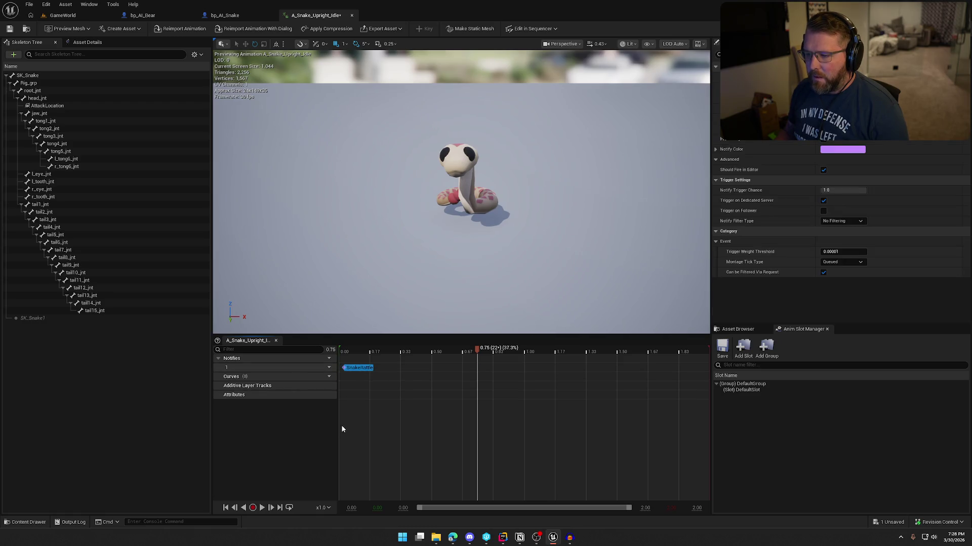
left_click_drag(374, 369, 360, 370)
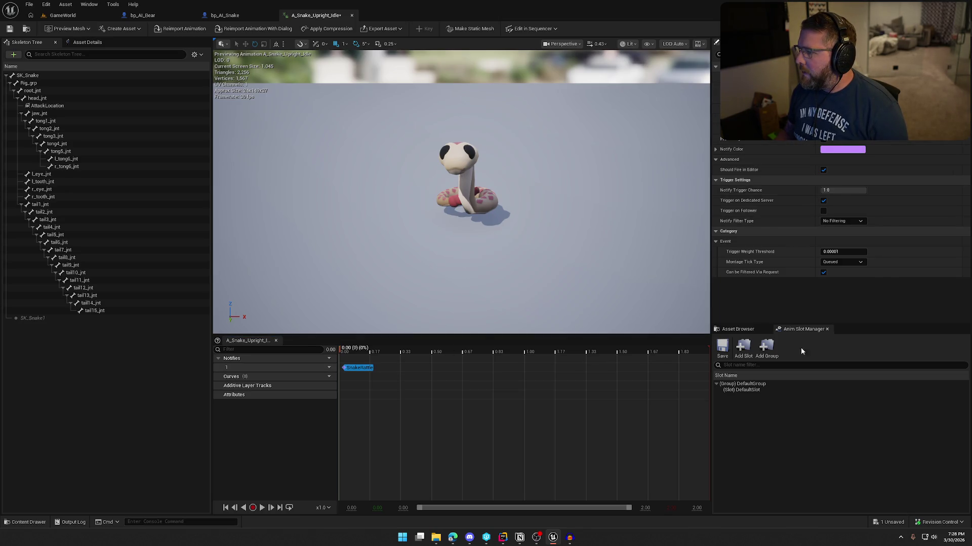
left_click(64, 16)
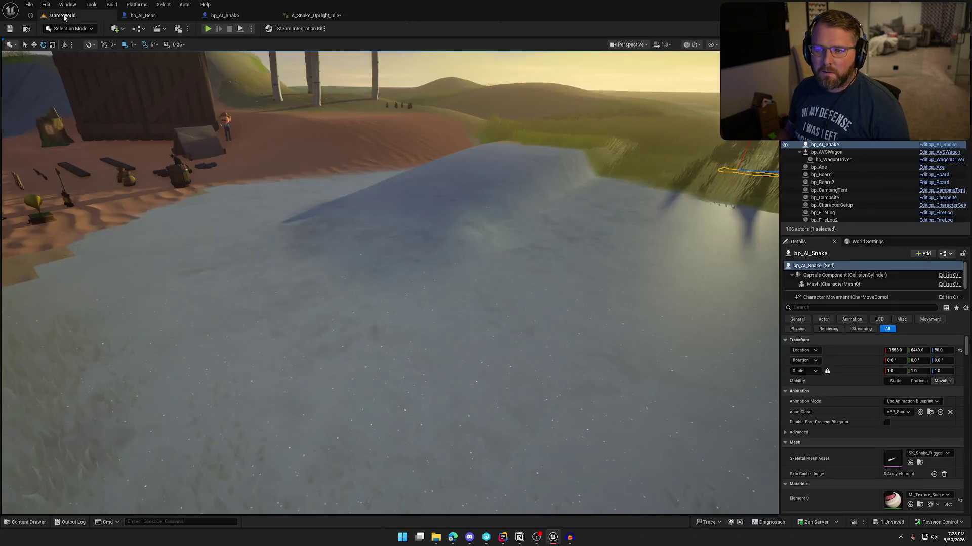
Play GameWorld again, walking across the water and through the grass, firing a shot, then stop
key("alt+p")
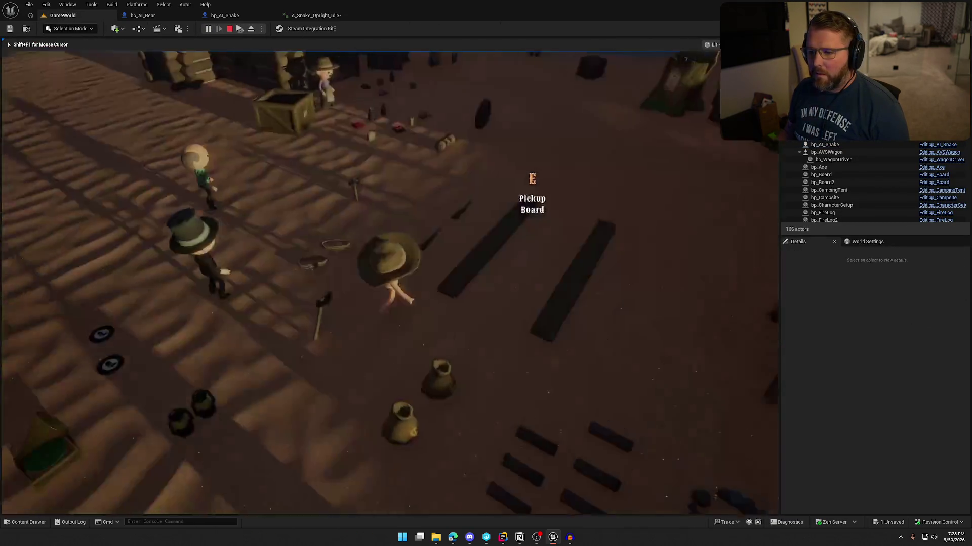
key("w")
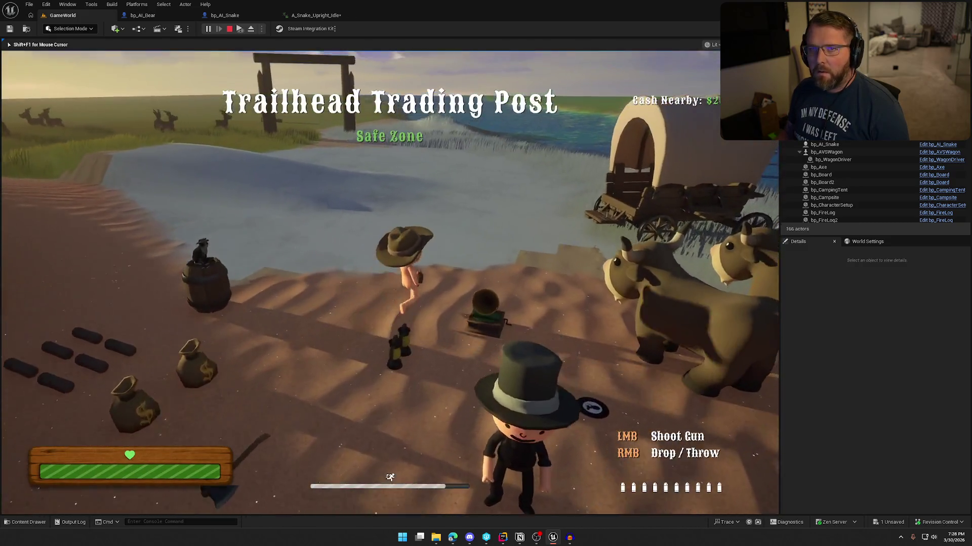
key("w")
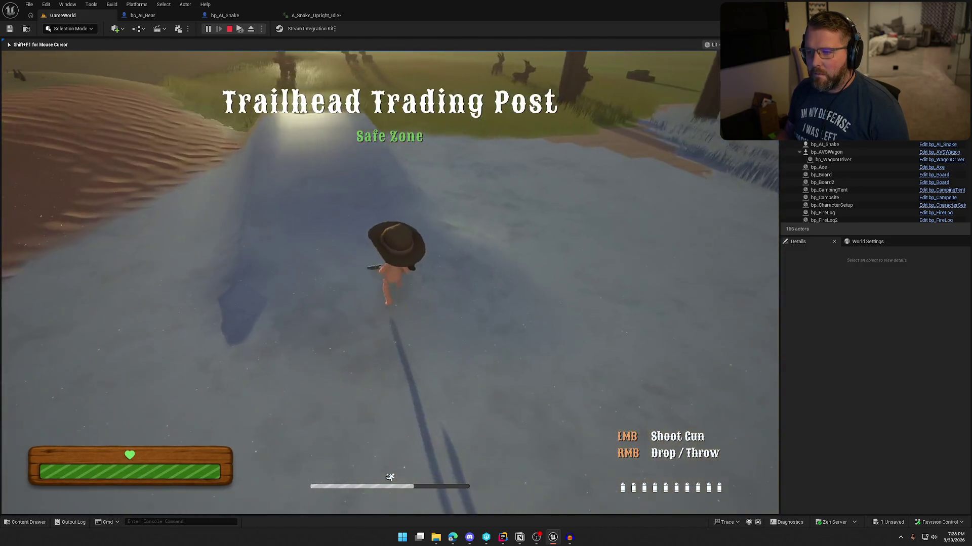
key("w")
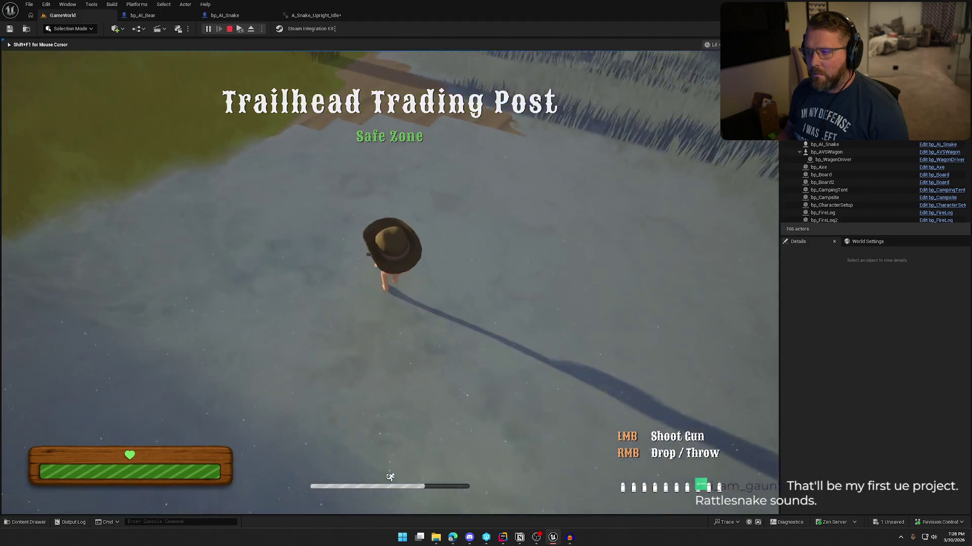
key("w")
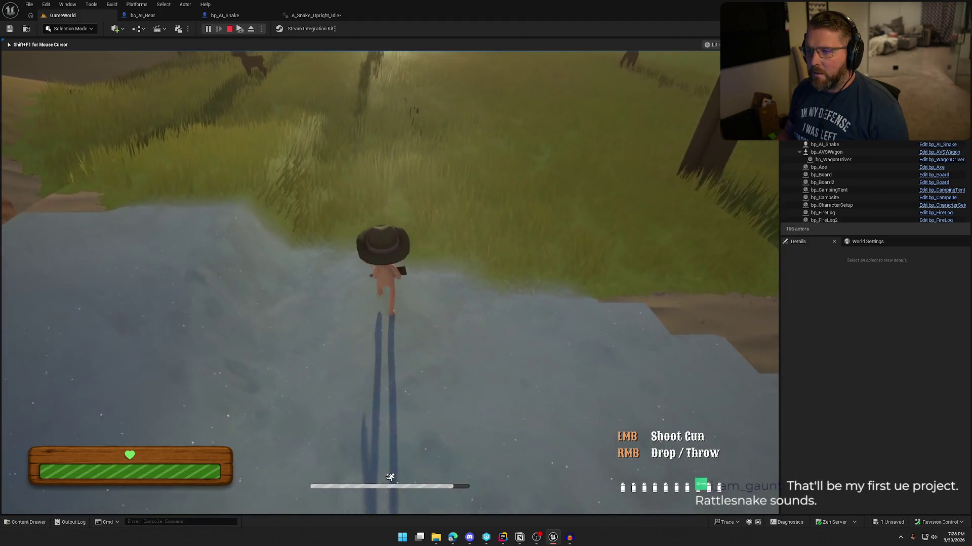
key("w")
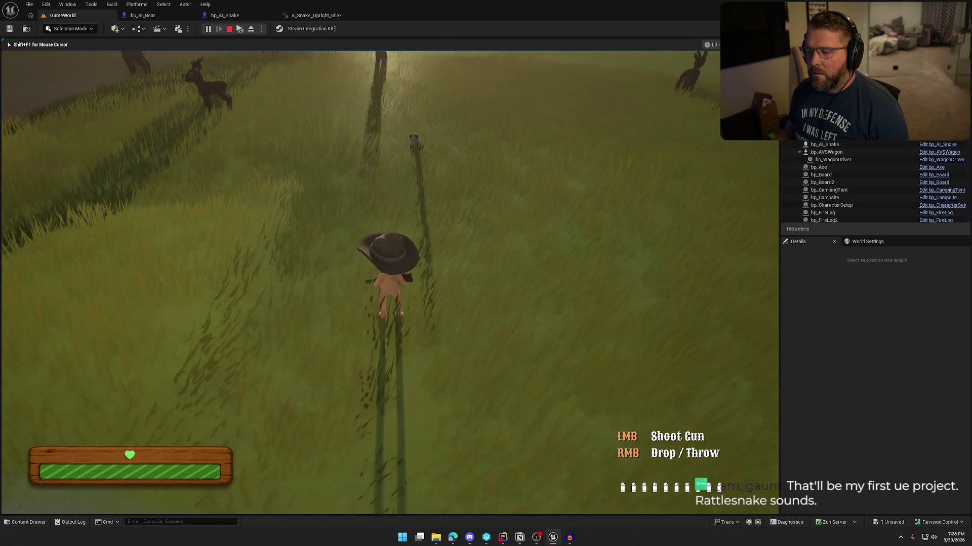
key("w")
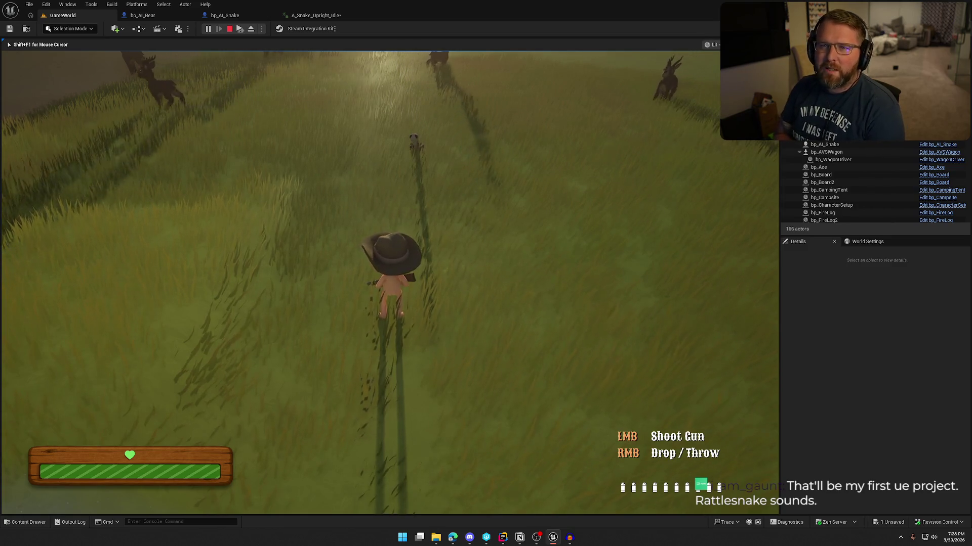
key("s")
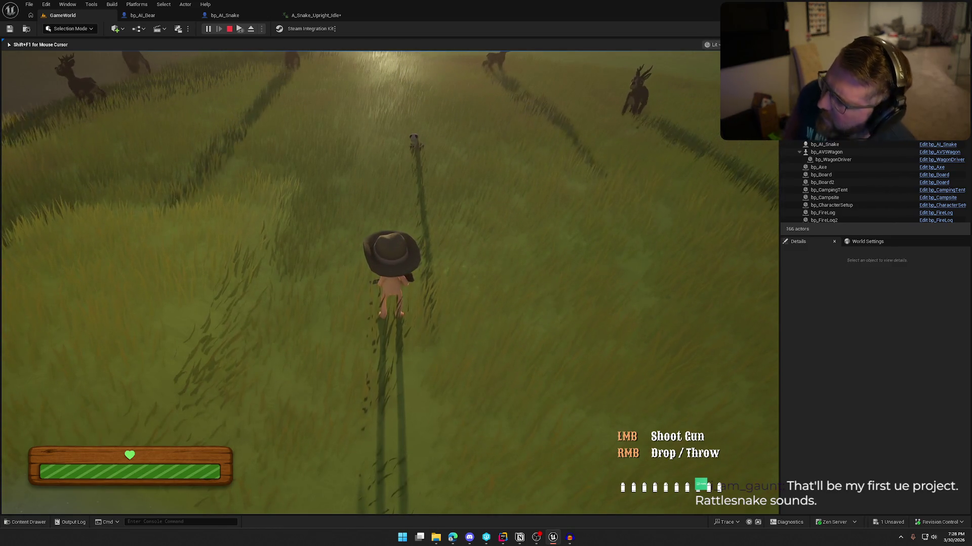
key("d")
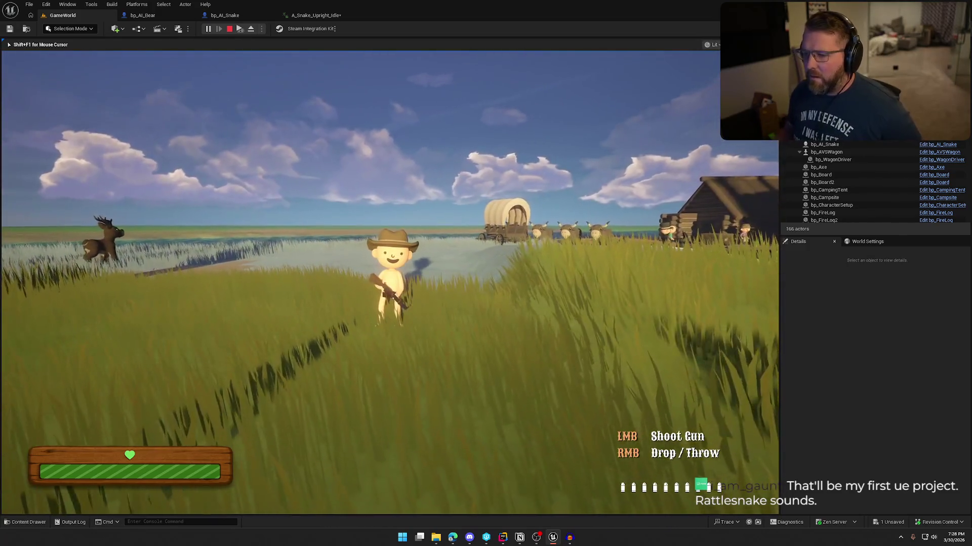
key("w")
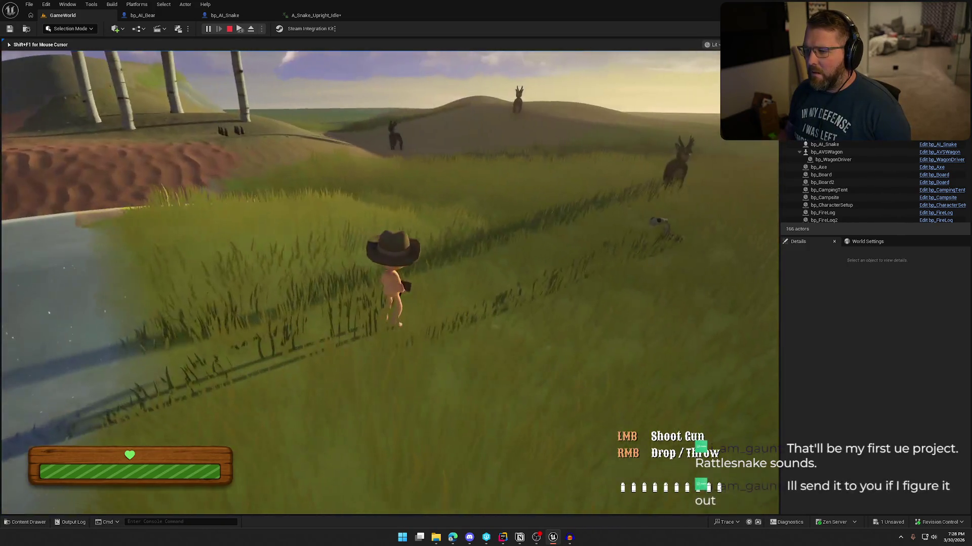
key("w")
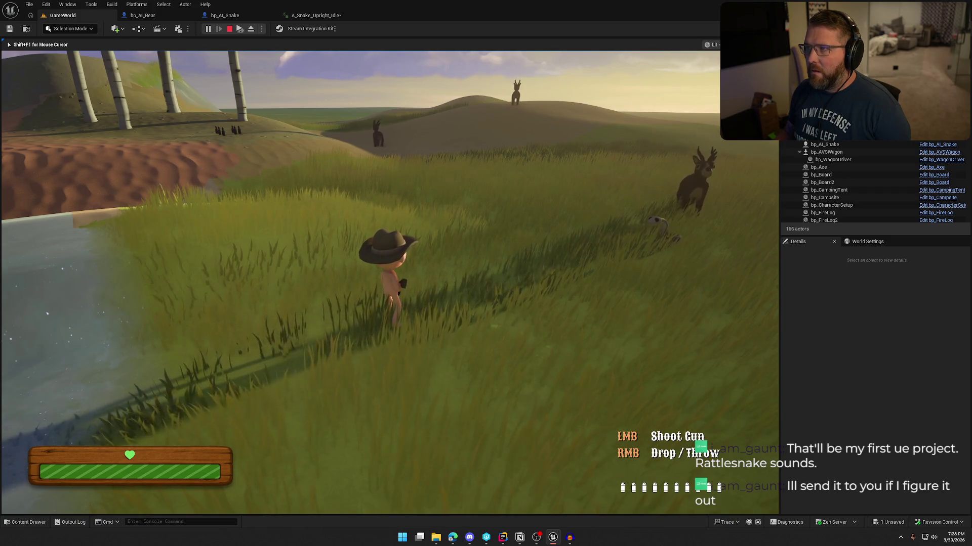
key("w")
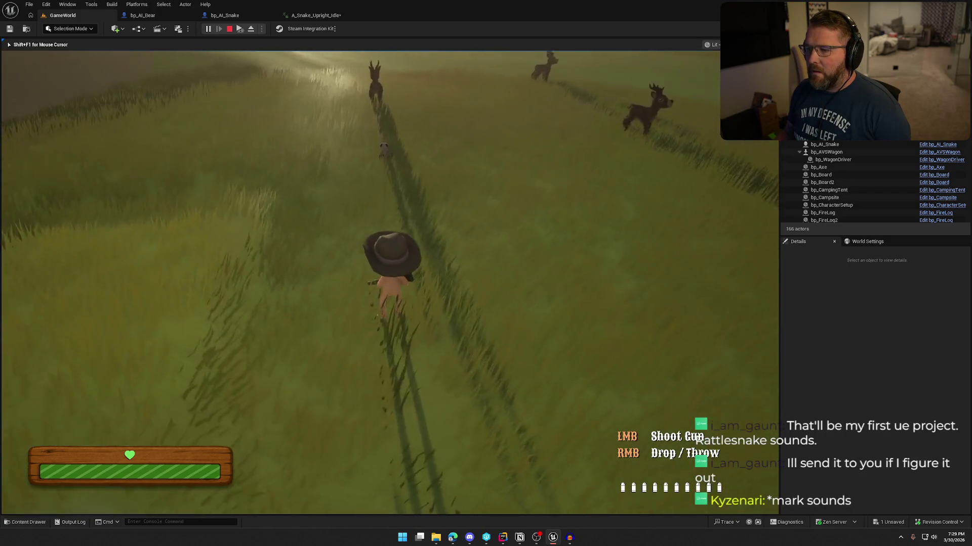
left_click(389, 283)
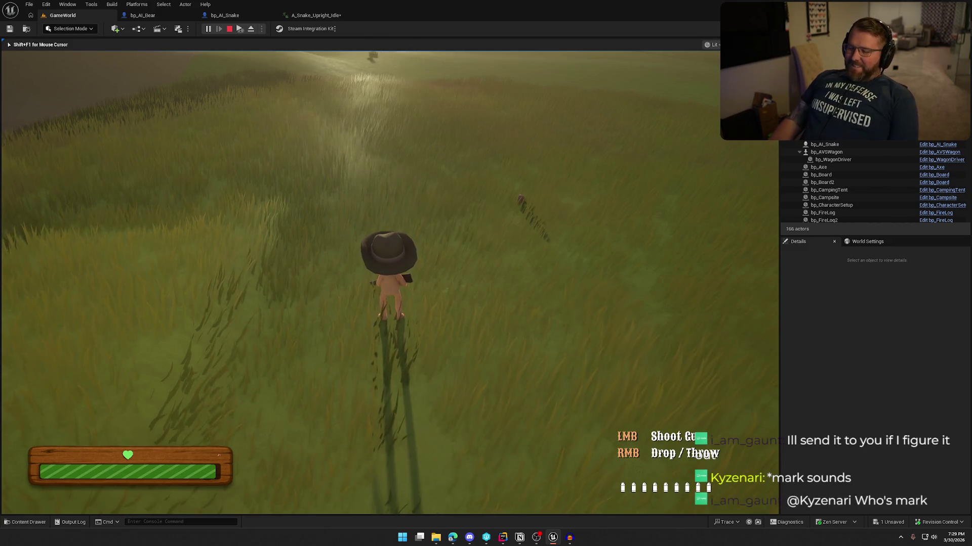
key("Escape")
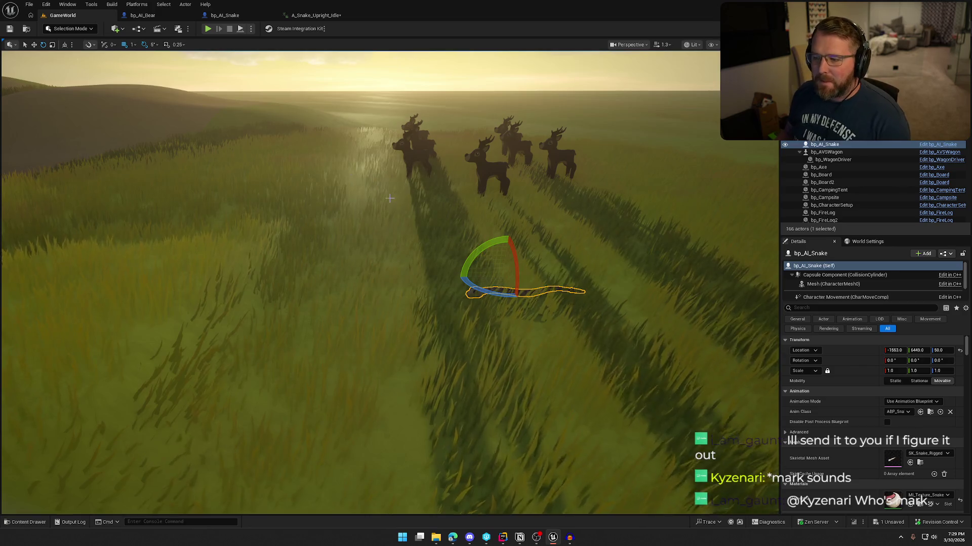
Save all changes with Ctrl+Shift+S, then replay the A_Snake_Upright_Idle animation preview
left_click_drag(267, 308, 267, 284)
mouse_move(407, 193)
left_mouse_down()
mouse_move(407, 221)
mouse_move(407, 193)
left_mouse_up()
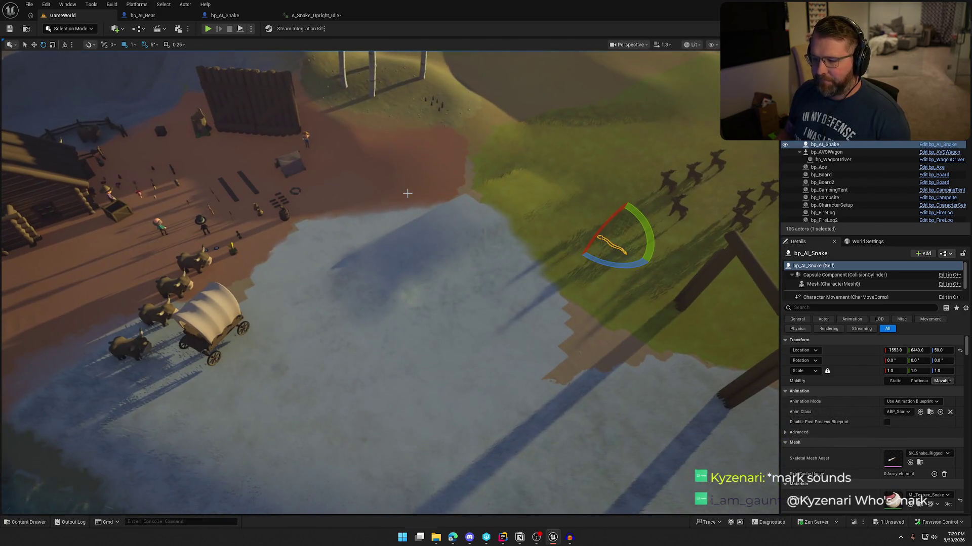
key("ctrl+space")
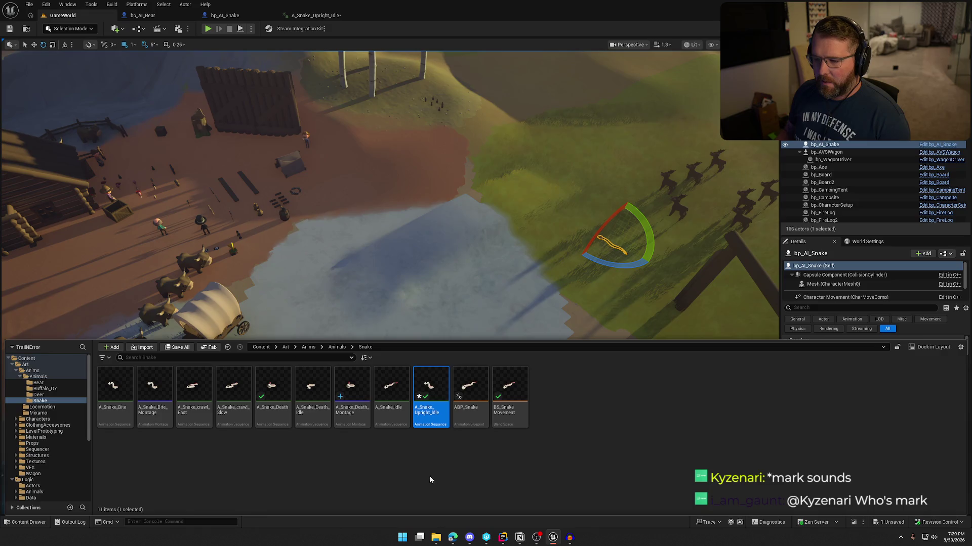
key("ctrl+shift+s")
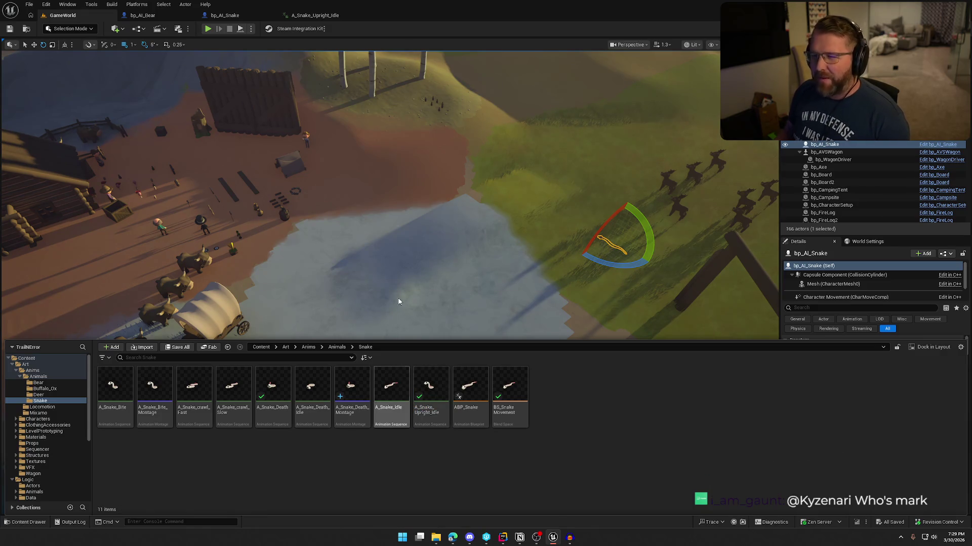
left_click(310, 21)
left_click(262, 508)
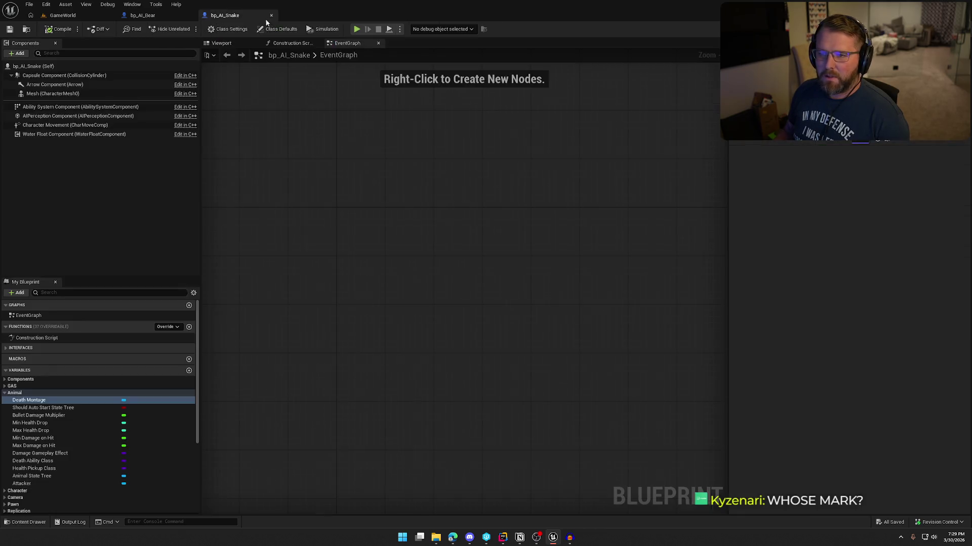
left_click(311, 18)
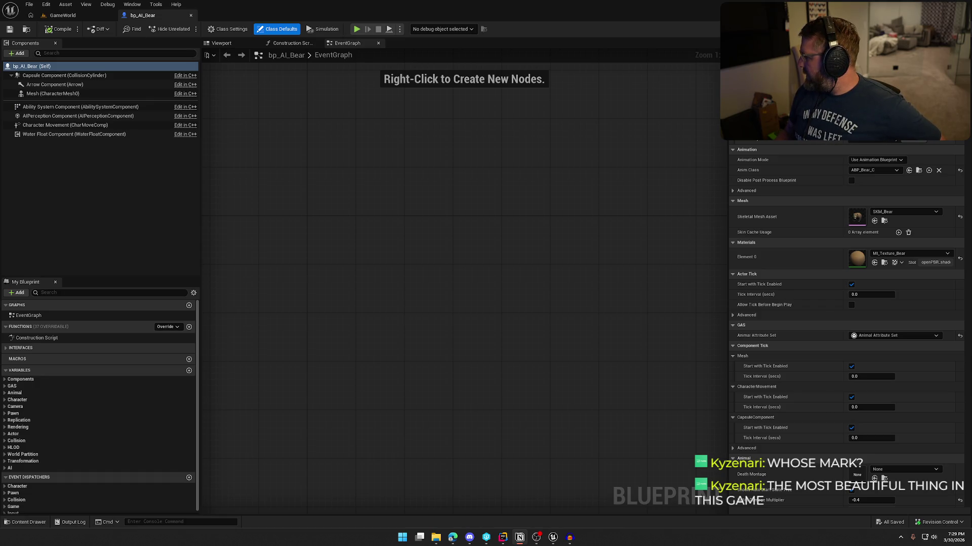
Select the bp_AI_Bear Mesh component and open its ABP_Bear animation blueprint
key("ctrl+space")
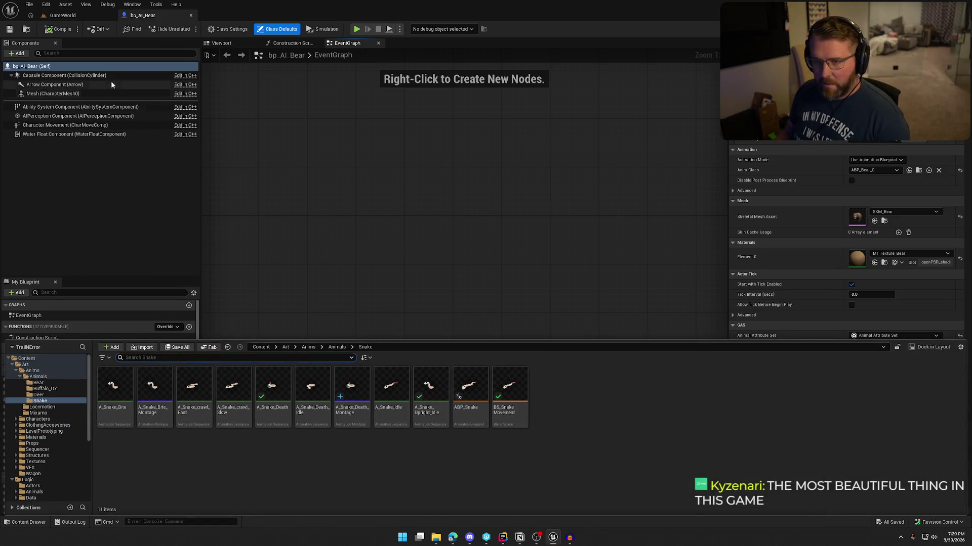
left_click(27, 29)
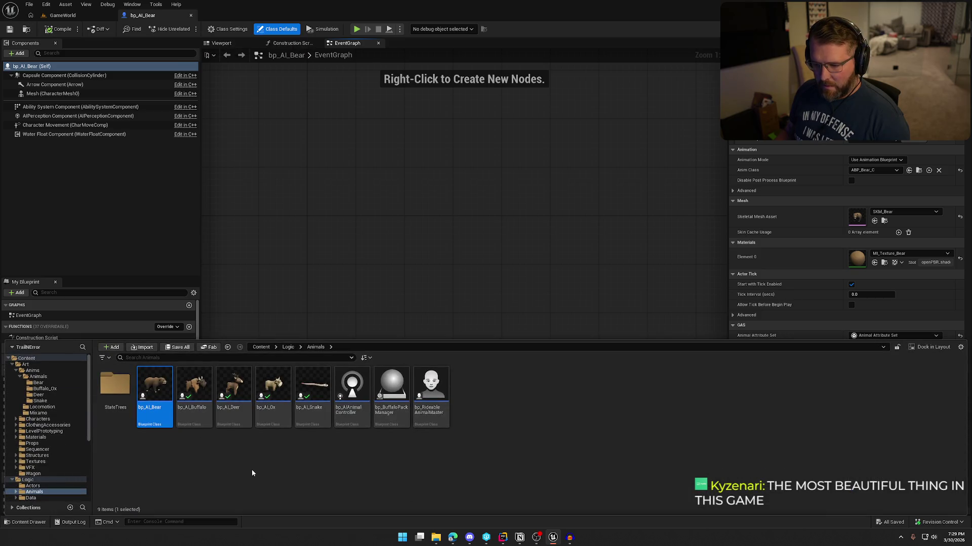
mouse_move(153, 395)
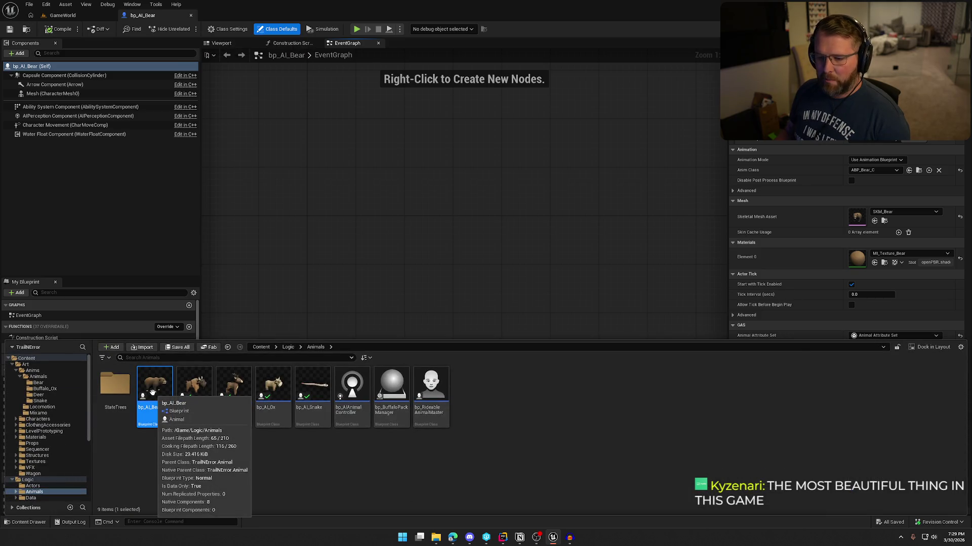
left_click(48, 94)
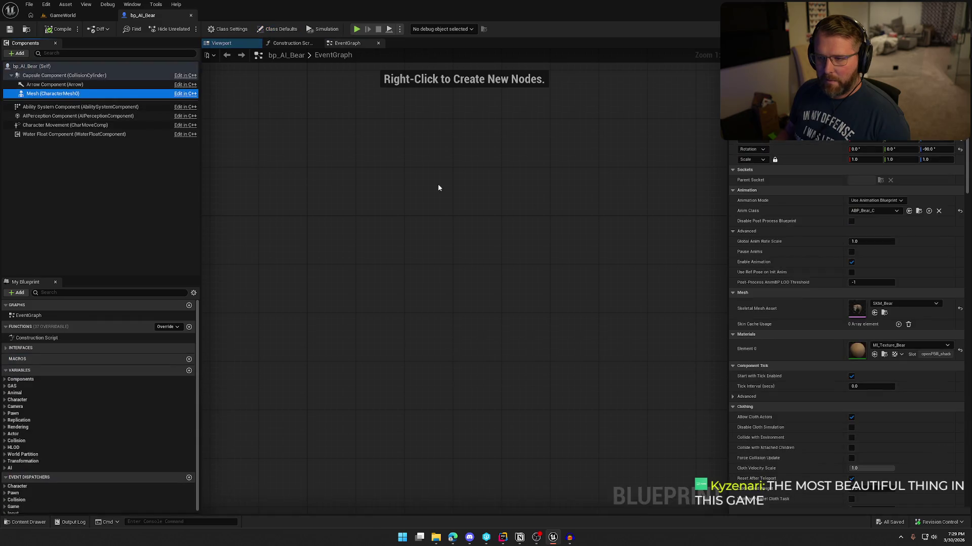
left_click(918, 211)
double_click(114, 387)
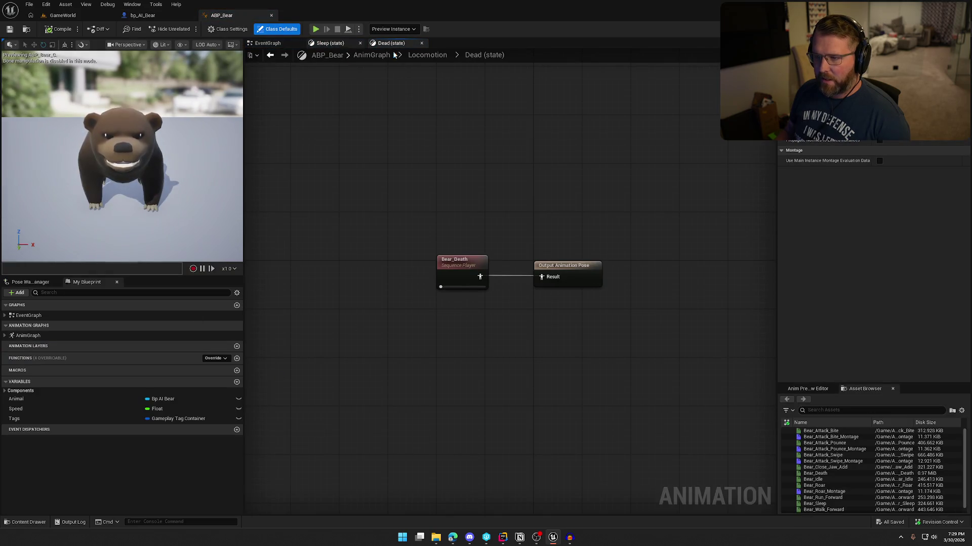
View the Locomotion state machine and AnimGraph, close ABP_Bear, and select Bear_Death
left_click(428, 55)
left_click(364, 54)
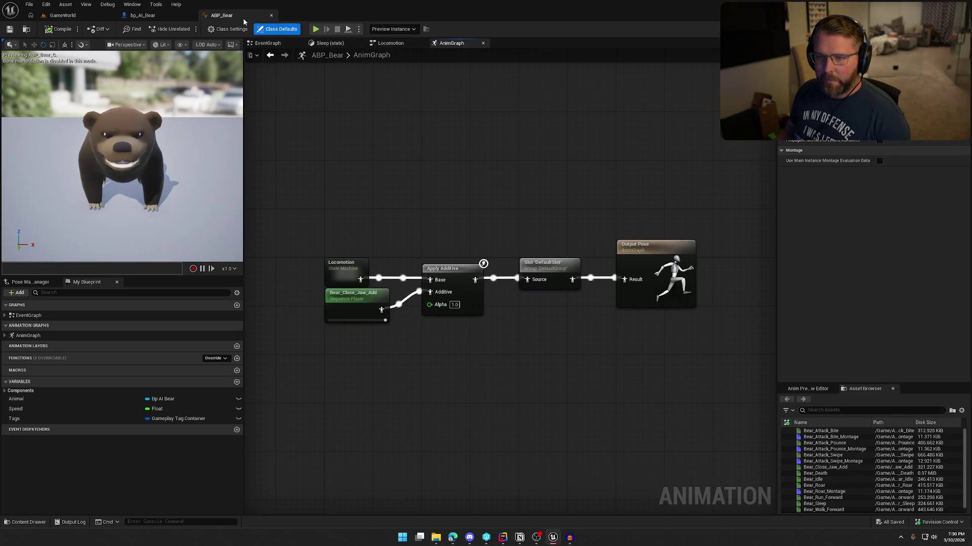
left_click(271, 15)
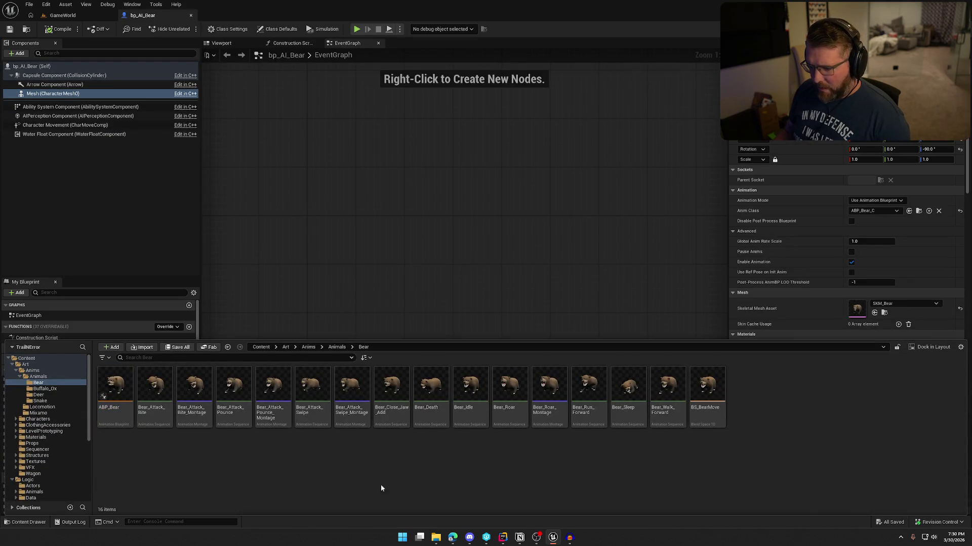
left_click(431, 387)
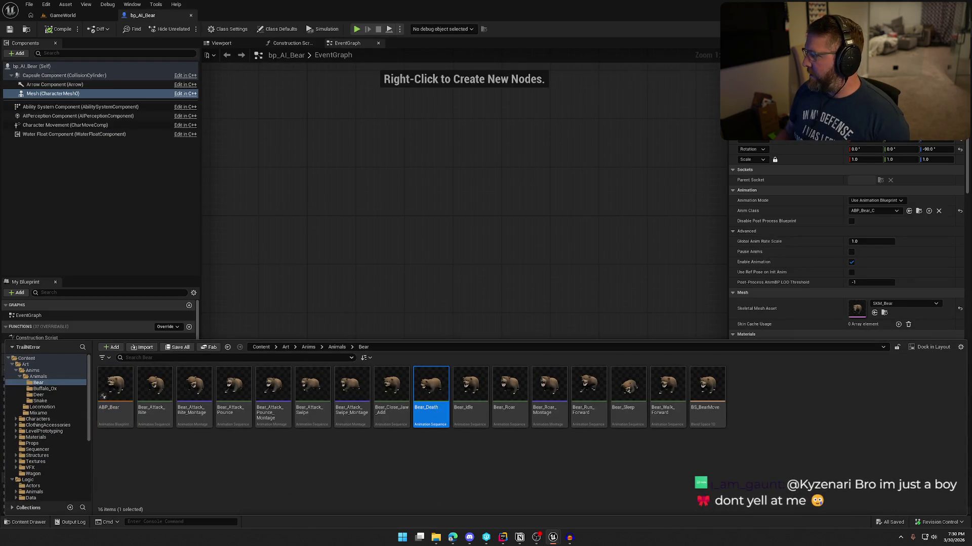
Open Bear_Death and orbit the preview to watch the death motion side-on and front-on
double_click(430, 387)
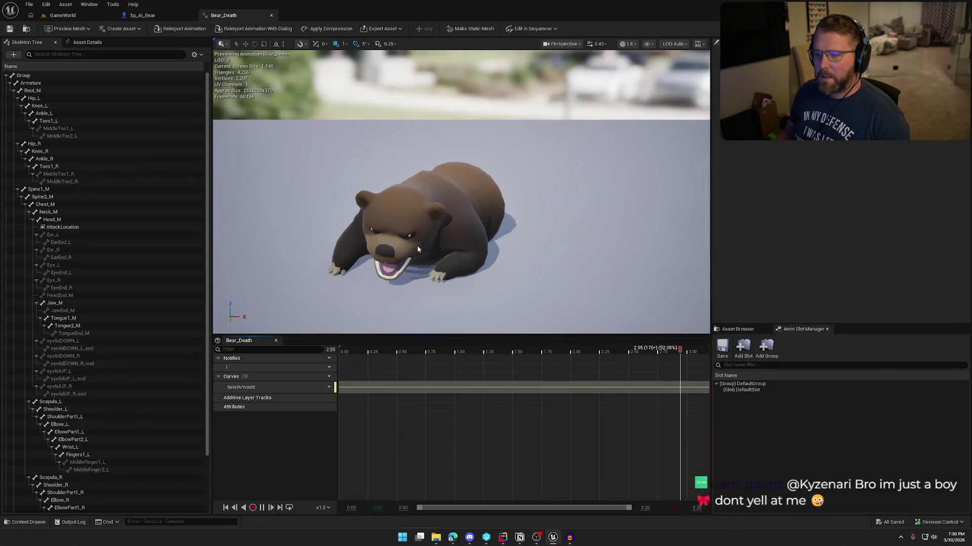
left_click_drag(441, 245, 511, 244)
left_click_drag(441, 245, 486, 245)
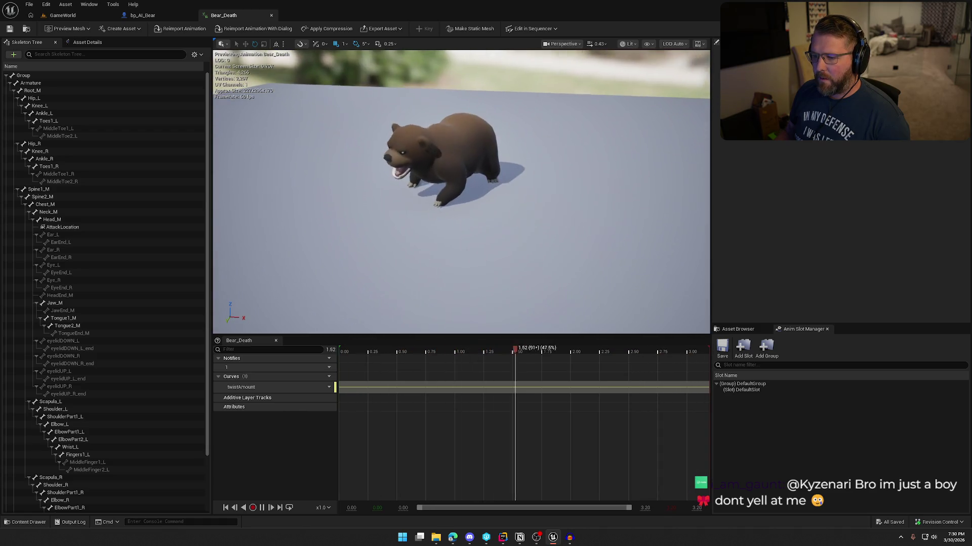
left_click(244, 378)
key("space")
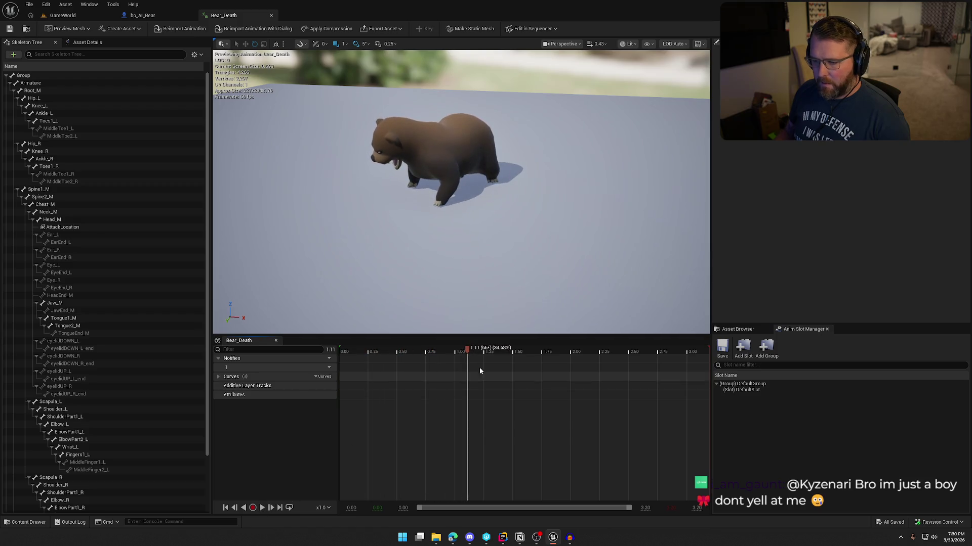
key("ctrl+space")
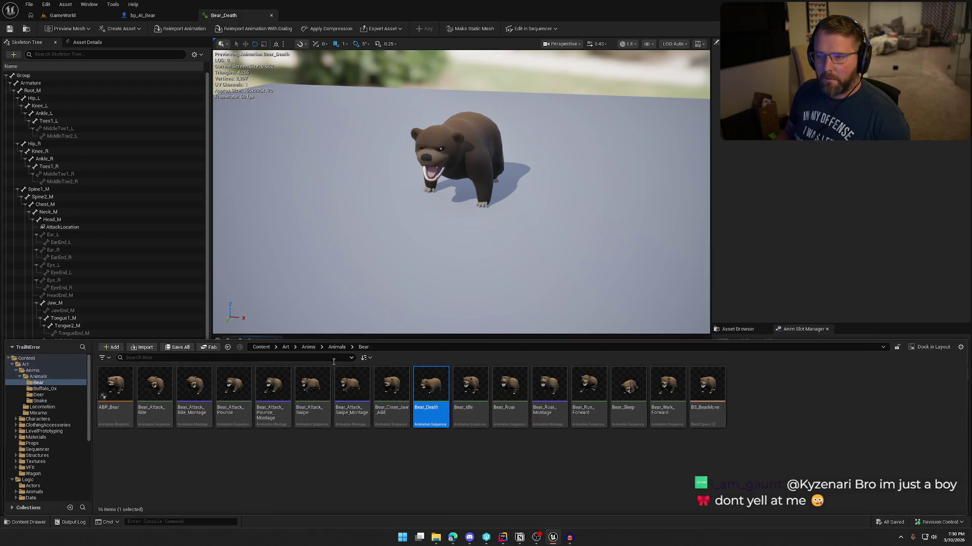
left_click(576, 271)
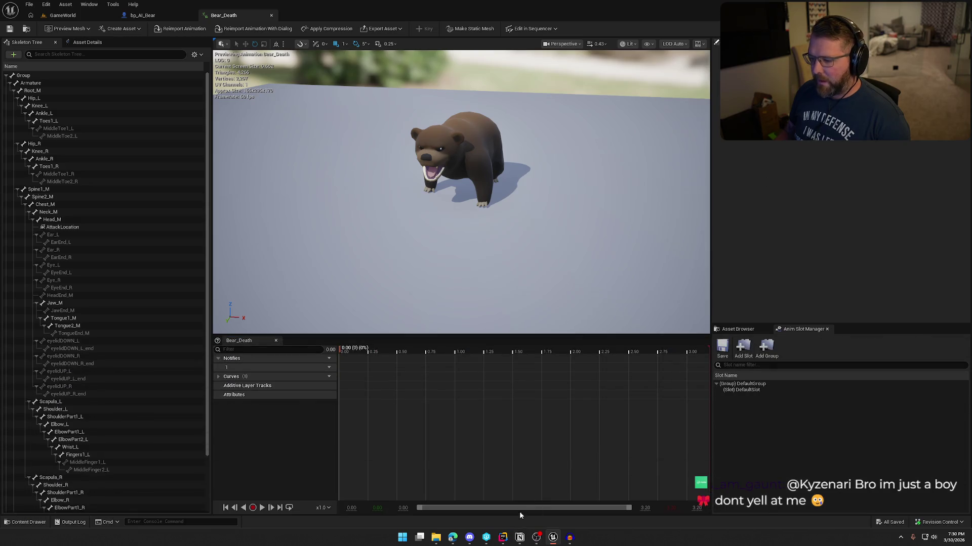
mouse_move(453, 536)
left_click(473, 498)
Search the Splice samples for 'bear roar'
left_click(151, 75)
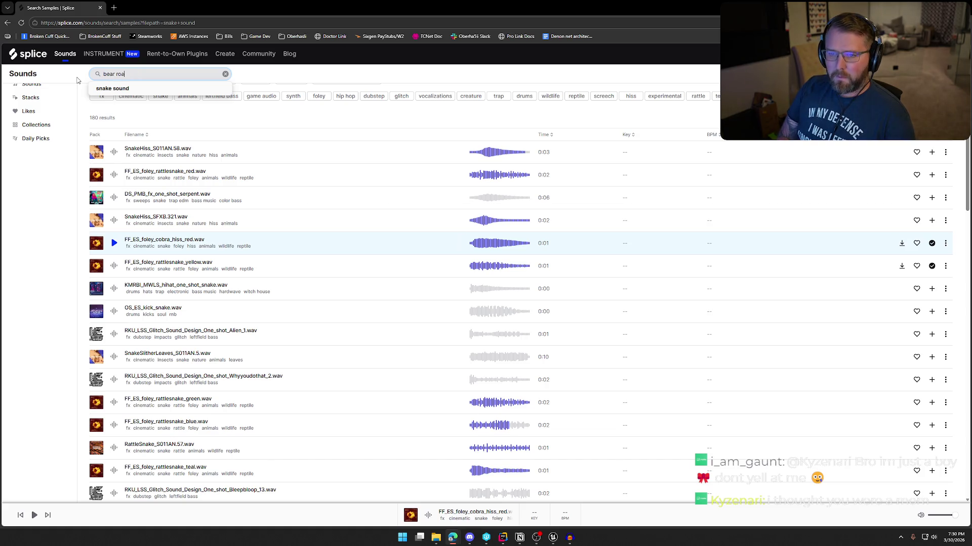
type("ar")
key("Return")
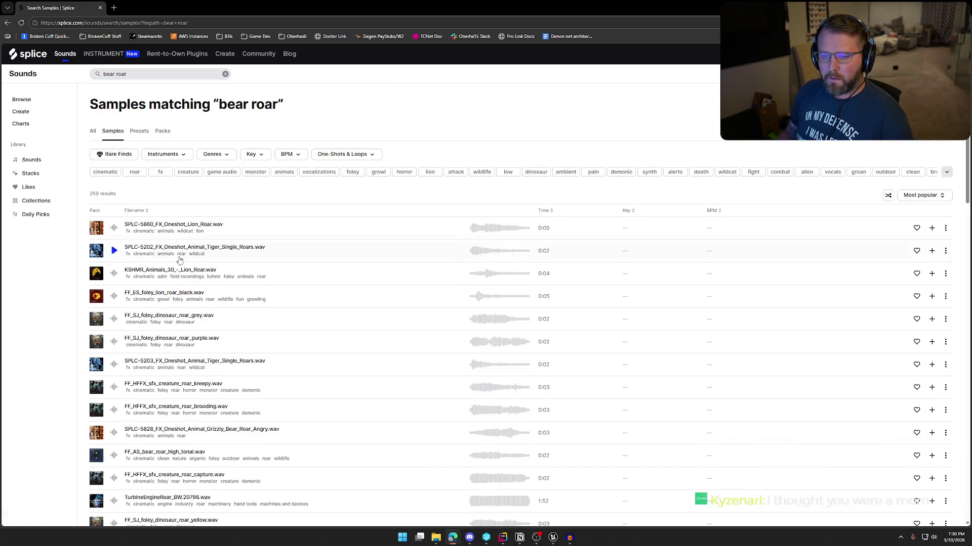
Preview four roar results: SPLC-5860 lion, tiger single roars, KSHMR lion roar, and lion_roar_black
left_click(115, 231)
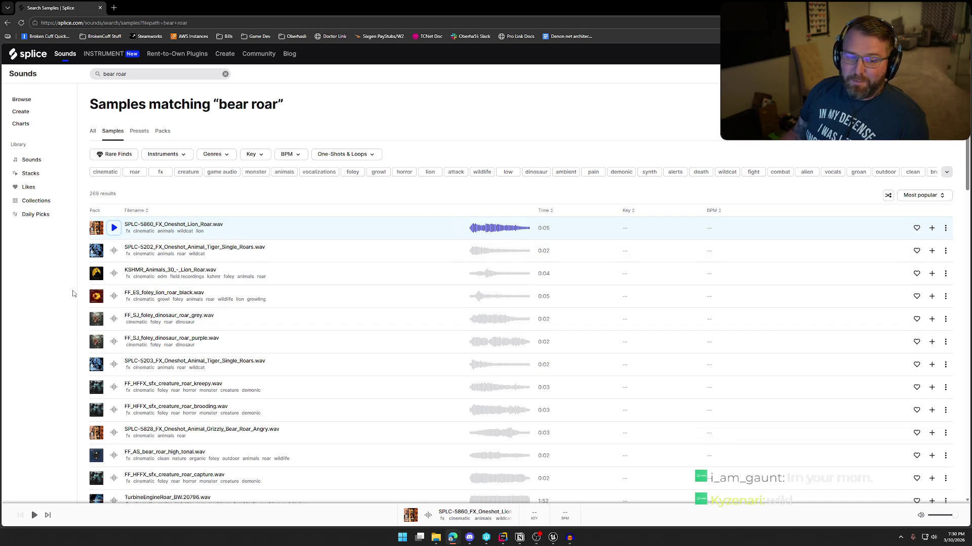
left_click(114, 251)
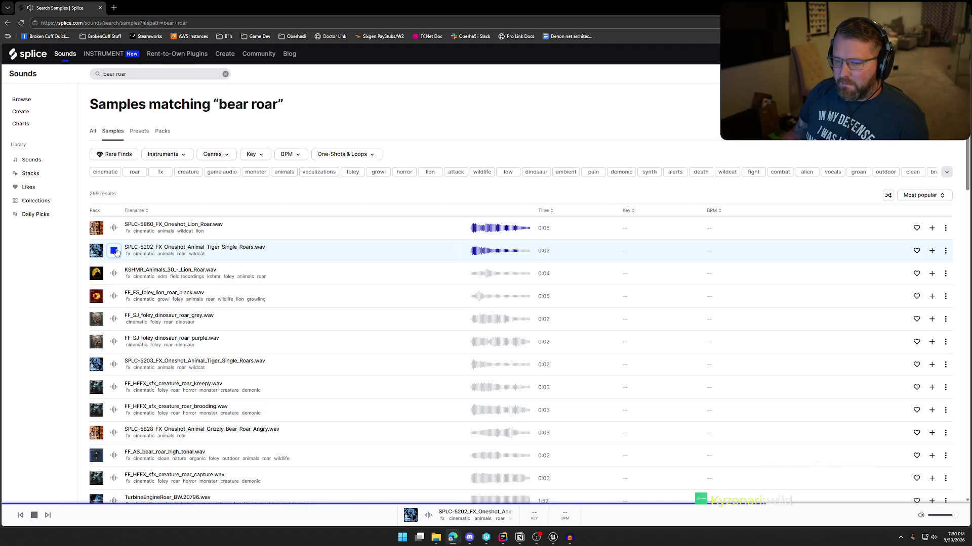
left_click(115, 274)
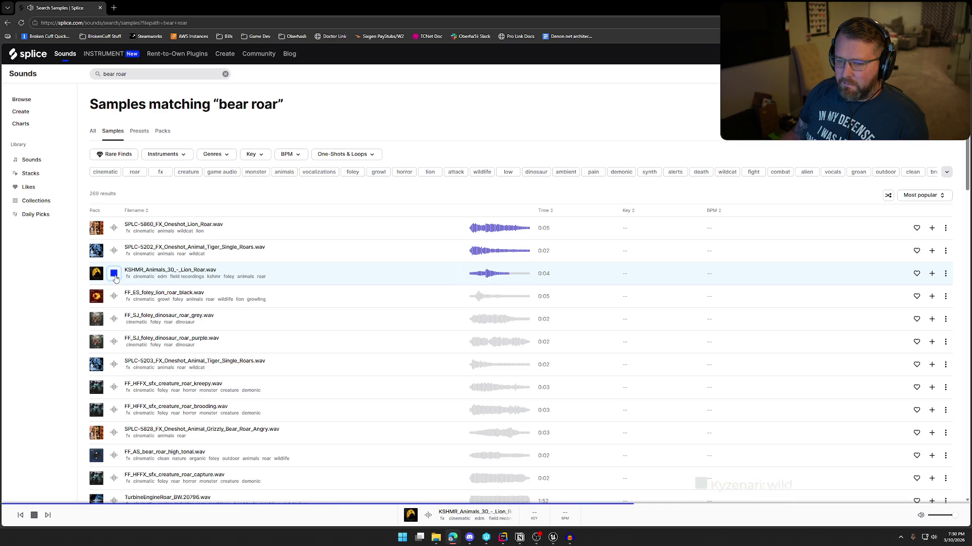
left_click(113, 297)
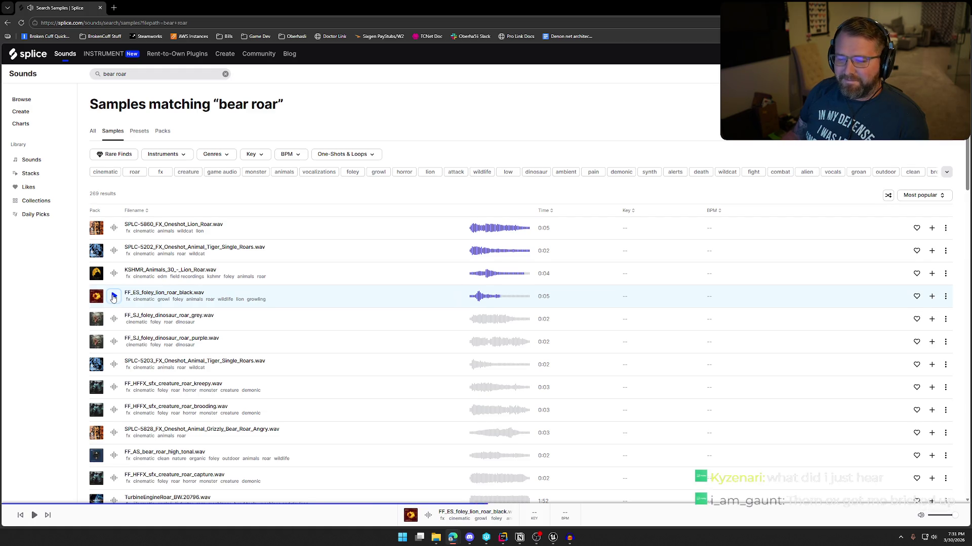
Audition more results: grey, purple and yellow dinosaur roars, kreepy creature, bear_roar_high_tonal, creature roar capture
scroll(113, 299, "down", 2)
left_click(113, 243)
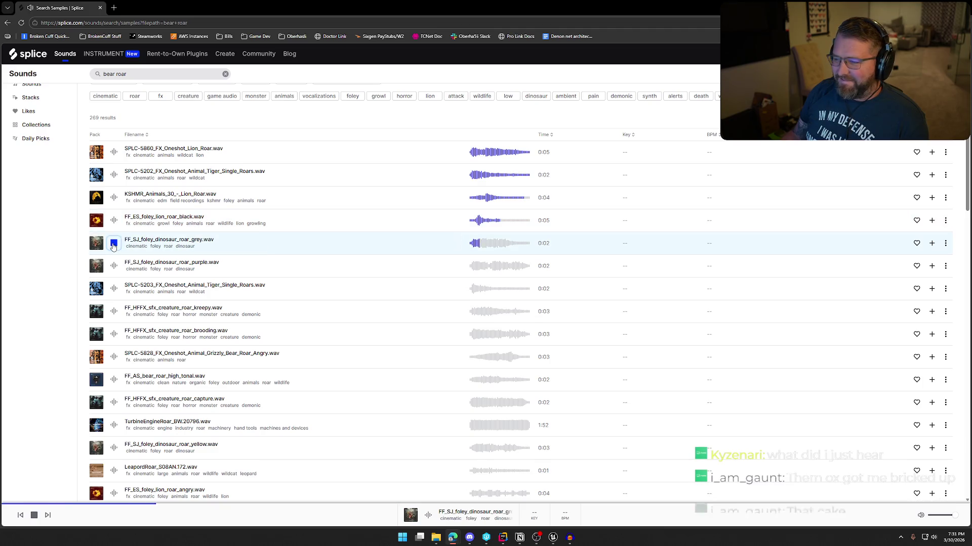
left_click(114, 266)
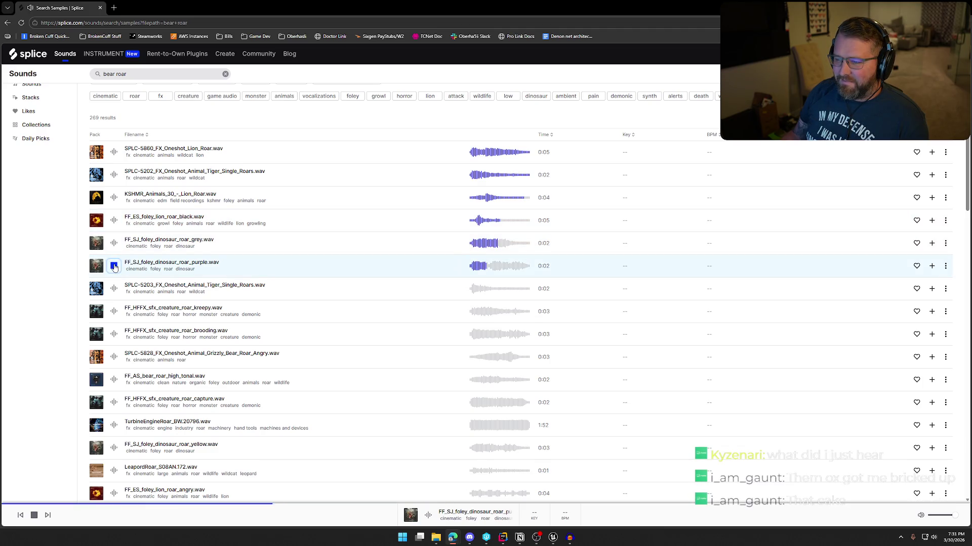
scroll(115, 268, "down", 3)
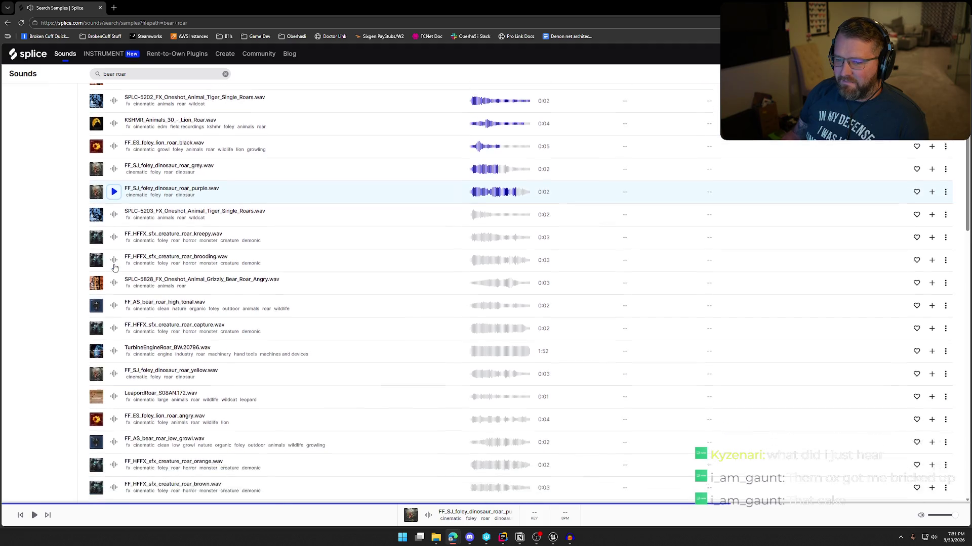
left_click(115, 160)
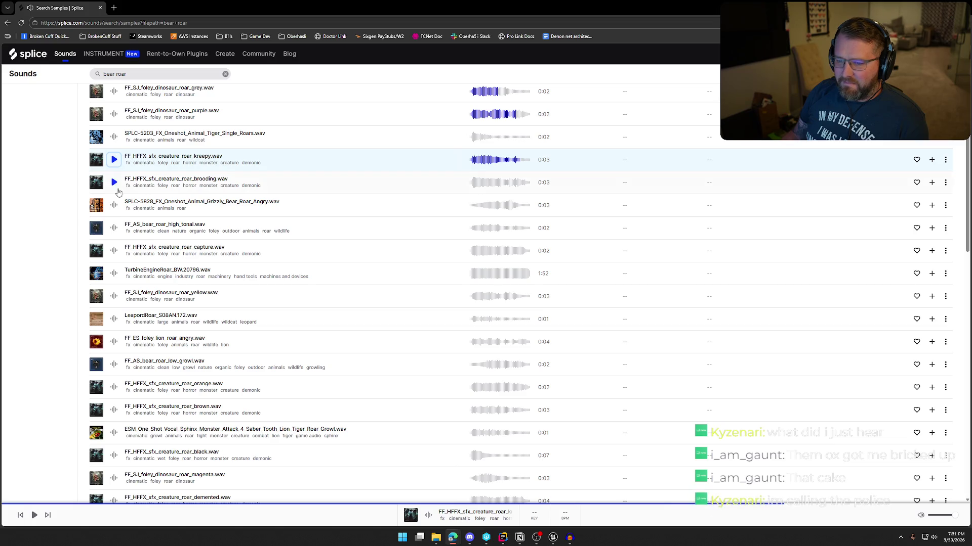
left_click(114, 228)
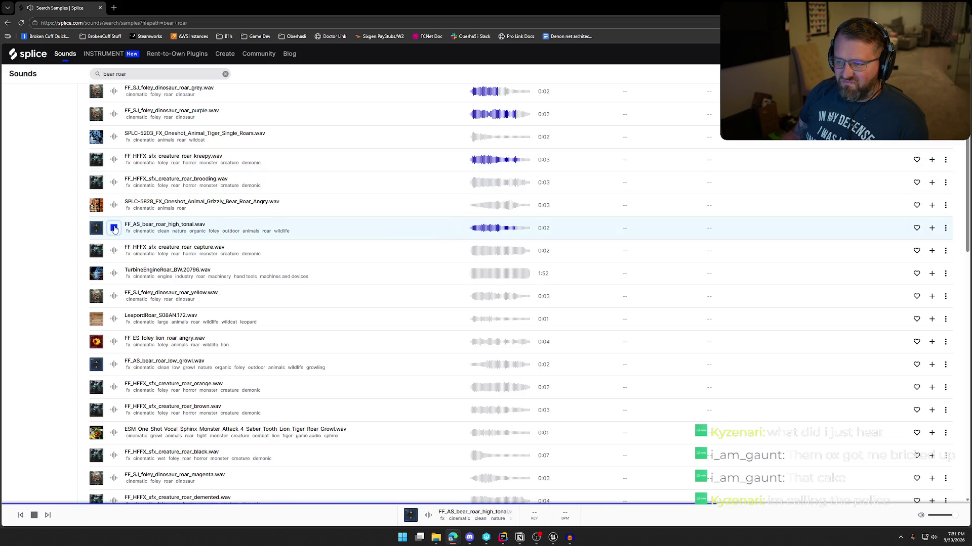
left_click(114, 252)
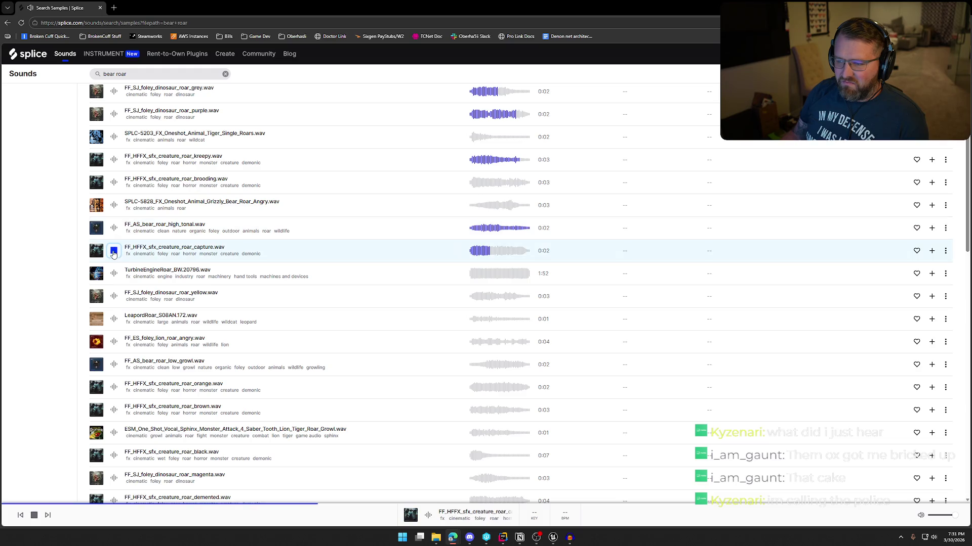
scroll(114, 256, "down", 1)
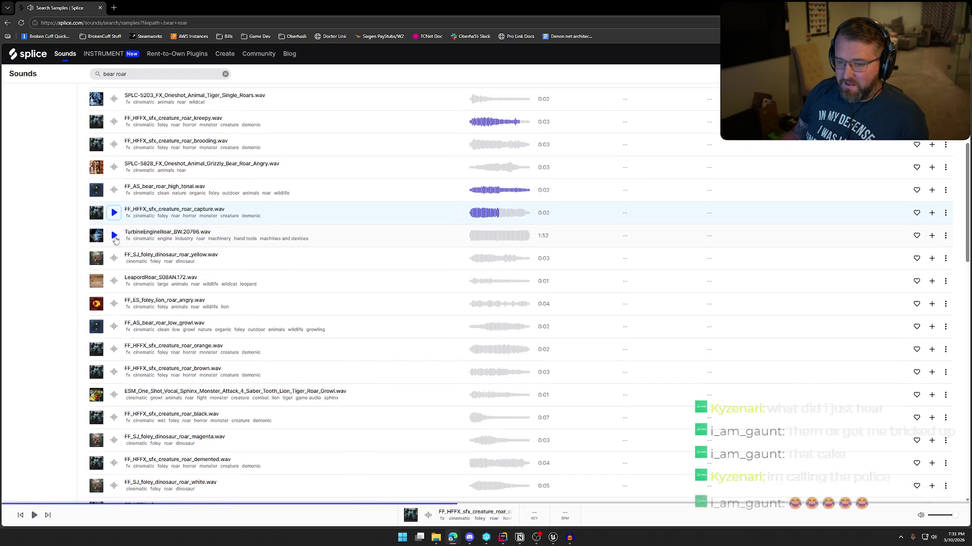
left_click(113, 259)
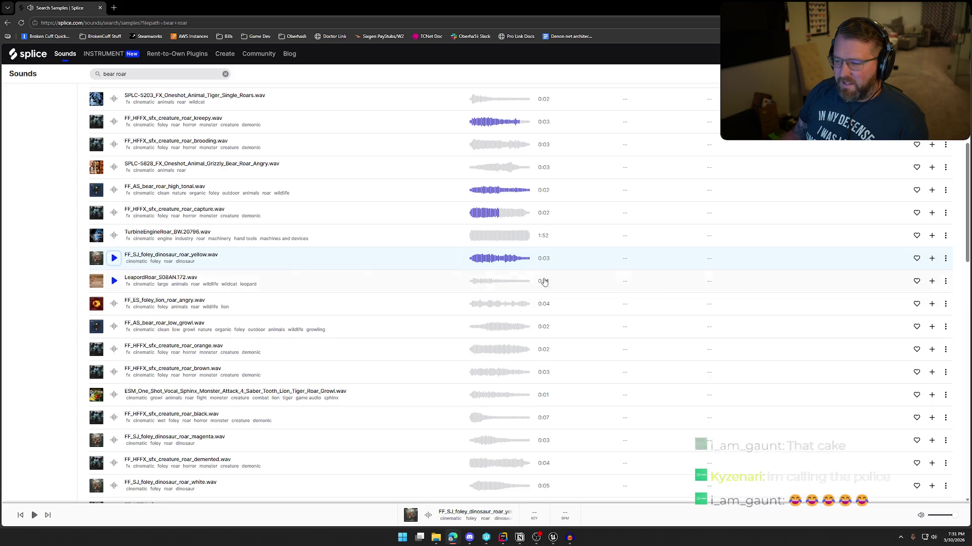
Add FF_SJ_foley_dinosaur_roar_yellow.wav to the library, download it, and return to Unreal
left_click(931, 258)
left_click(901, 259)
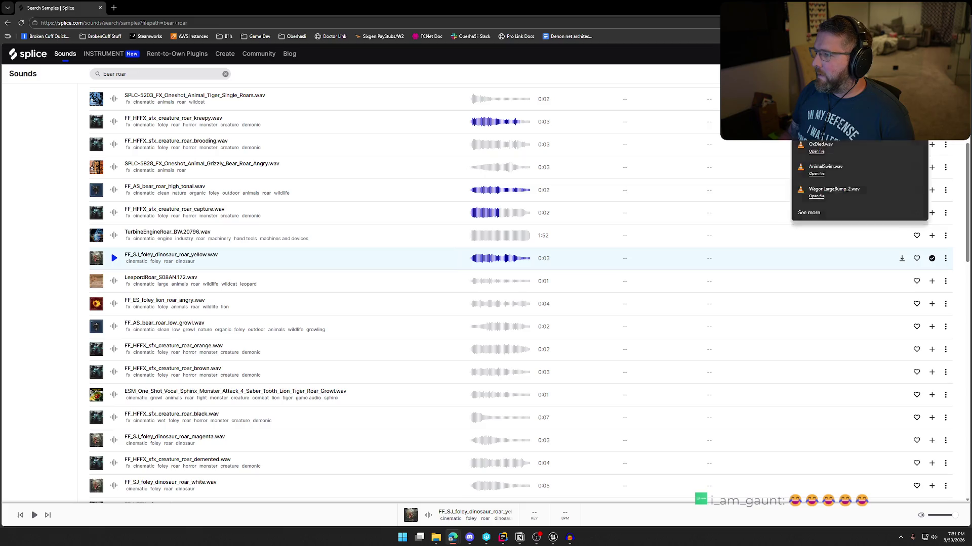
key("alt+Tab")
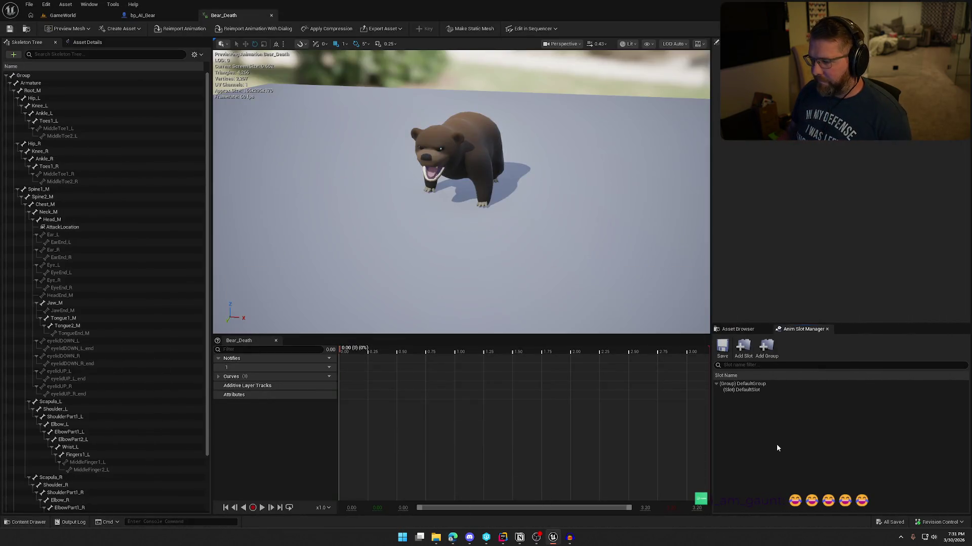
Import the downloaded roar into Sounds/Animals as BearDeath and open it
key("ctrl+space")
scroll(46, 456, "down", 5)
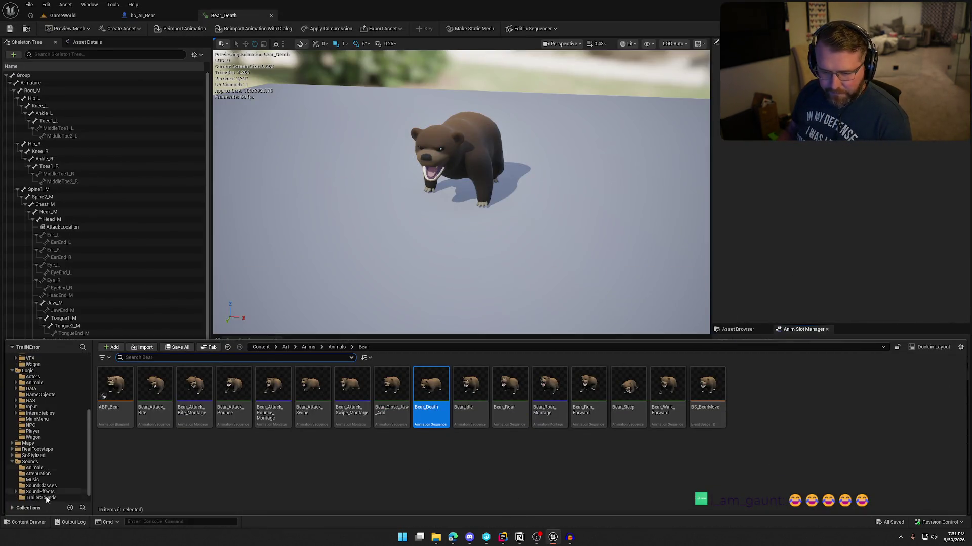
left_click(44, 462)
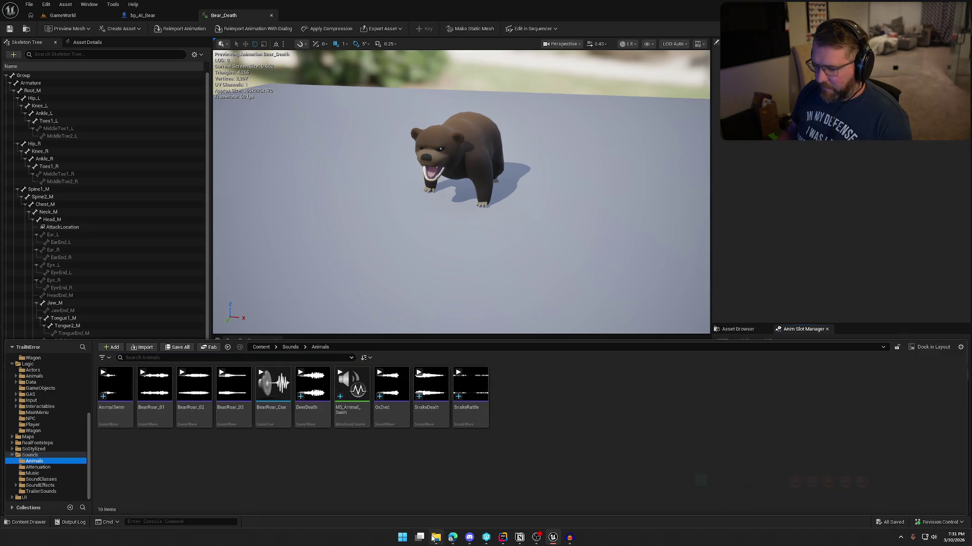
left_click_drag(971, 446, 658, 450)
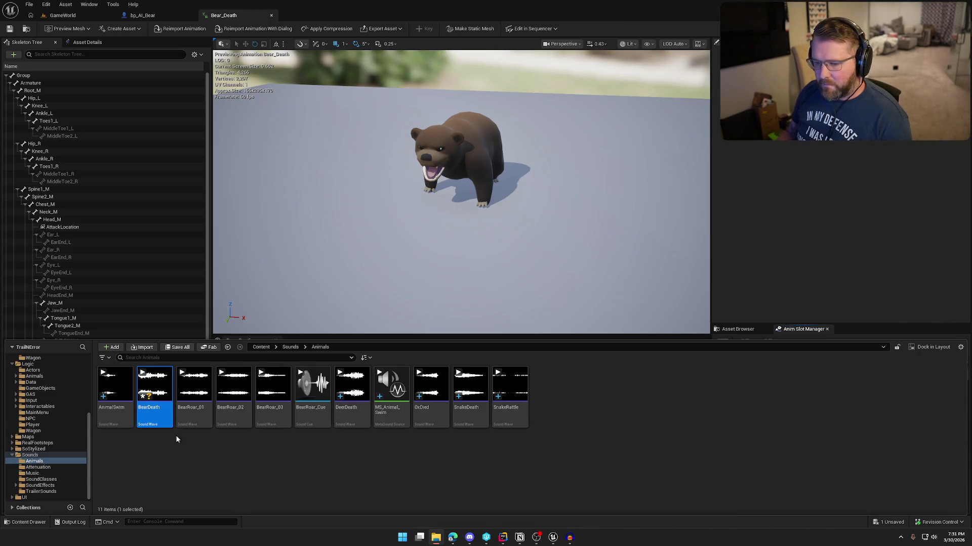
double_click(154, 387)
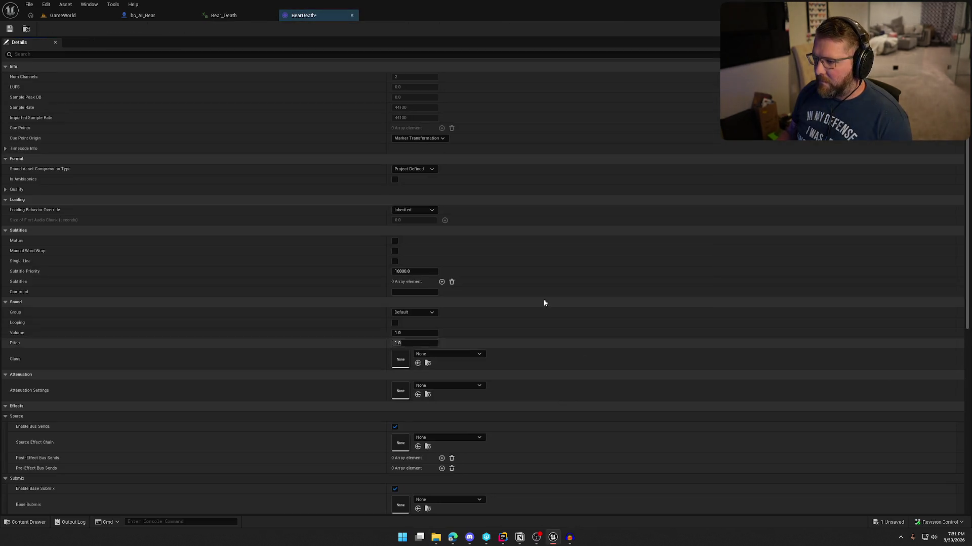
Give BearDeath the SFX class, Wagon_Atten attenuation and Play when Silent virtualization, then save
left_click(464, 354)
left_click(455, 290)
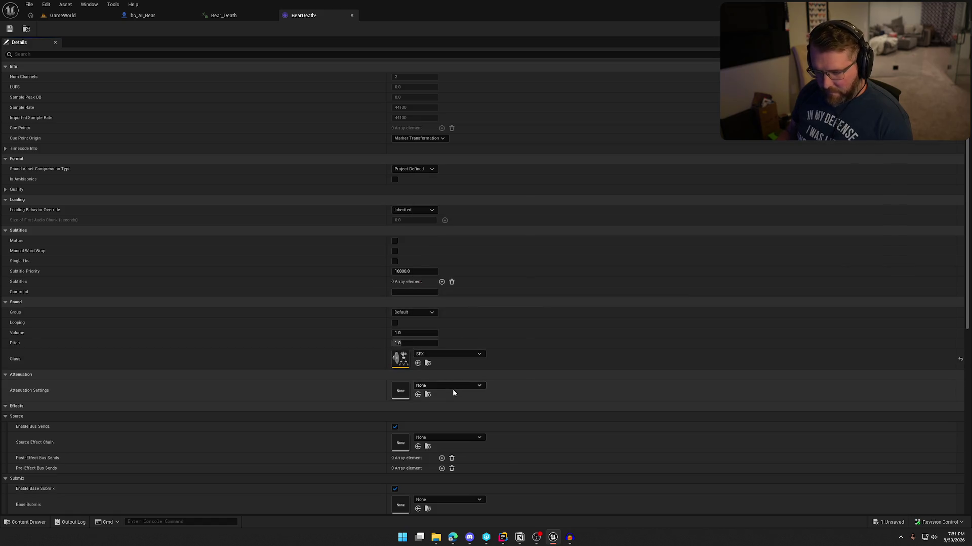
left_click(452, 387)
left_click(462, 362)
scroll(350, 383, "down", 6)
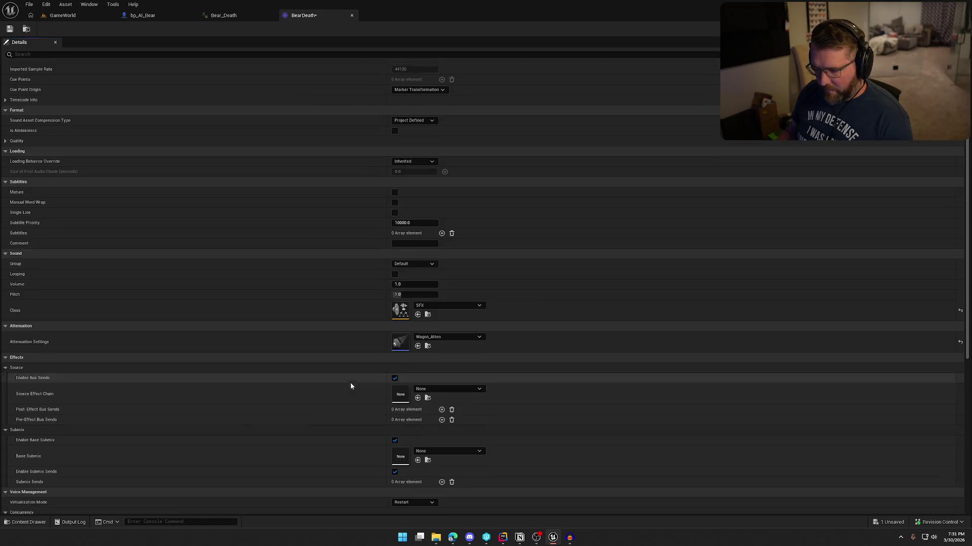
left_click(413, 406)
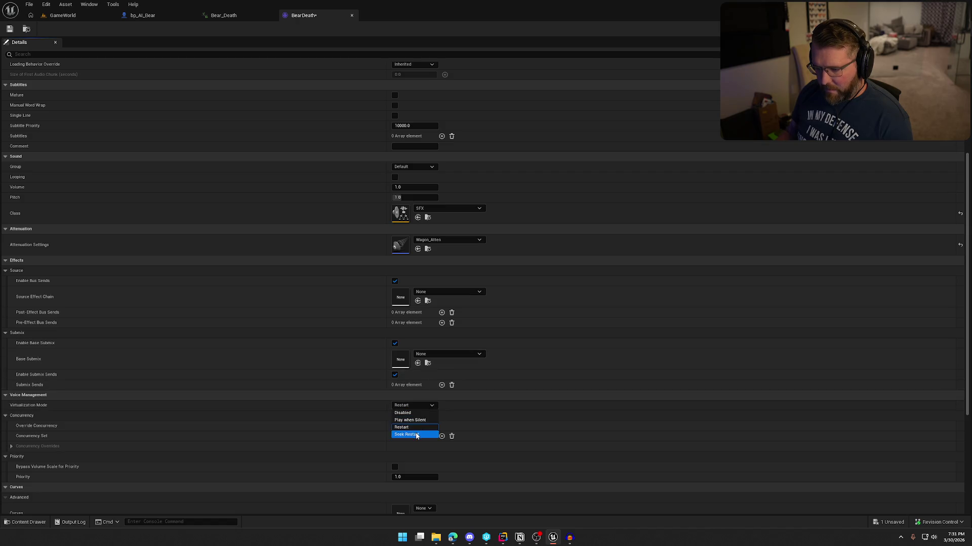
left_click(408, 421)
key("ctrl+s")
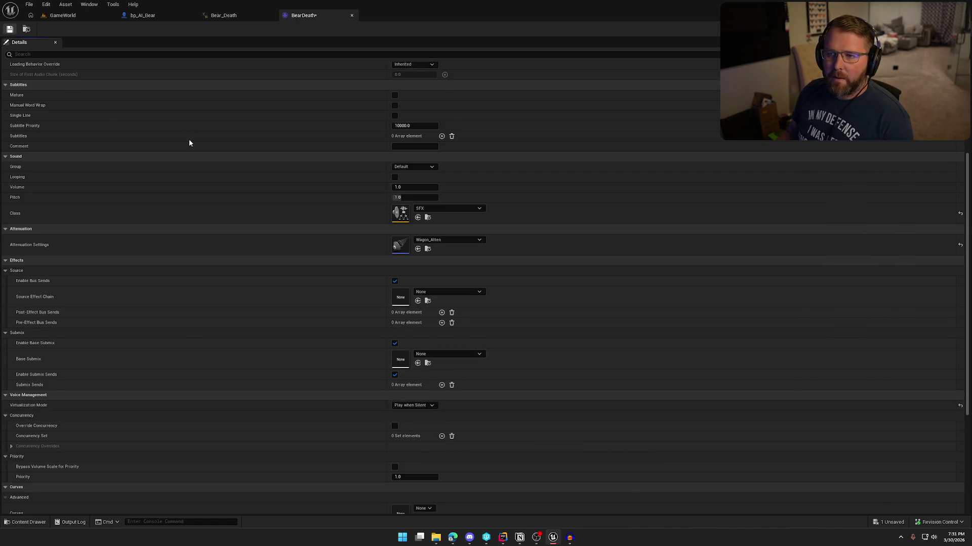
Compare against the SnakeRattle sound's settings, then close both sound editors
key("ctrl+b")
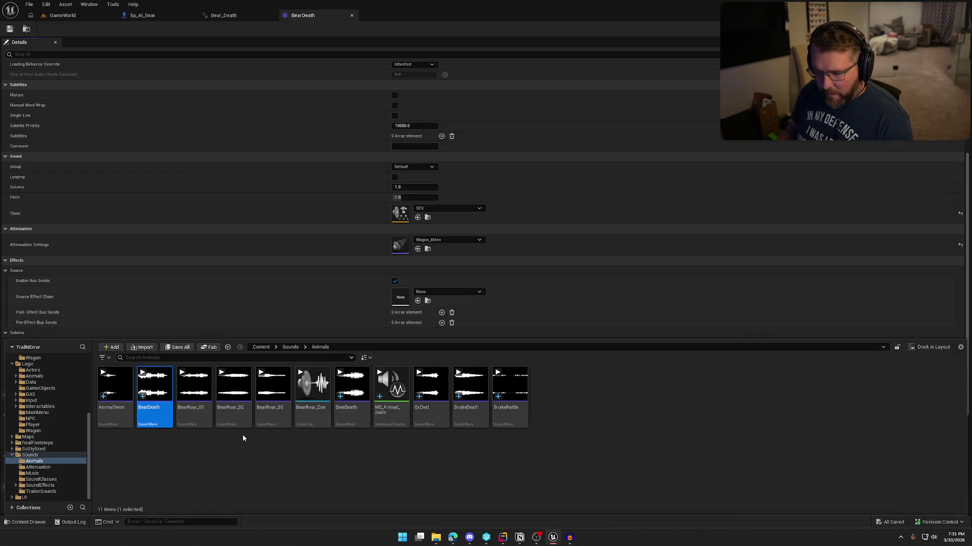
double_click(510, 392)
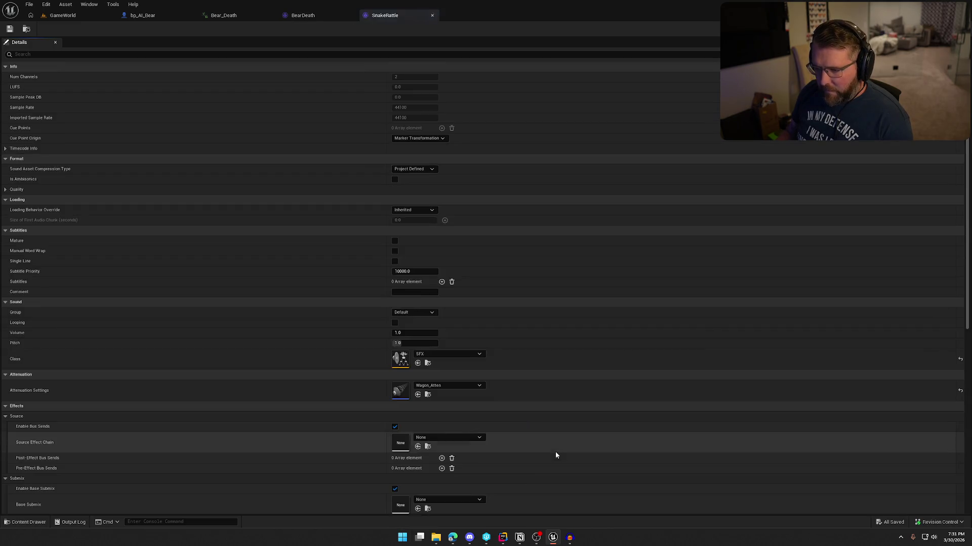
scroll(330, 396, "down", 6)
scroll(263, 355, "up", 5)
left_click(432, 15)
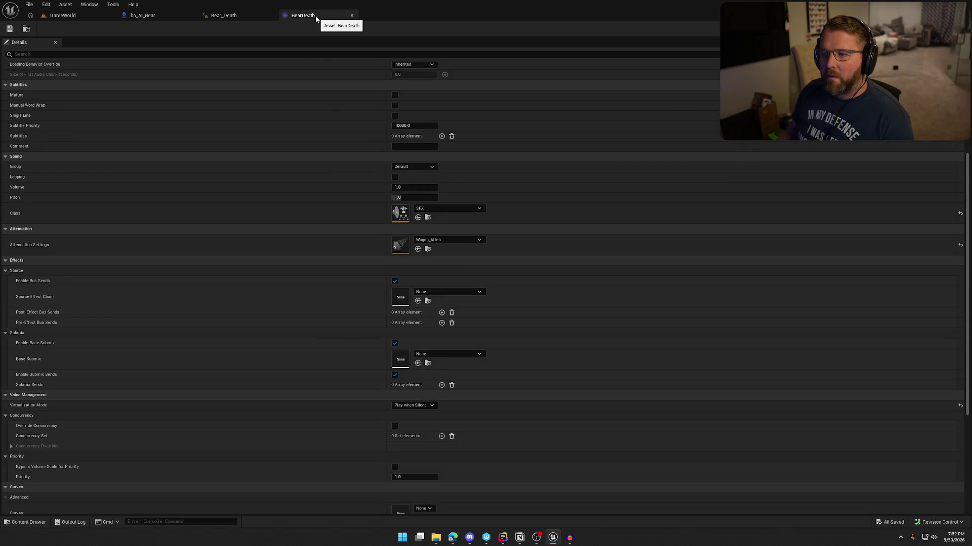
left_click(325, 15)
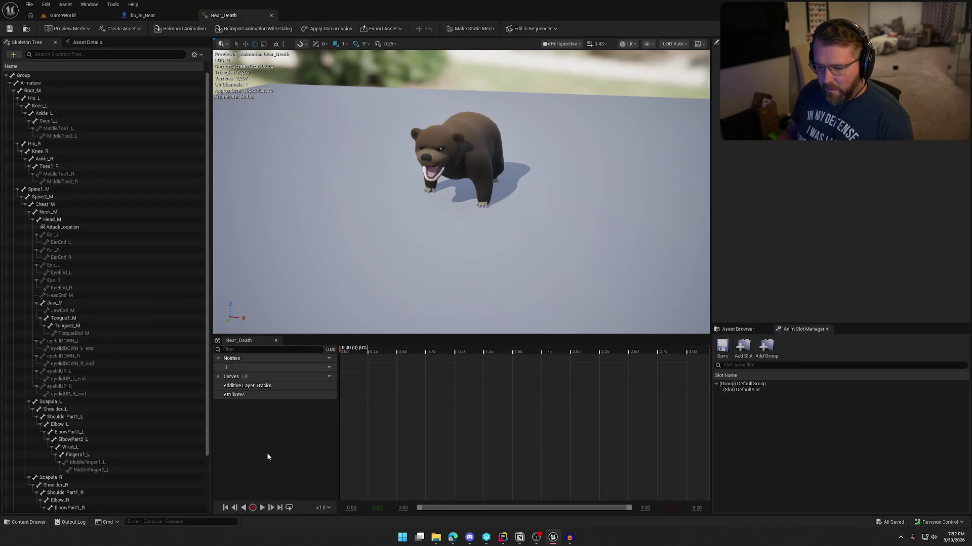
Scrub the Bear_Death timeline to preview the bear collapsing
mouse_move(349, 350)
left_mouse_down()
mouse_move(439, 358)
mouse_move(362, 354)
left_mouse_up()
key("ctrl+space")
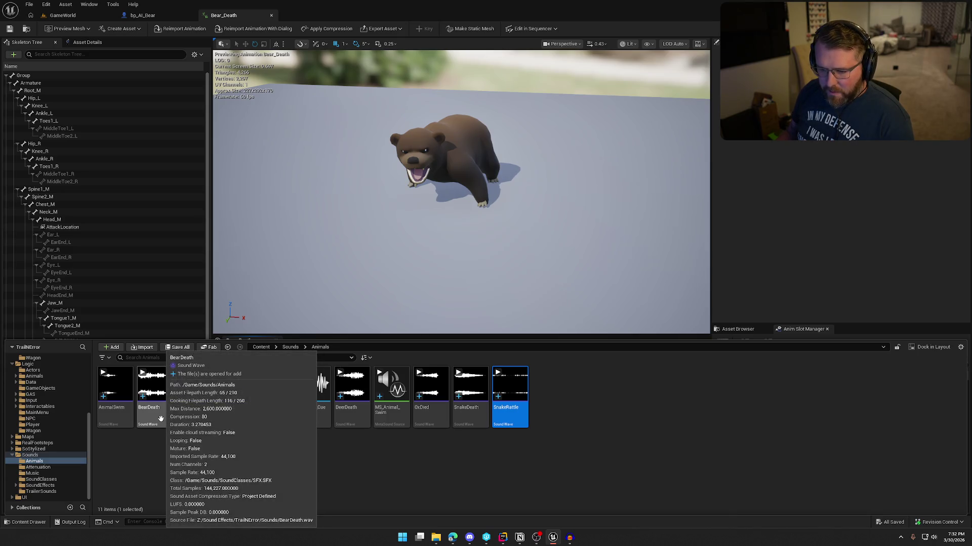
key("ctrl+space")
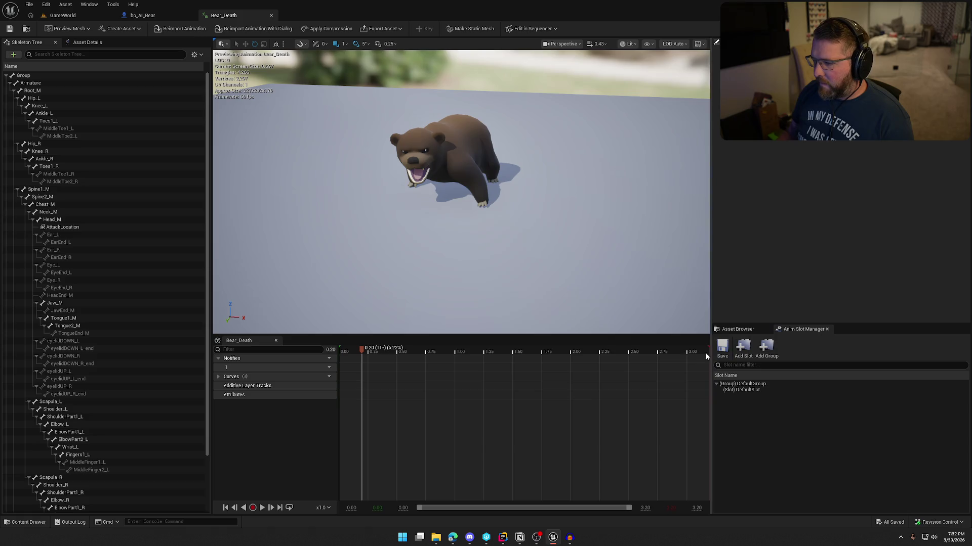
mouse_move(363, 352)
left_mouse_down()
mouse_move(709, 356)
mouse_move(317, 376)
mouse_move(289, 411)
left_mouse_up()
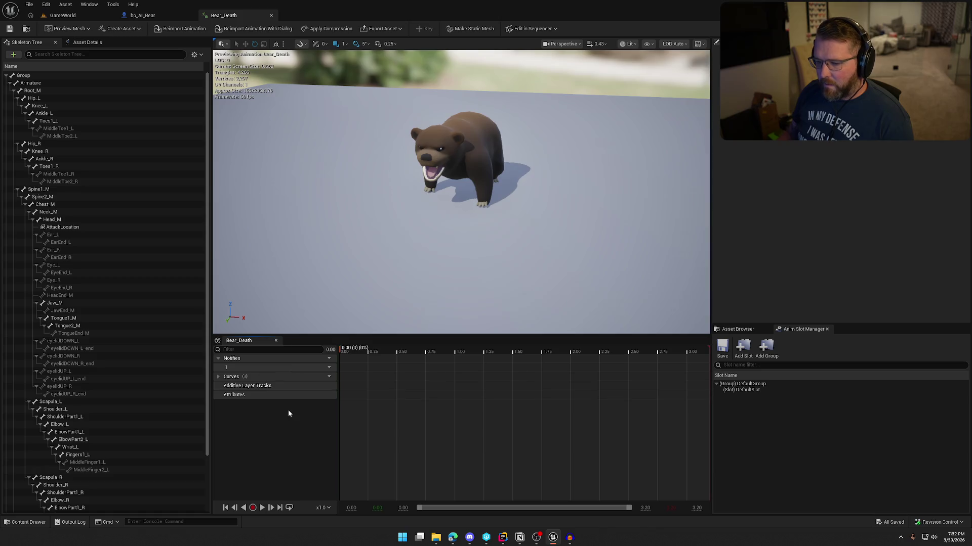
Add a Play Sound notify at 0.00 that plays the BearDeath sound
right_click(339, 367)
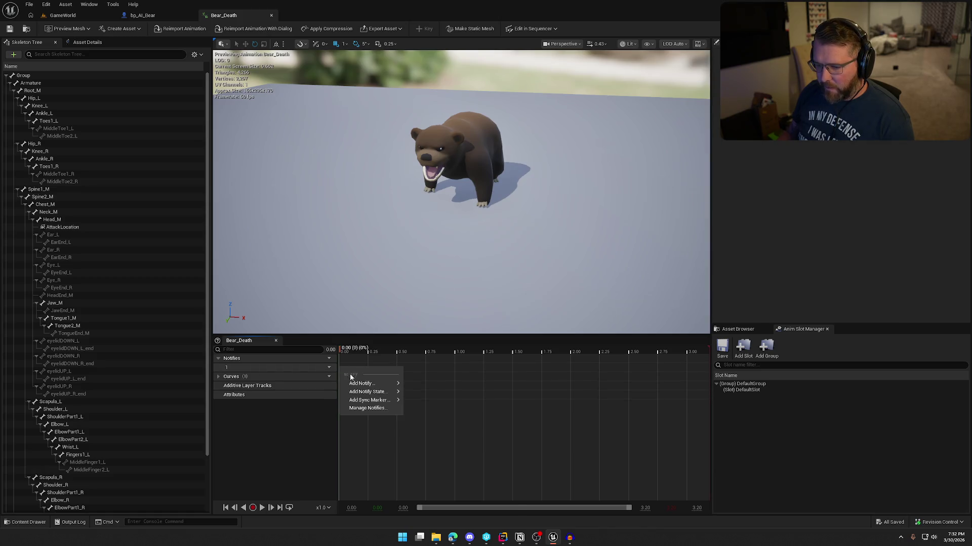
mouse_move(400, 384)
left_click(445, 500)
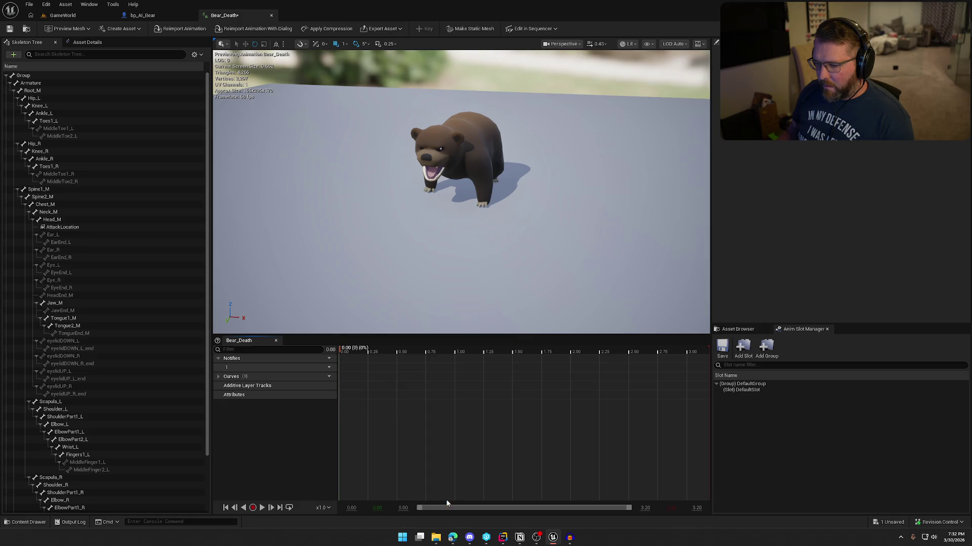
left_click(355, 368)
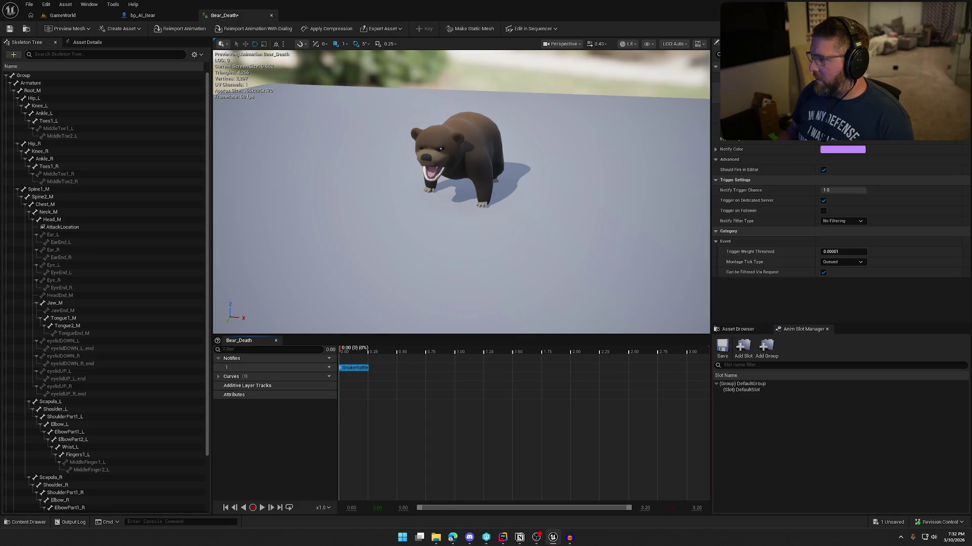
left_click(875, 133)
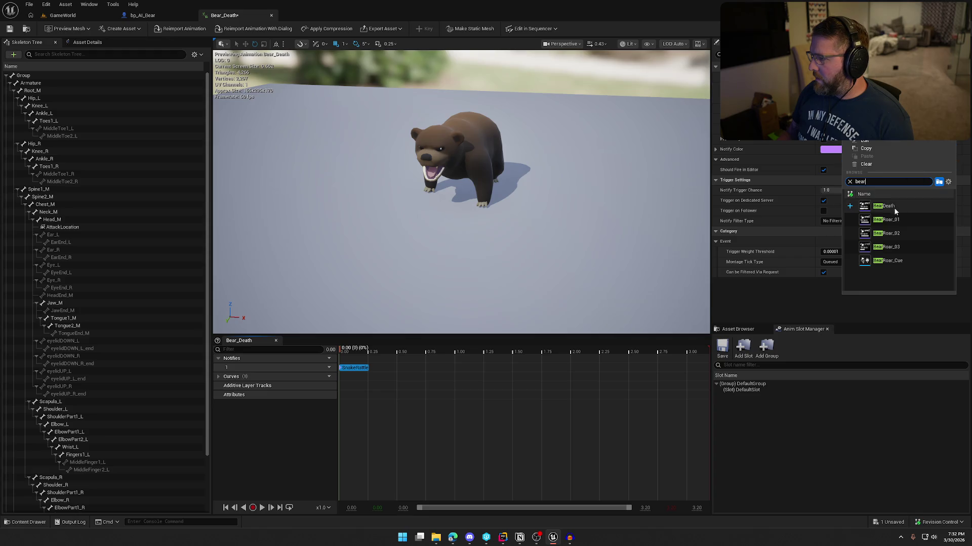
left_click(890, 206)
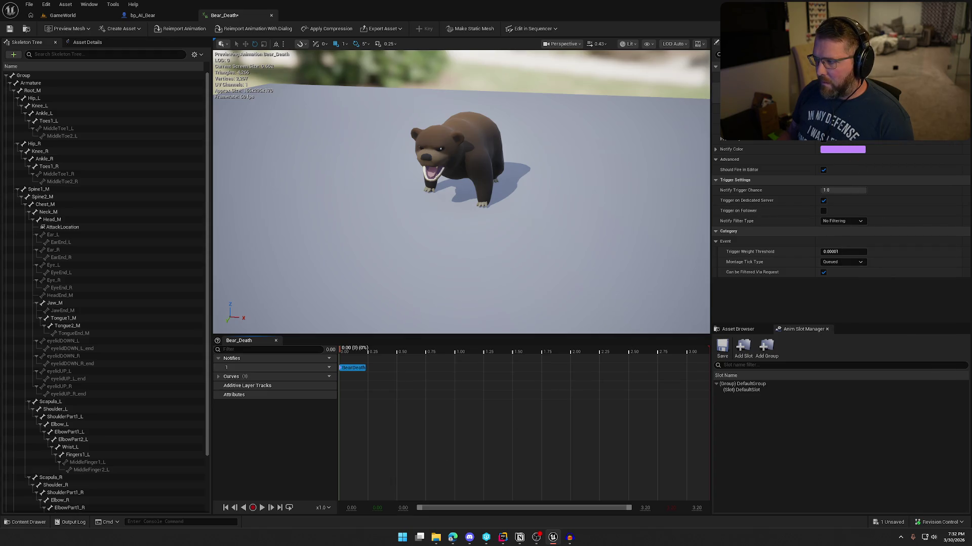
Play and pause the Bear_Death preview, then save the animation
left_click(262, 508)
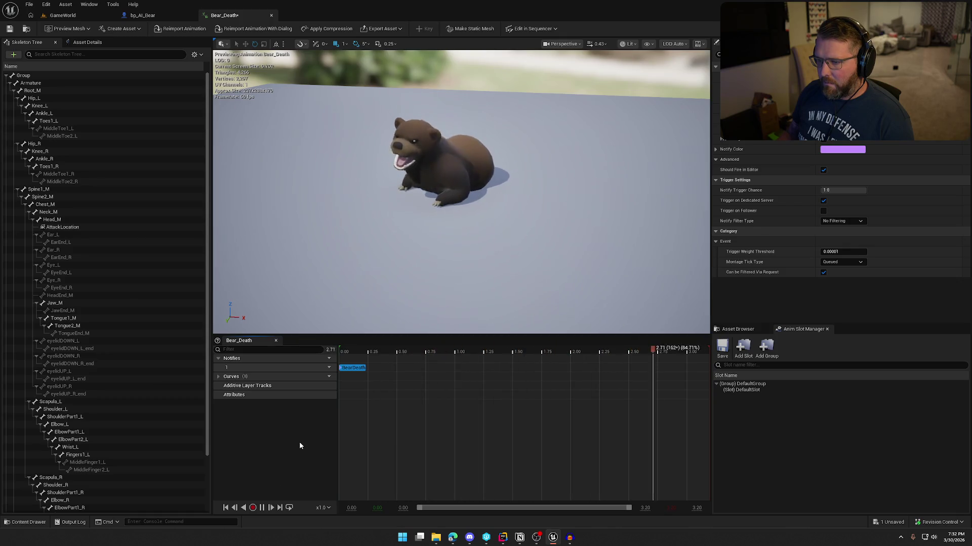
left_click(261, 508)
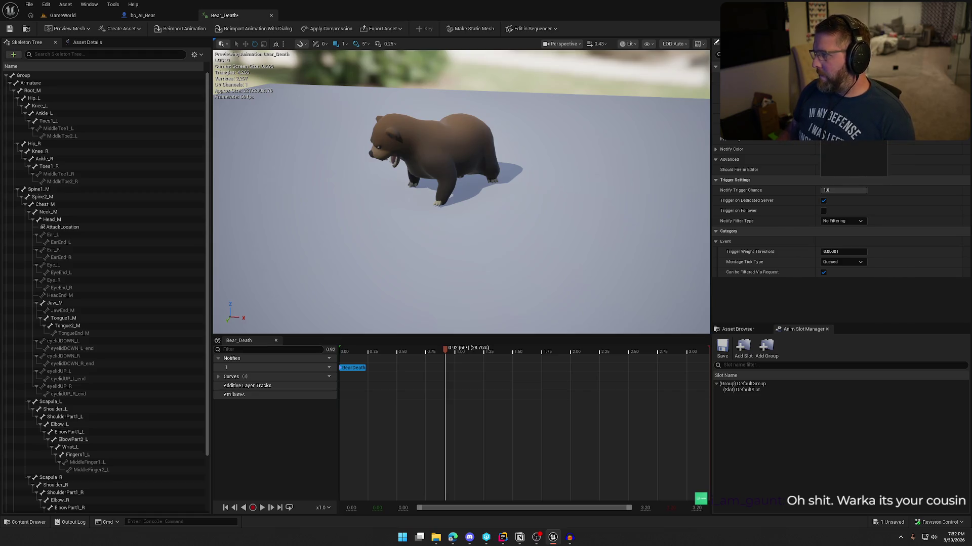
left_click(9, 29)
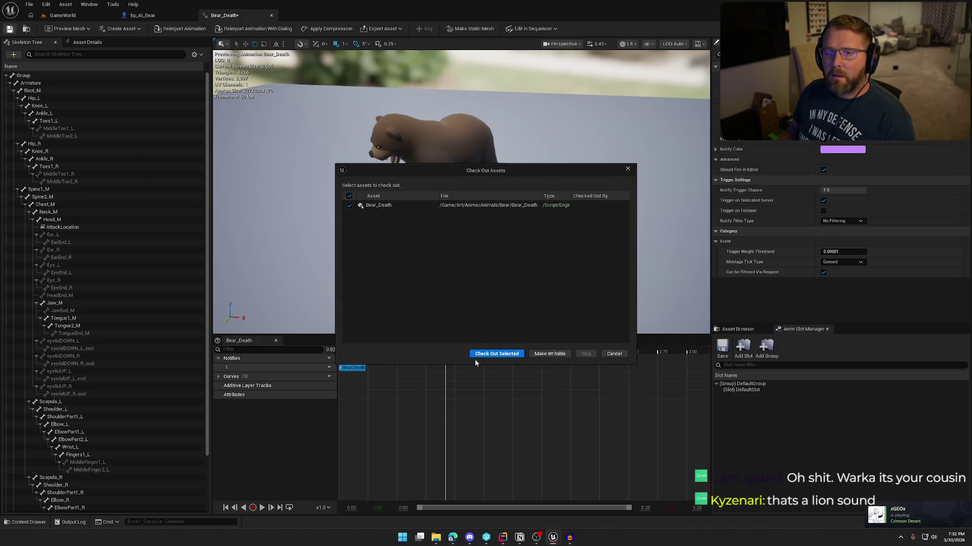
Check out the Bear_Death animation and save it with its BearDeath notify
left_click(493, 354)
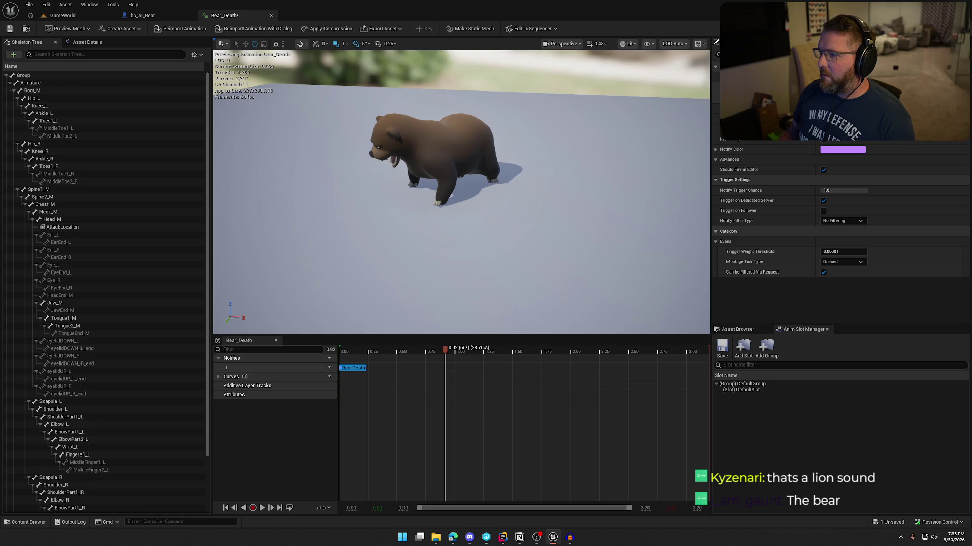
left_click(9, 28)
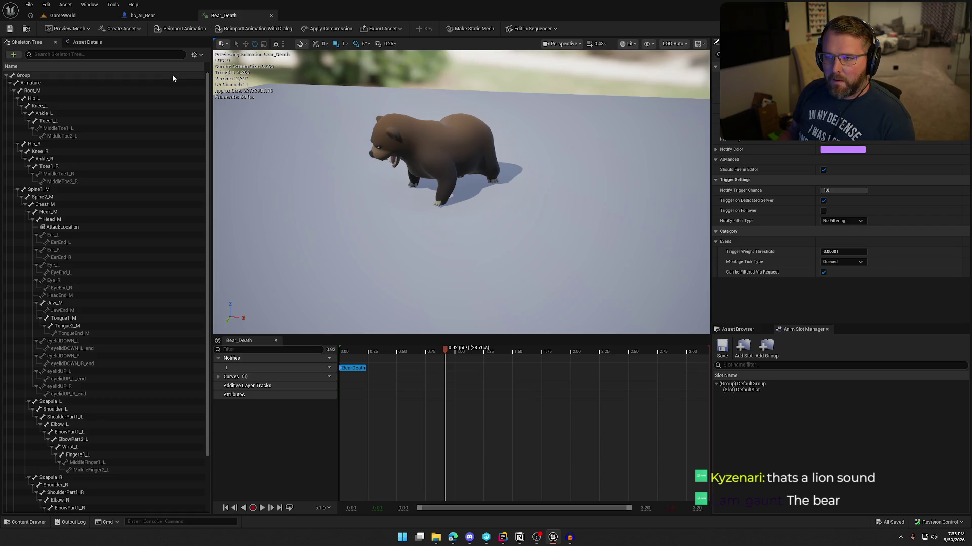
key("ctrl+space")
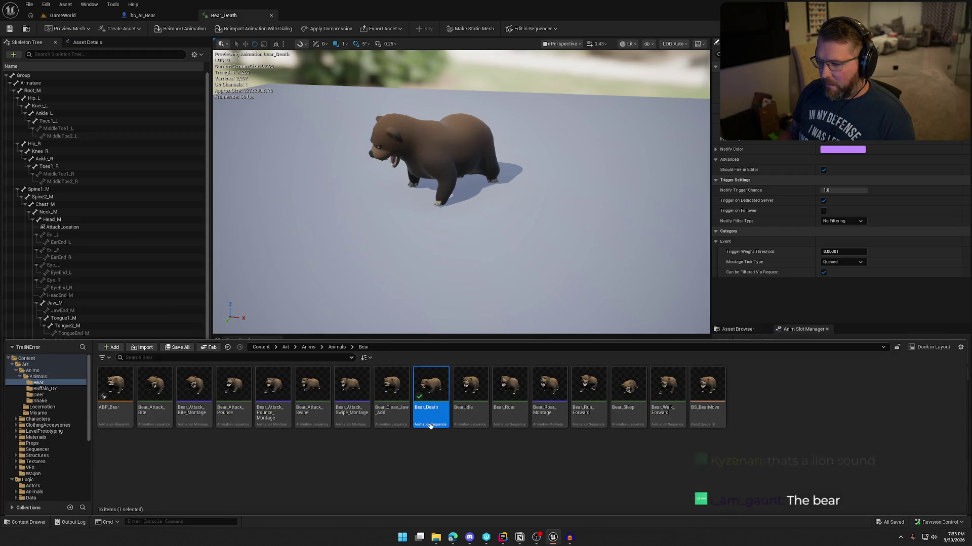
Create an AnimMontage from Bear_Death named Bear_Death_Montage and save it
right_click(432, 420)
mouse_move(486, 162)
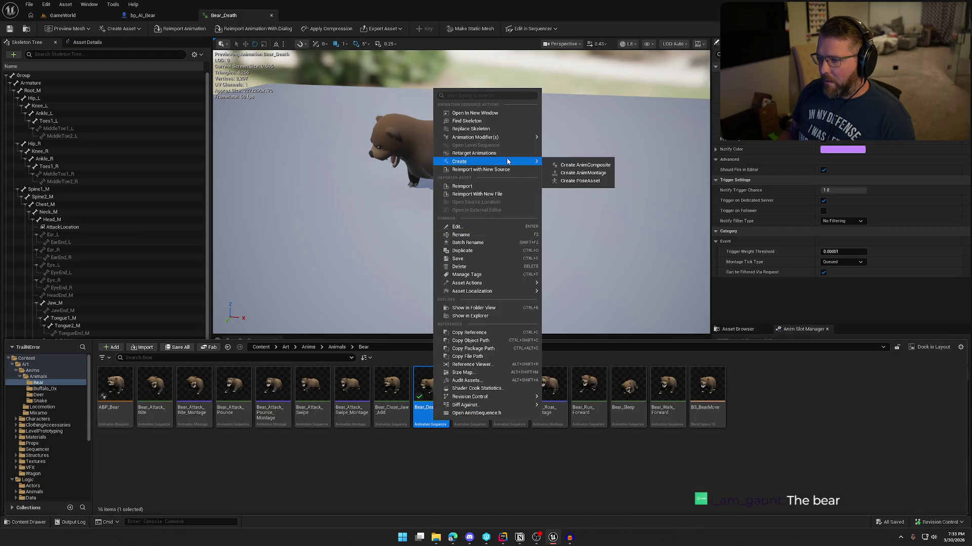
left_click(576, 173)
key("Return")
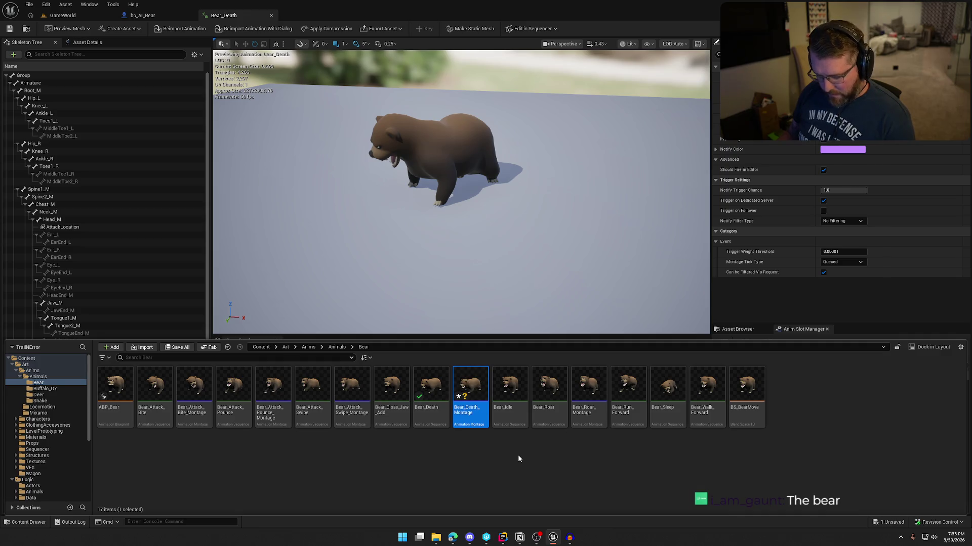
key("ctrl+s")
Open Bear_Death_Montage, preview it, and display its blend settings
double_click(476, 405)
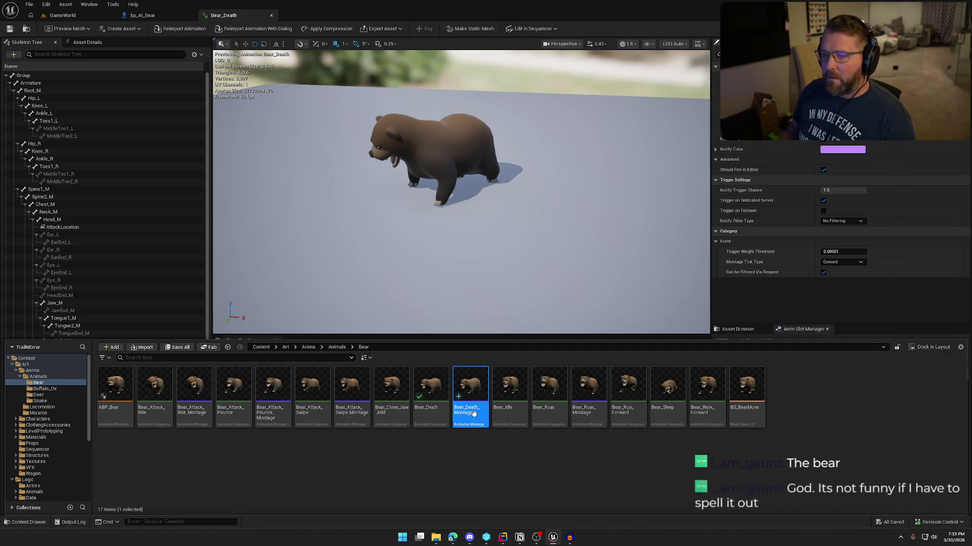
left_click(787, 199)
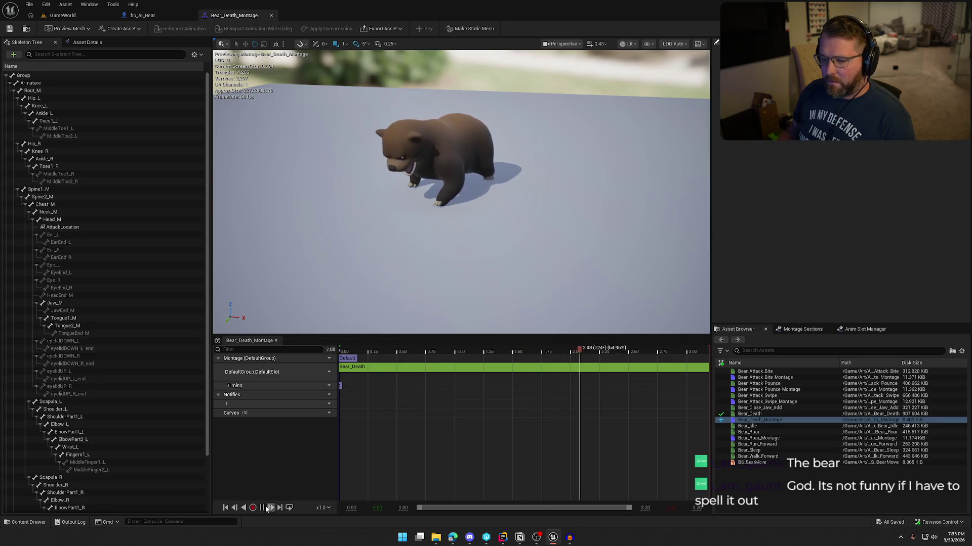
left_click(262, 508)
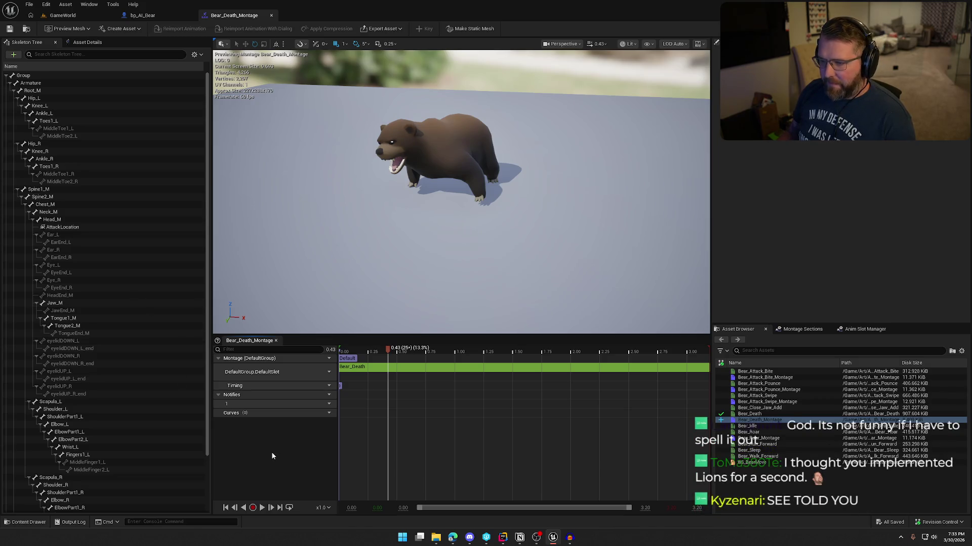
left_click(87, 42)
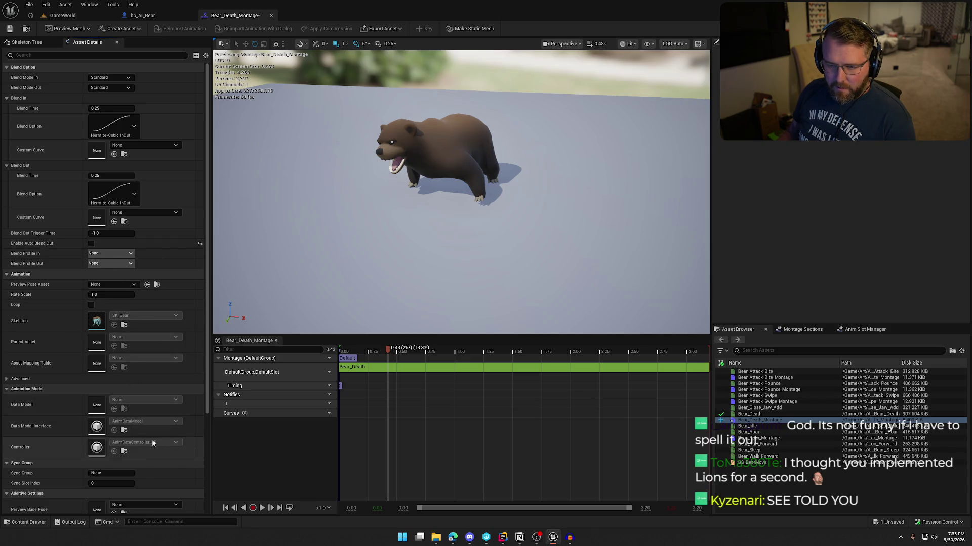
Save the montage and set bp_AI_Bear's Death Montage variable to Bear_Death_Montage
left_click(9, 29)
left_click(143, 15)
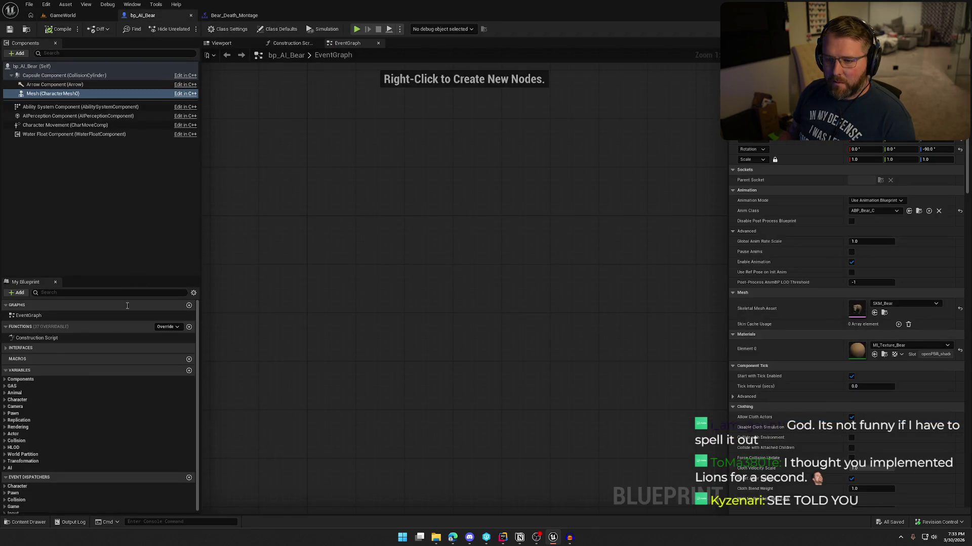
left_click(5, 393)
left_click(30, 401)
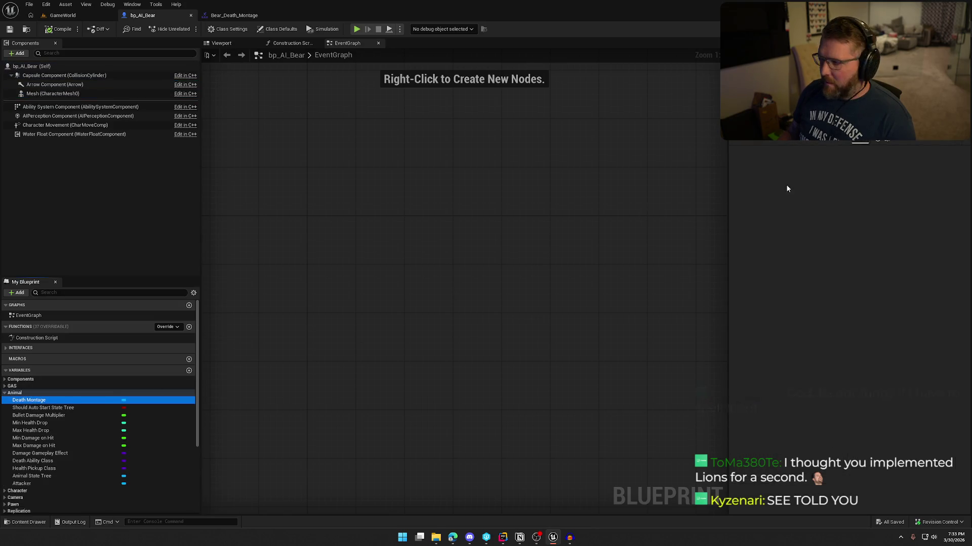
left_click(855, 133)
type("bear")
left_click(914, 264)
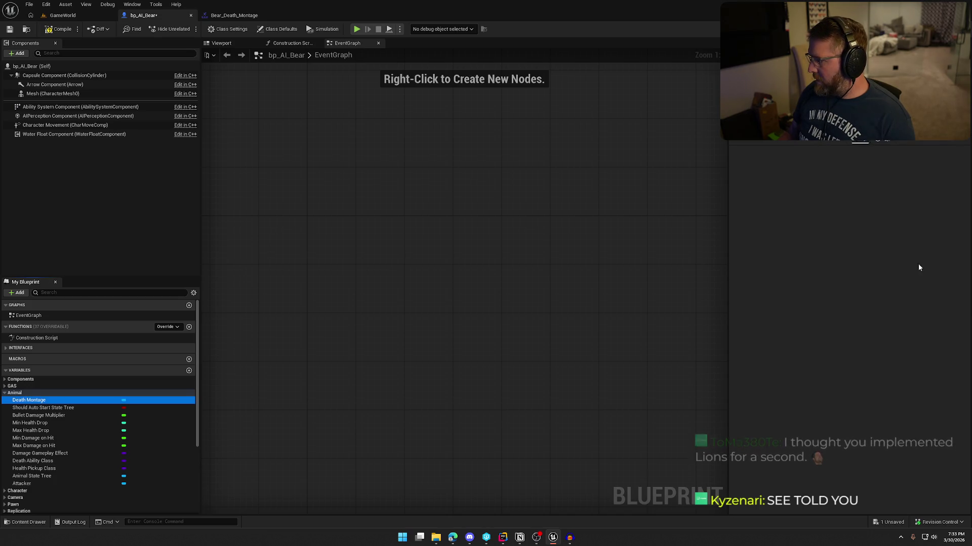
Check out the bp_AI_Bear blueprint and go back to the GameWorld level
left_click(49, 32)
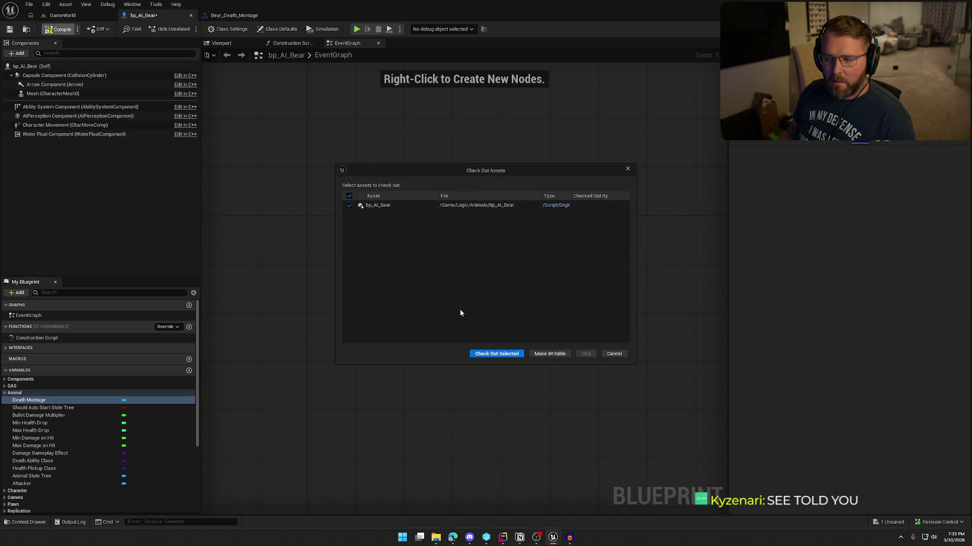
left_click(511, 354)
left_click(83, 18)
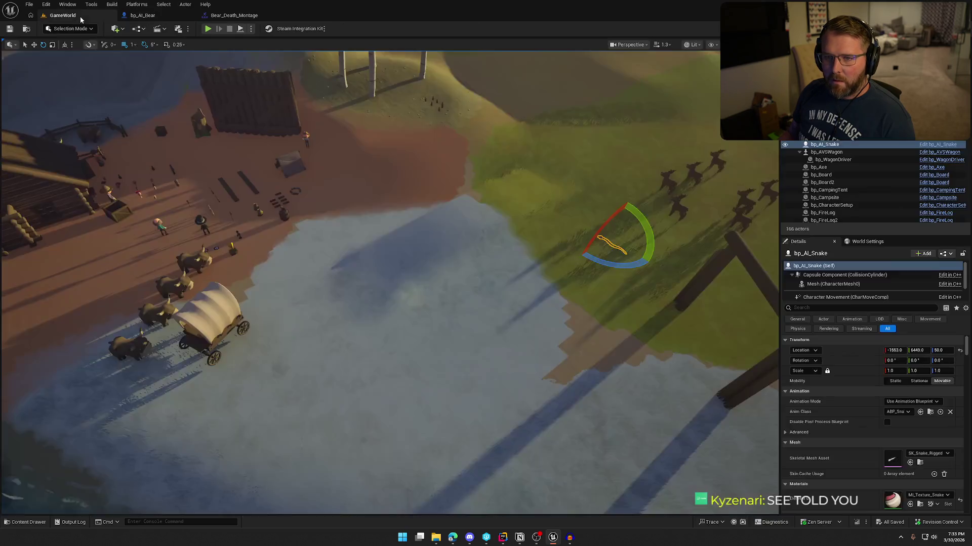
Place a bp_AI_Bear in the grassland near the deer herd
key("ctrl+space")
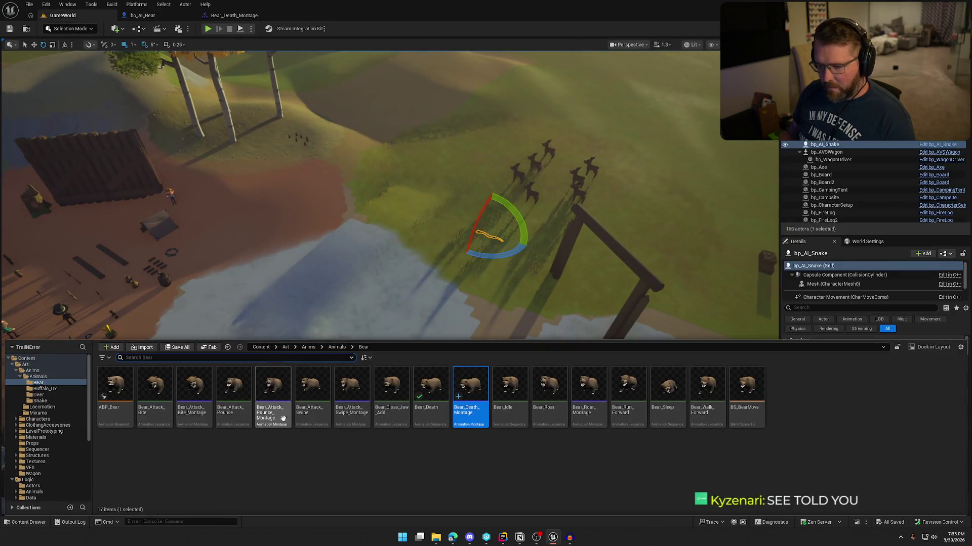
left_click_drag(526, 263, 478, 235)
key("ctrl+space")
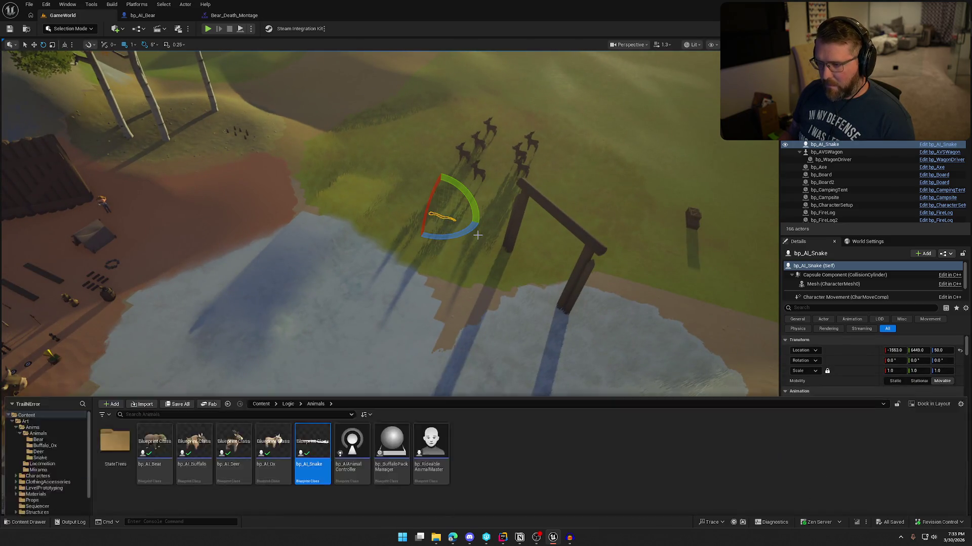
mouse_move(311, 397)
left_mouse_down()
mouse_move(409, 186)
mouse_move(463, 185)
left_mouse_up()
Delete the bp_AI_Snake actor and start a playtest
left_click(441, 216)
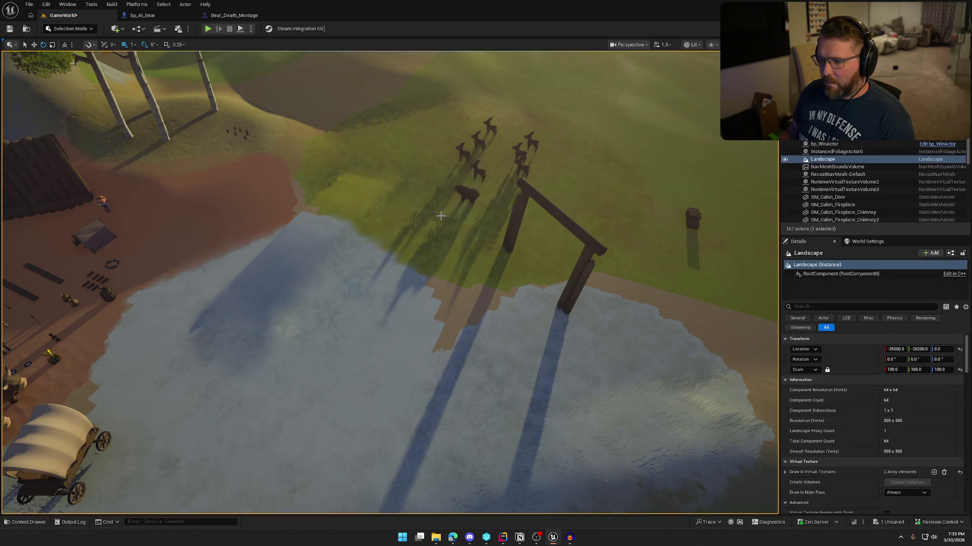
left_click(438, 216)
key("Delete")
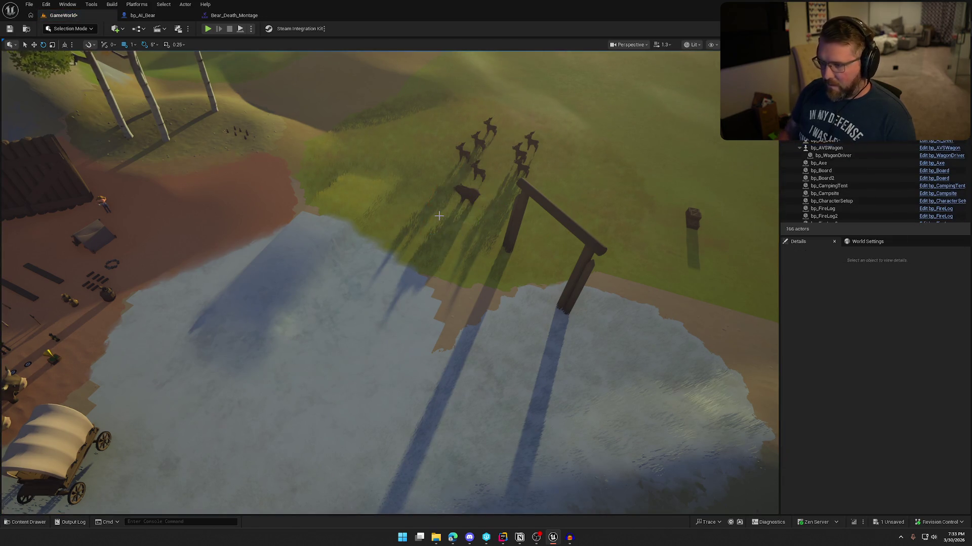
left_click(208, 29)
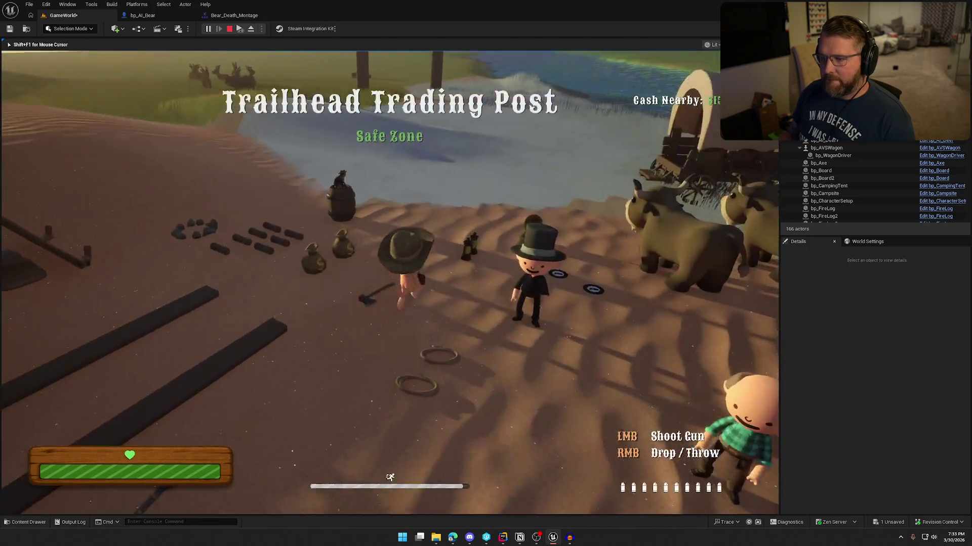
Run to the bear and shoot it repeatedly until it dies
key("w")
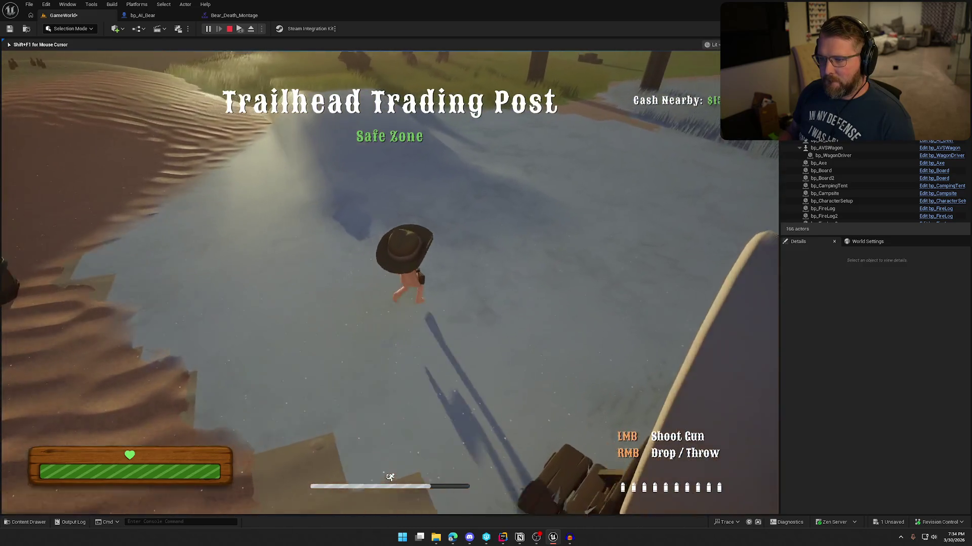
key("w")
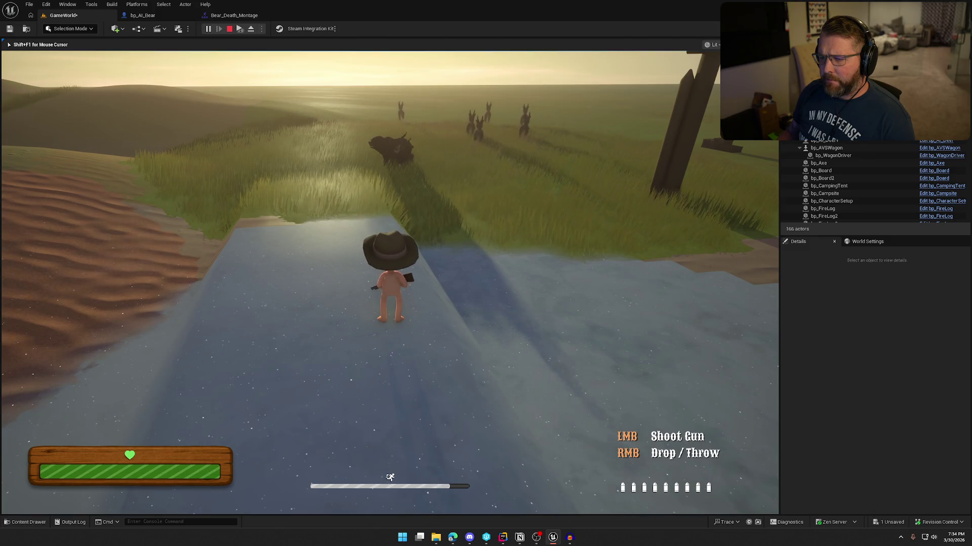
left_click(390, 273)
left_click(390, 273)
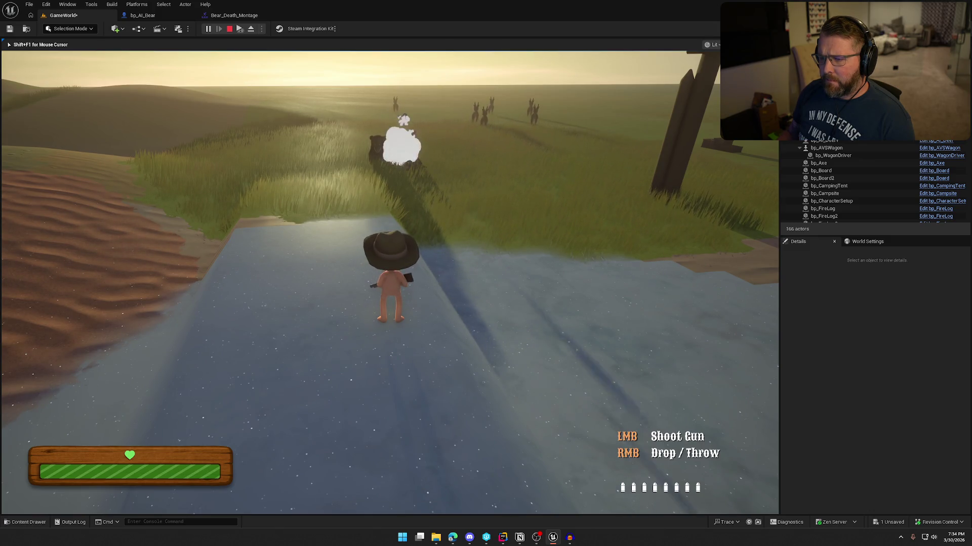
left_click(390, 273)
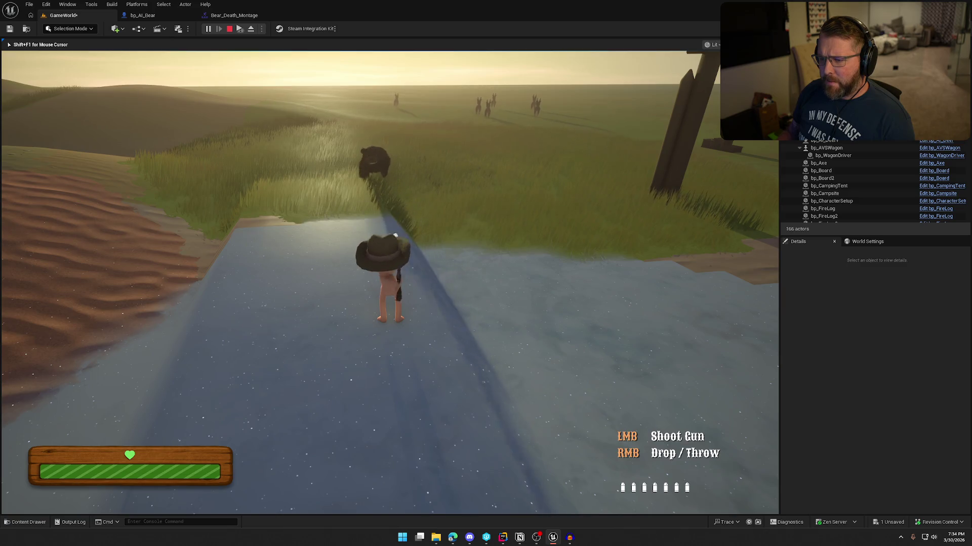
left_click(389, 273)
left_click(390, 273)
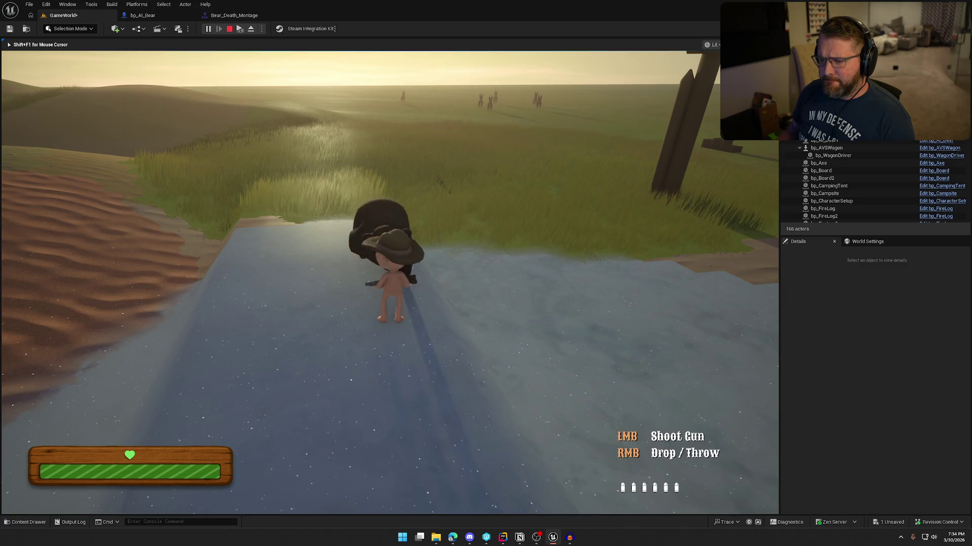
left_click(390, 273)
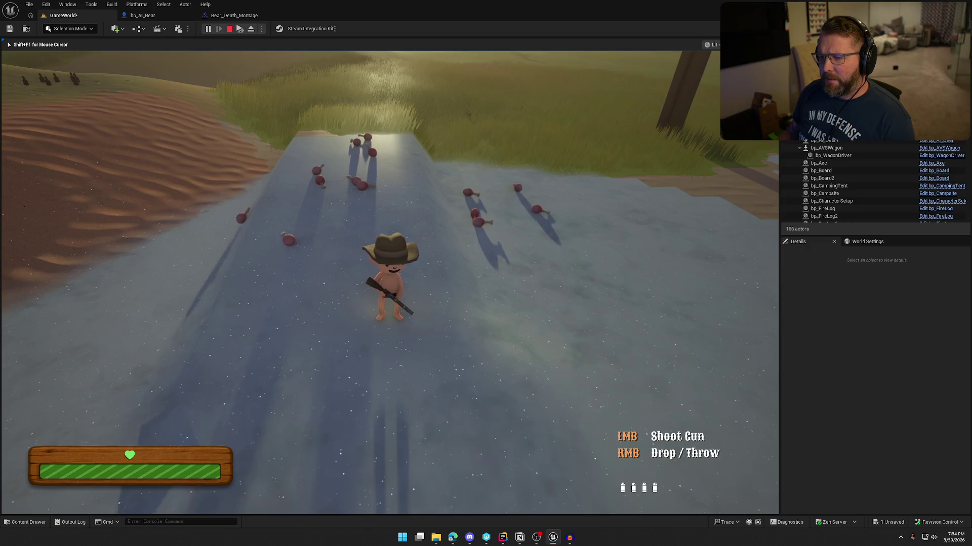
End the playtest and select the Bear_Death segment in Bear_Death_Montage
key("Escape")
left_click(223, 15)
left_click(360, 368)
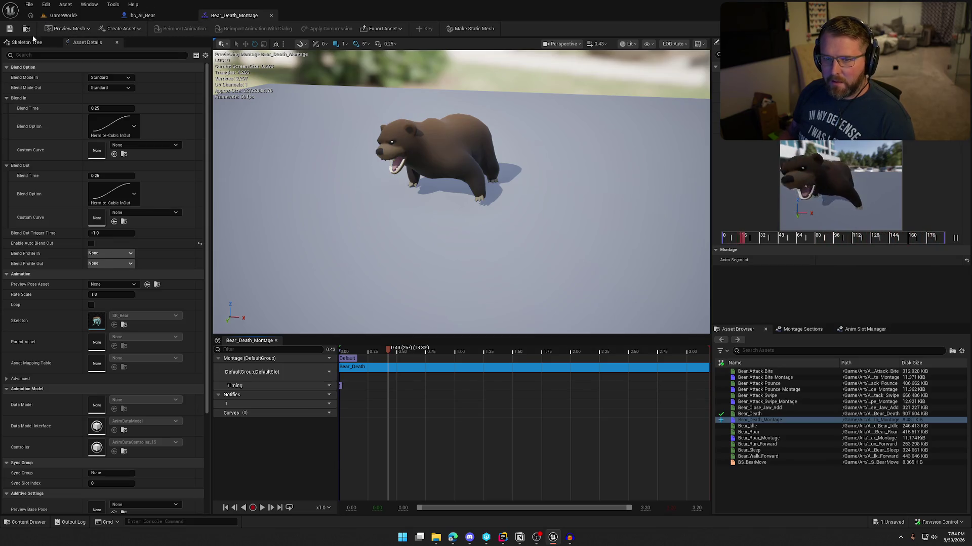
Reopen Bear_Death, select its BearDeath notify, save, and switch to bp_AI_Bear's EventGraph
key("ctrl+space")
double_click(420, 396)
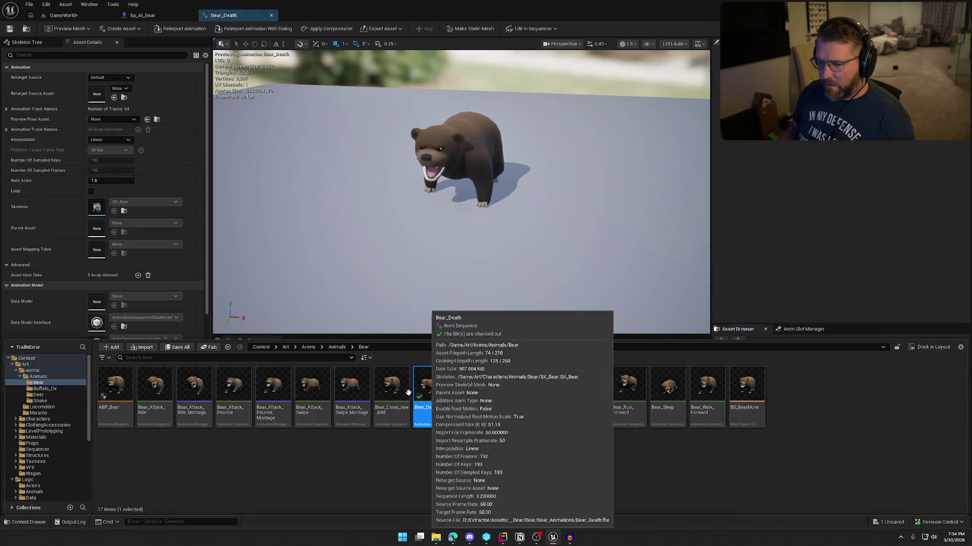
left_click(351, 366)
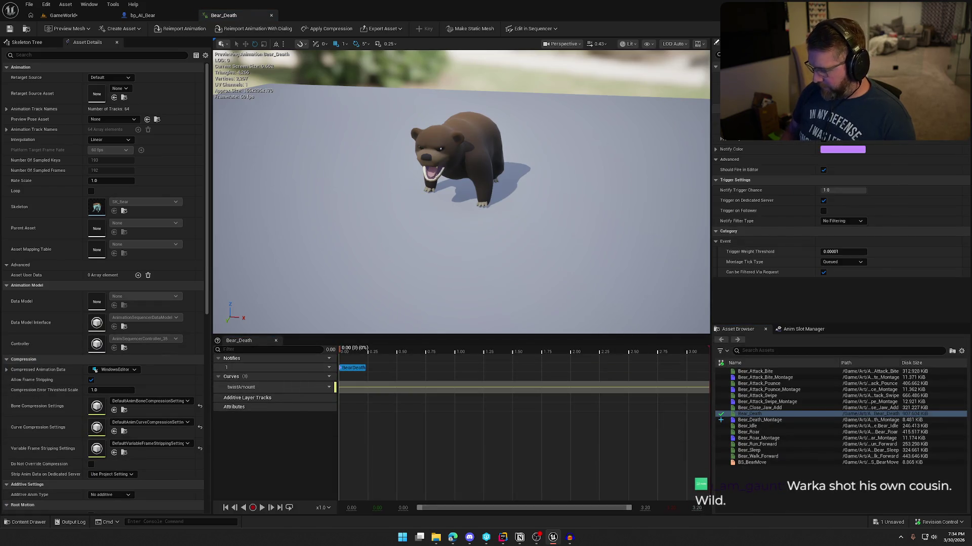
left_click(9, 29)
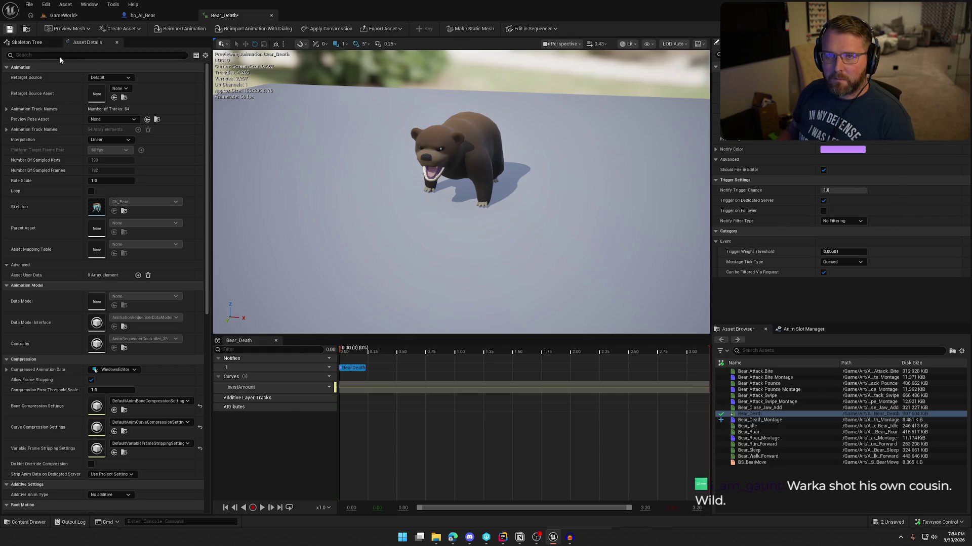
left_click(153, 16)
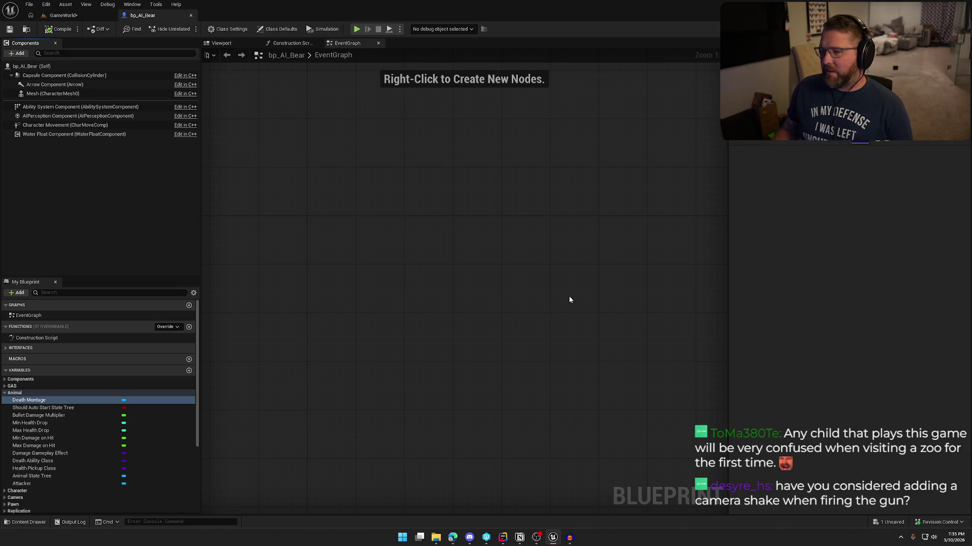
Compile and close bp_AI_Bear, fly back over the camp, and start a new playtest
key("F7")
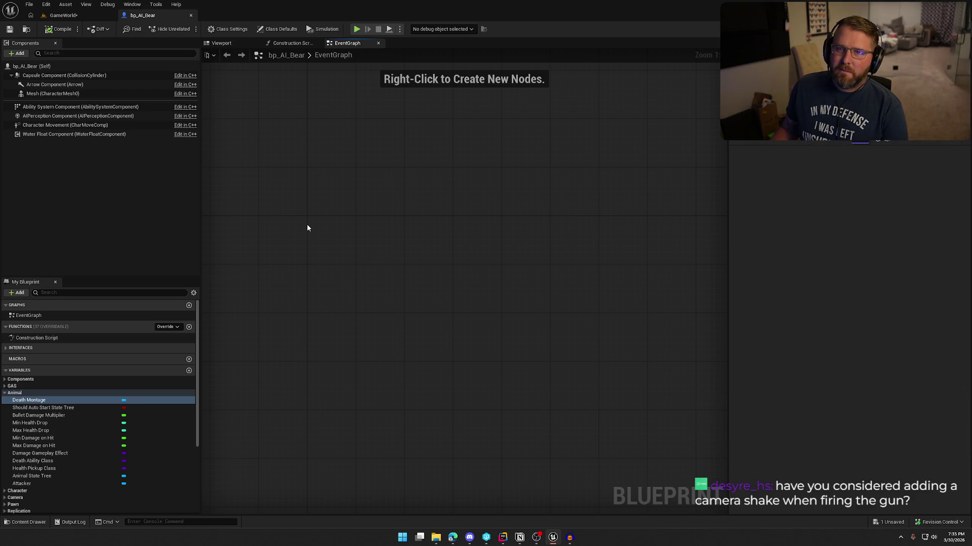
left_click(191, 15)
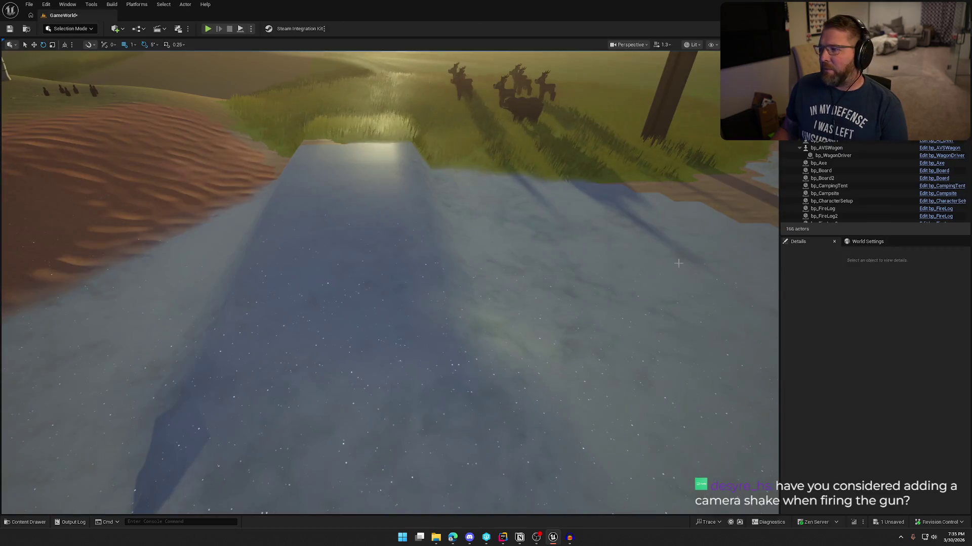
left_click_drag(451, 262, 451, 262)
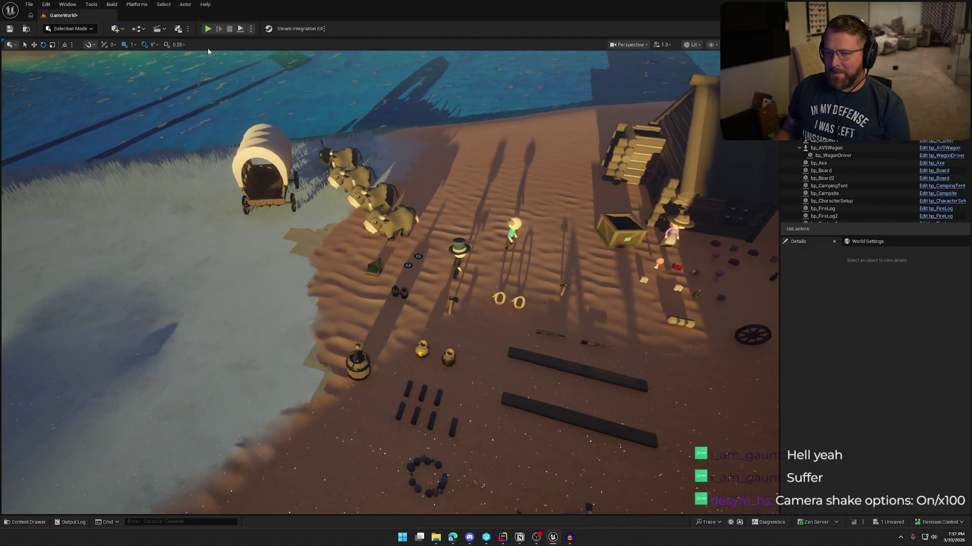
left_click(207, 28)
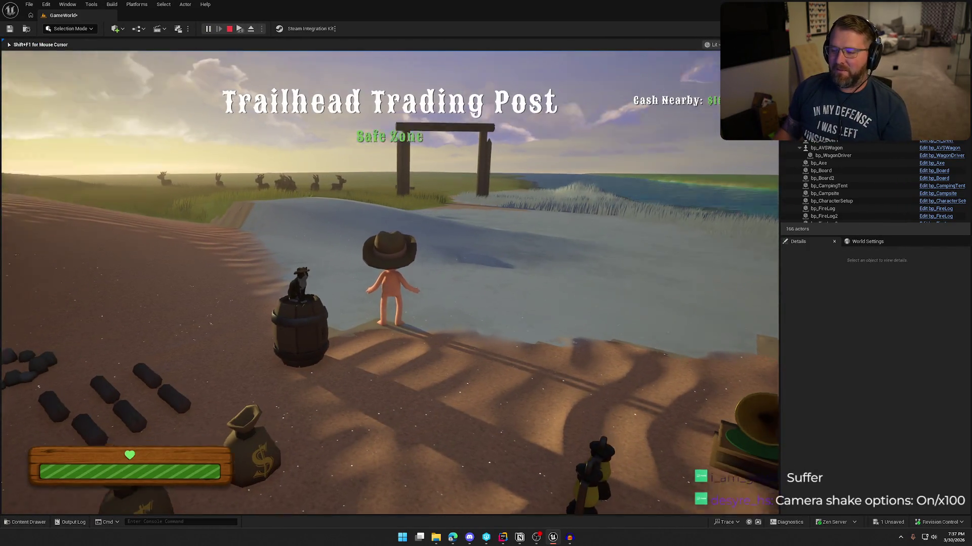
Playtest by sprinting the character across the ice toward the deer, then stop
key("shift+w")
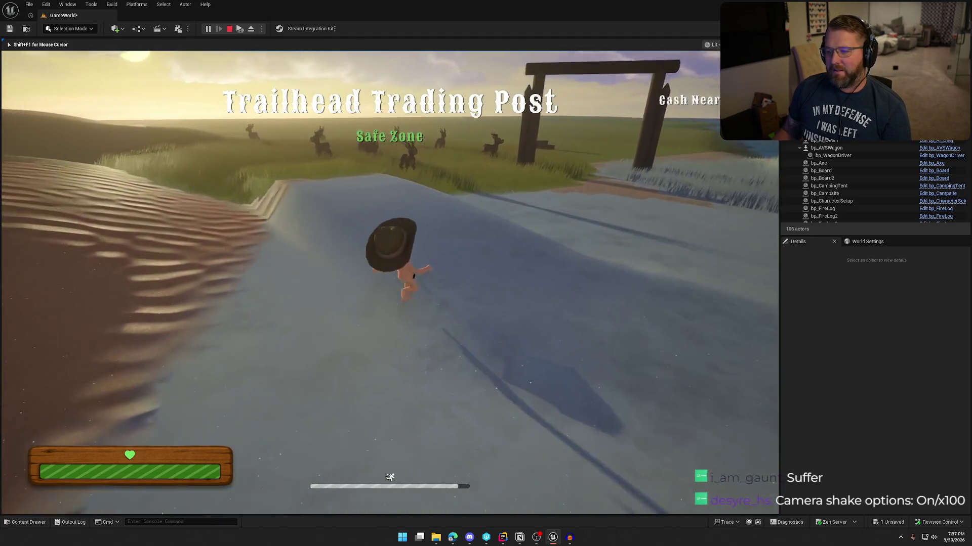
key("shift+w")
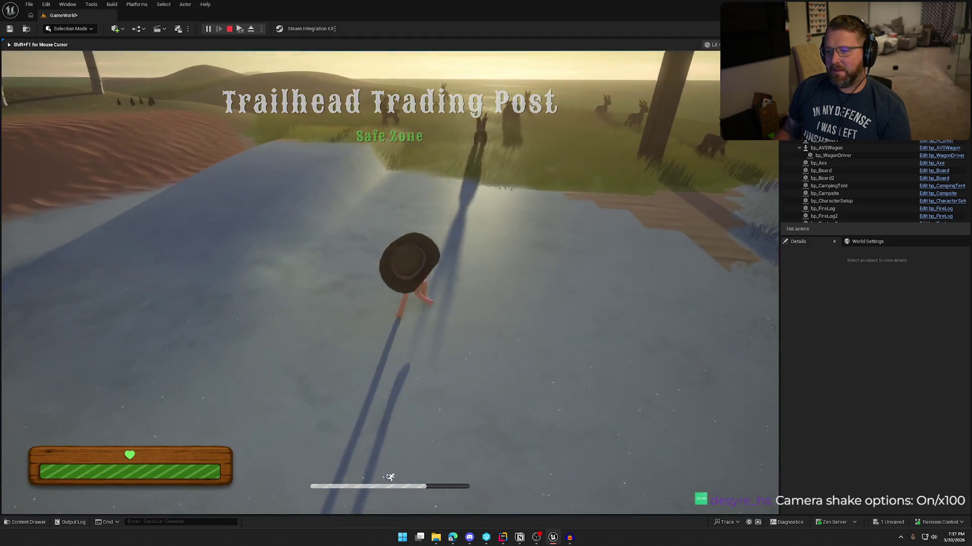
key("Escape")
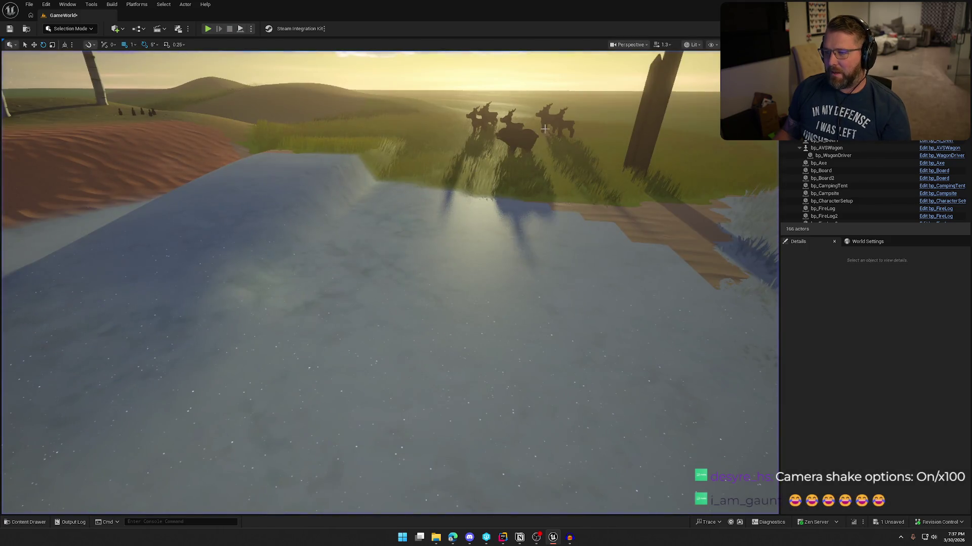
Delete one deer near the gate and save the GameWorld level
left_click(530, 138)
key("Delete")
mouse_move(459, 225)
left_mouse_down()
mouse_move(470, 253)
mouse_move(459, 225)
left_mouse_up()
key("ctrl+s")
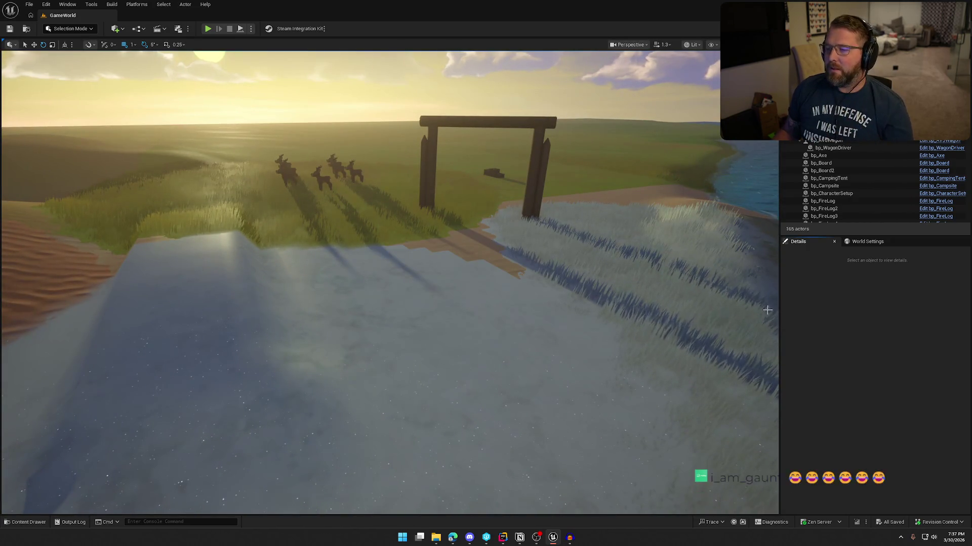
Glance at the bear animation assets in the Content Drawer, then move over to Splice
key("ctrl+space")
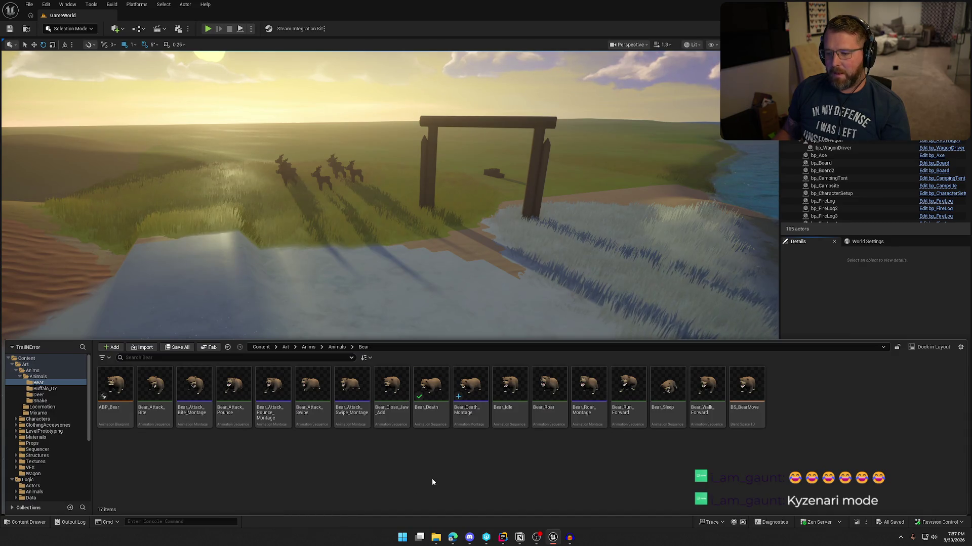
key("ctrl+space")
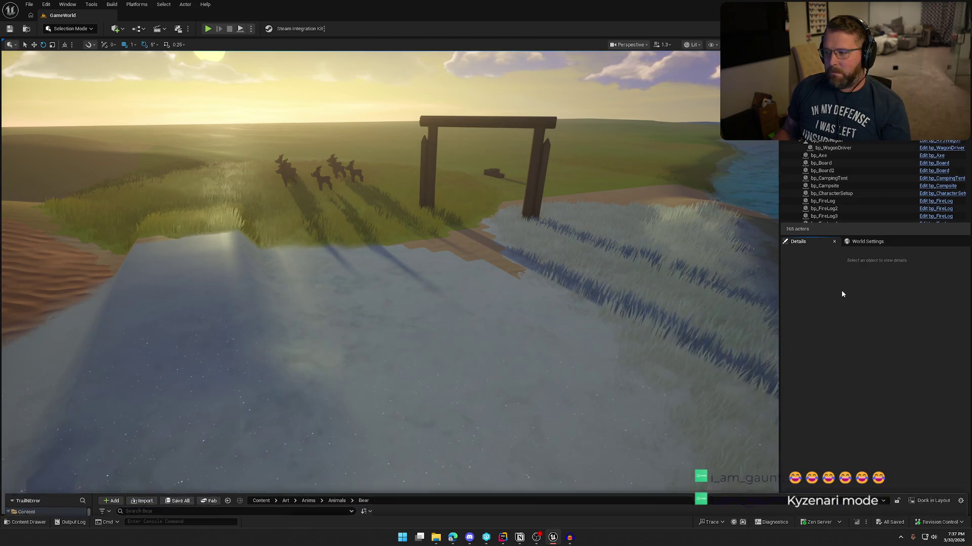
left_click(452, 538)
scroll(397, 354, "up", 4)
Search Splice for 'bear attack' and preview the first three results
double_click(139, 75)
type("ck")
key("Return")
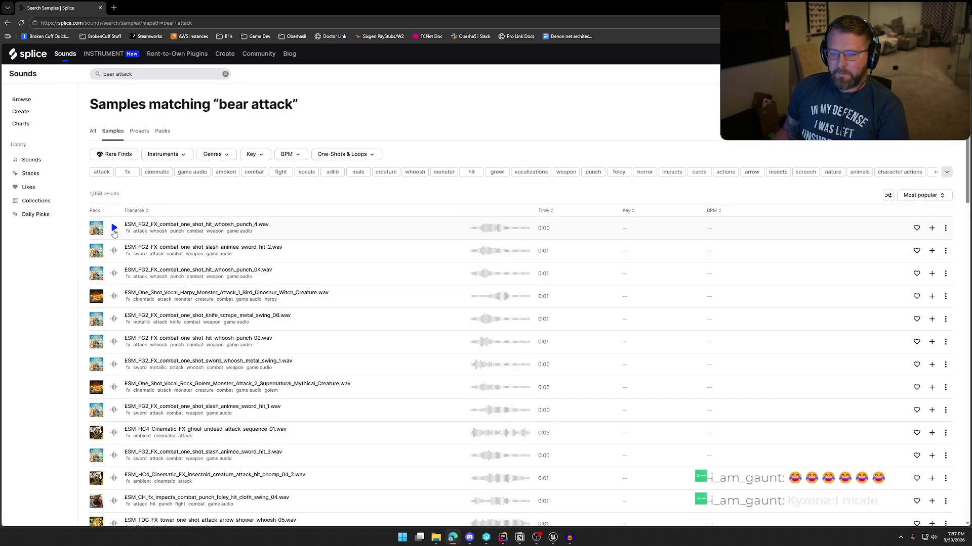
left_click(114, 229)
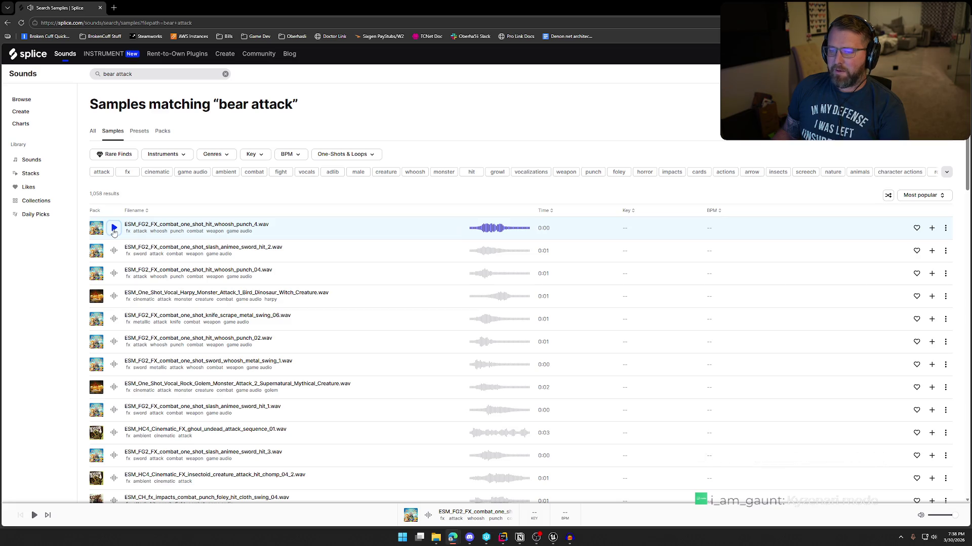
left_click(115, 250)
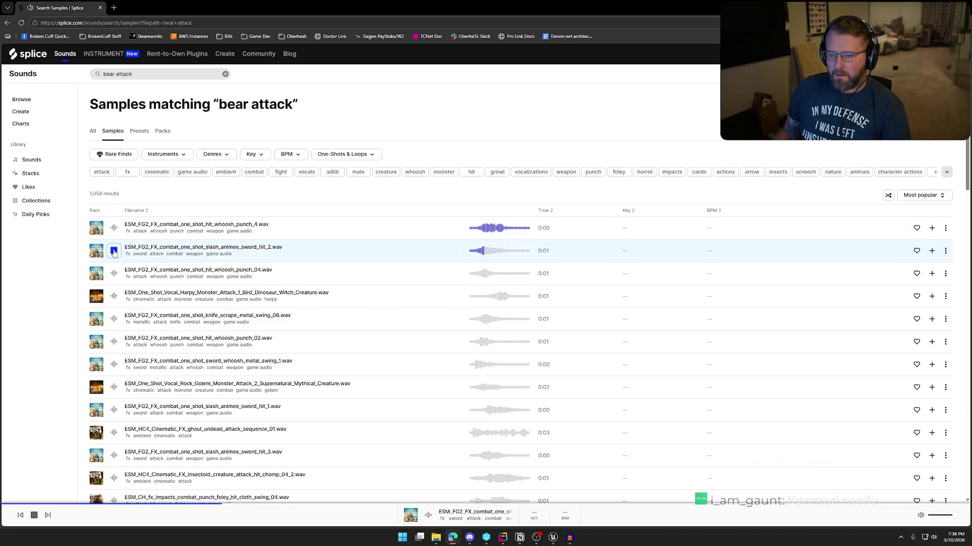
left_click(115, 274)
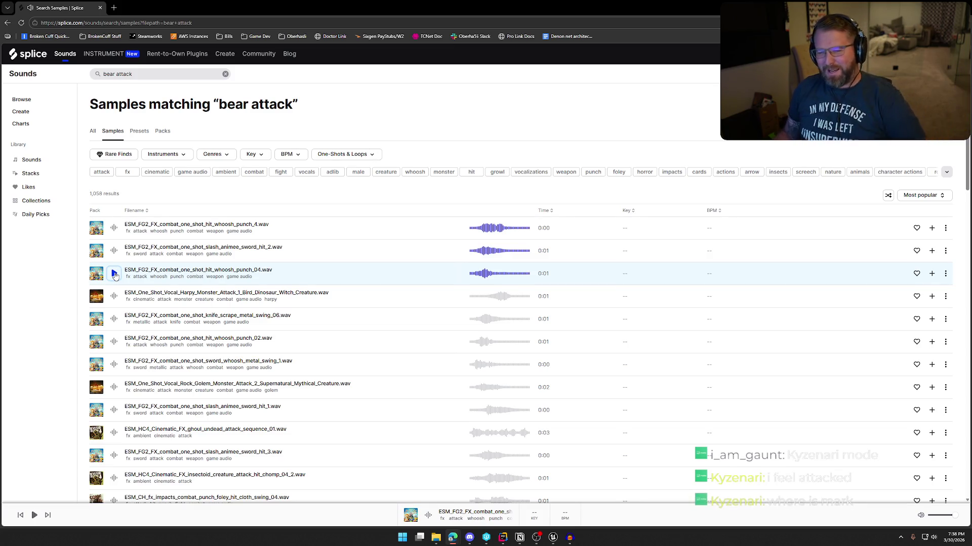
left_click(114, 274)
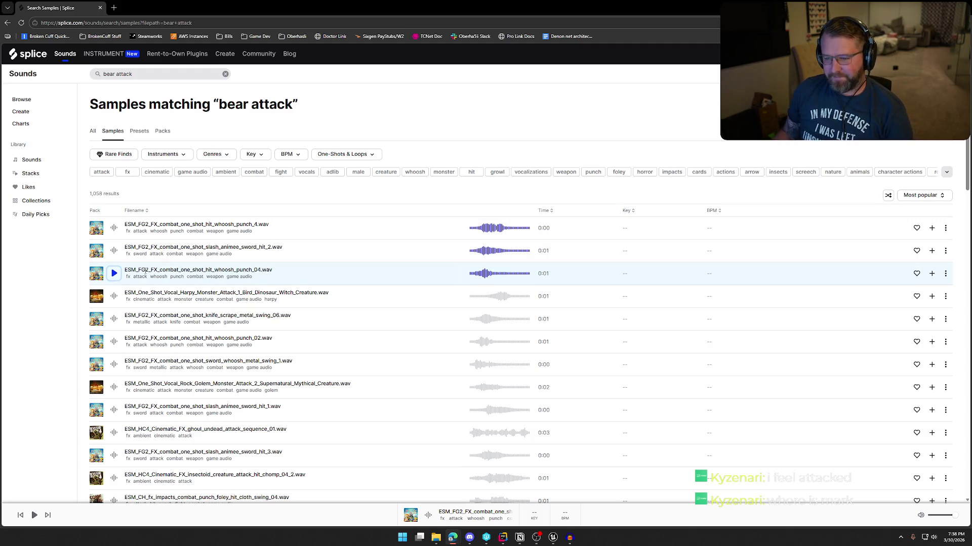
Preview Harpy Monster, knife scrape 06, punch 02, sword swing 1, Rock Golem and slash hit 1
left_click(112, 298)
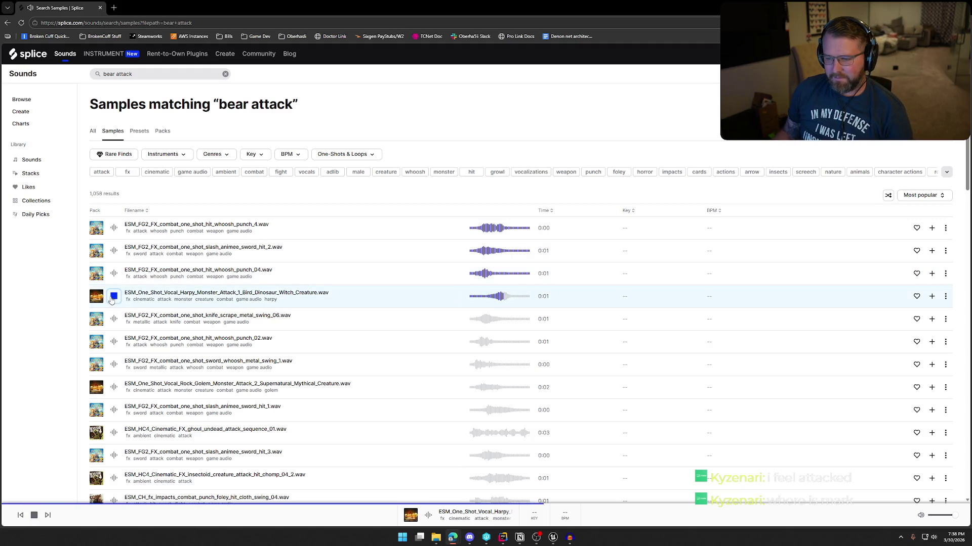
left_click(114, 319)
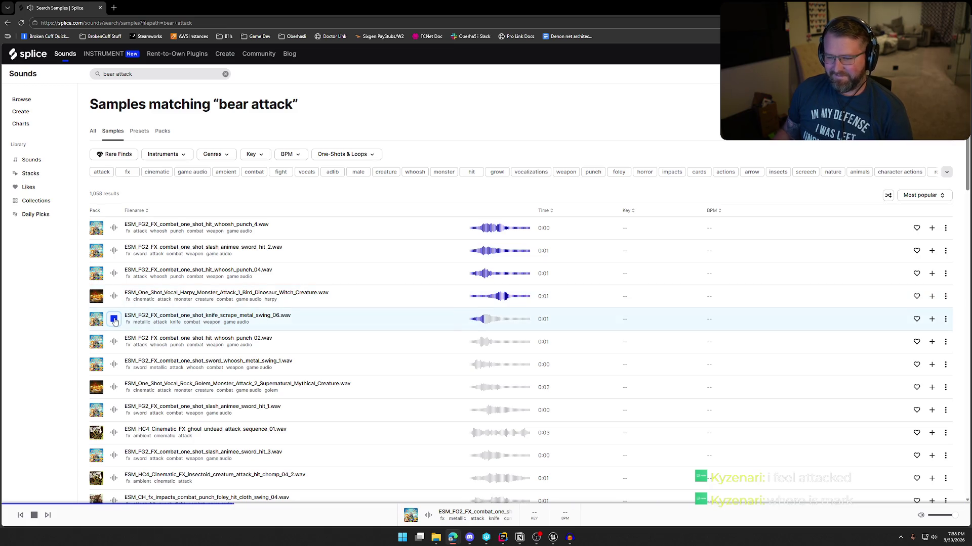
left_click(113, 341)
left_click(112, 365)
left_click(114, 388)
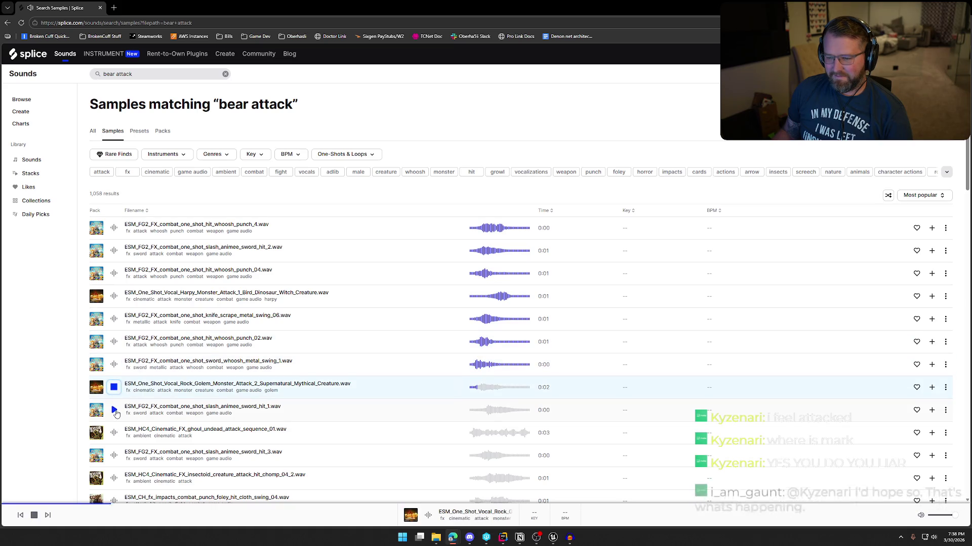
left_click(114, 388)
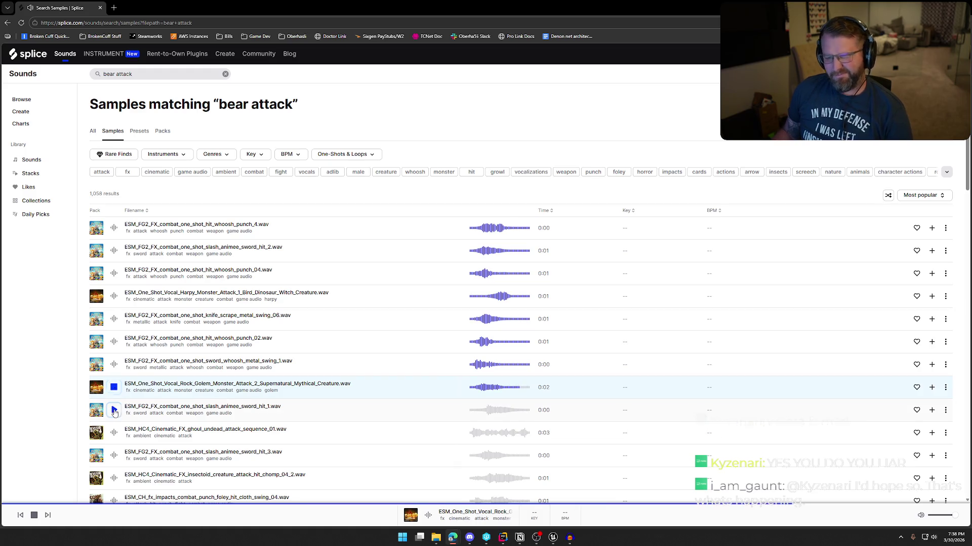
left_click(114, 411)
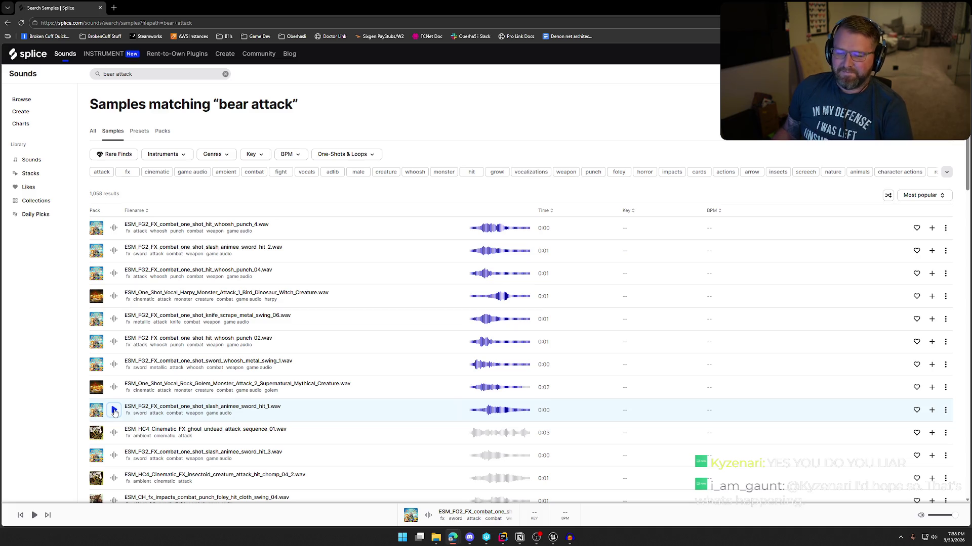
Preview ghoul undead, slash hit 3, insectoid chomp, cloth swing and arrow whoosh samples
scroll(115, 415, "down", 1)
left_click(115, 397)
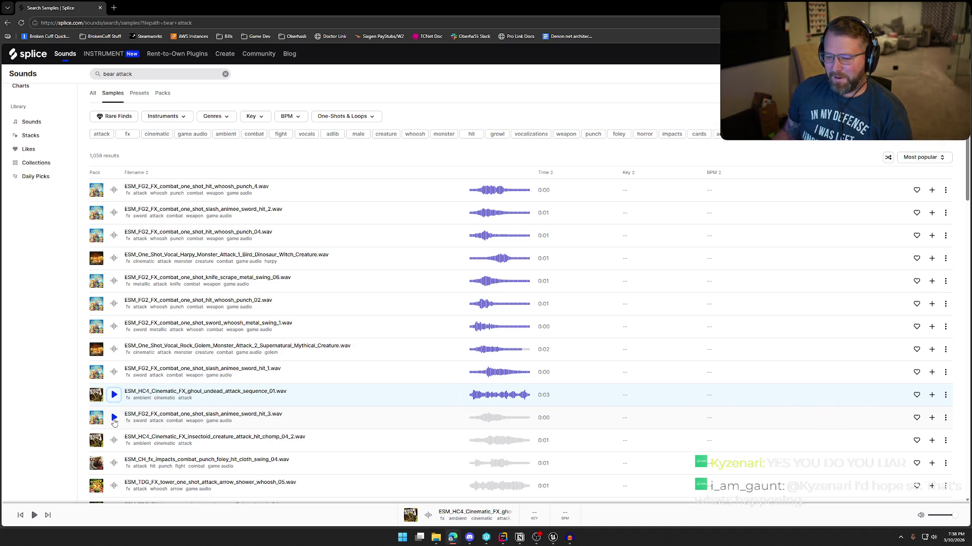
left_click(113, 418)
scroll(114, 404, "down", 2)
left_click(114, 366)
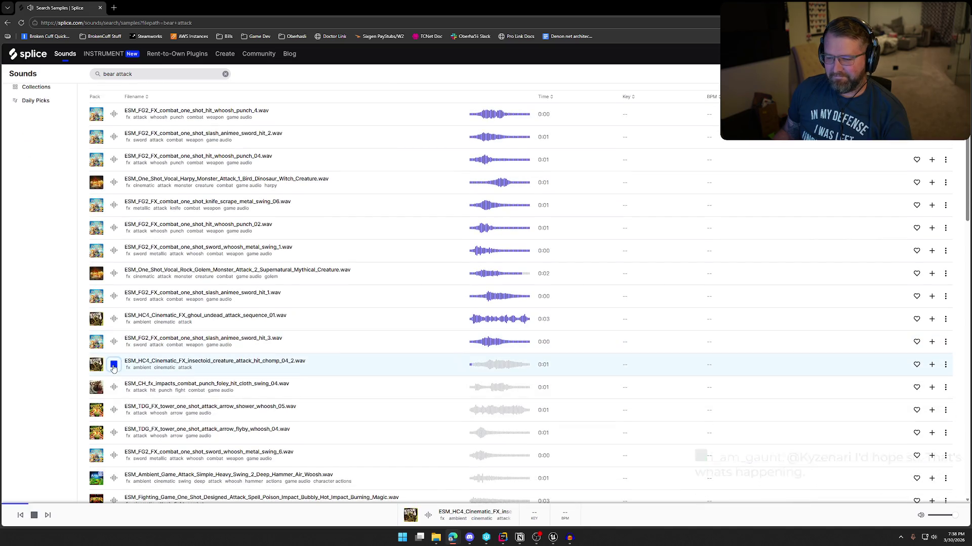
left_click(115, 387)
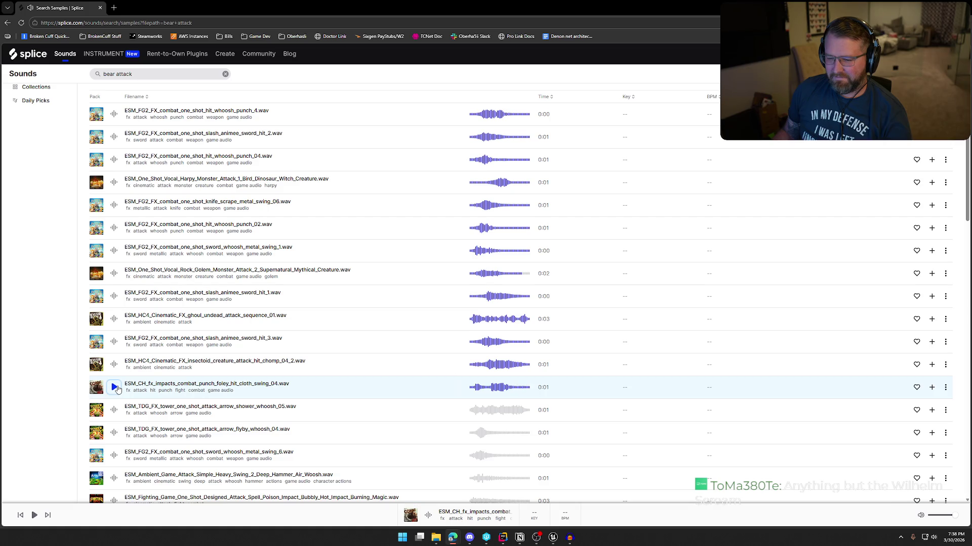
left_click(115, 388)
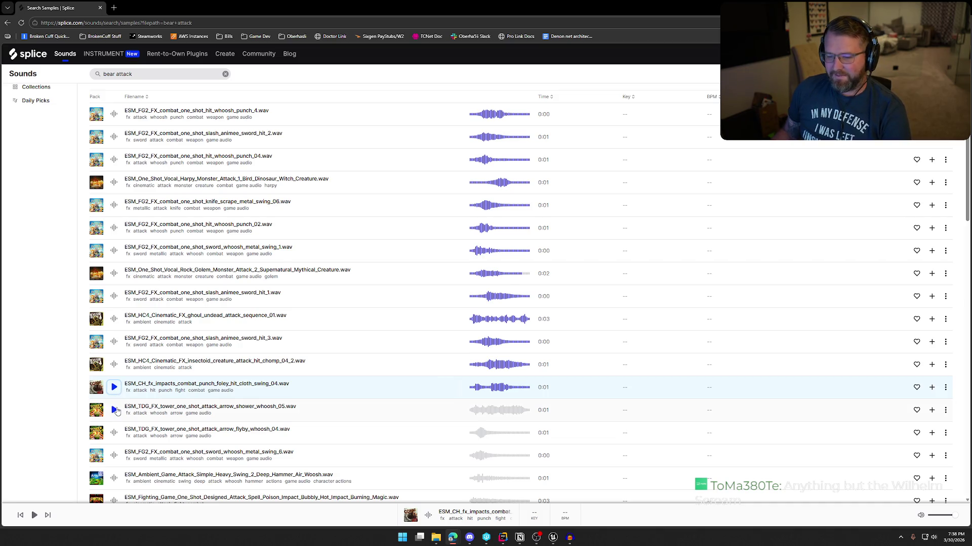
left_click(115, 410)
left_click(114, 434)
Preview sword swing 6, heavy hammer, poison impact, cannon fire, punch 5, arrow and laser samples
scroll(115, 436, "down", 1)
left_click(114, 418)
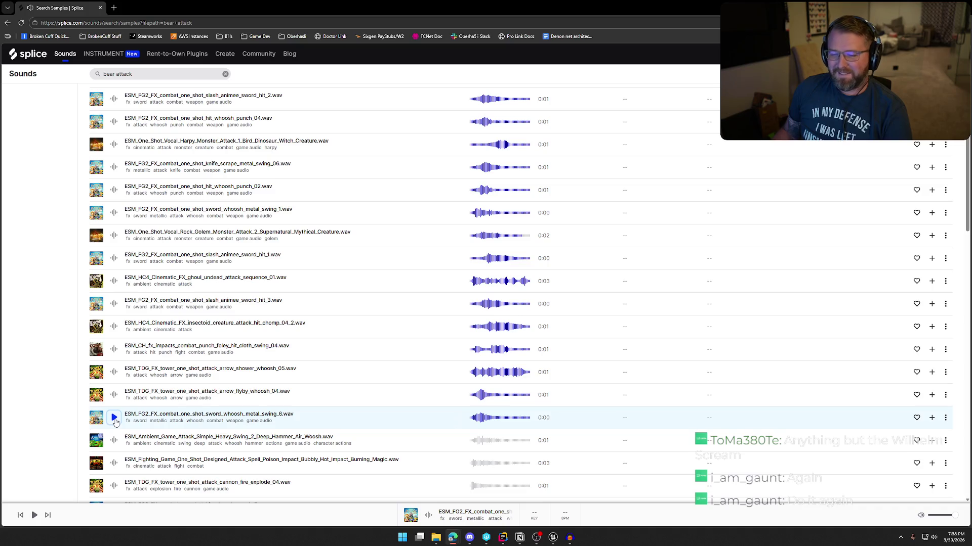
left_click(115, 439)
scroll(115, 435, "down", 1)
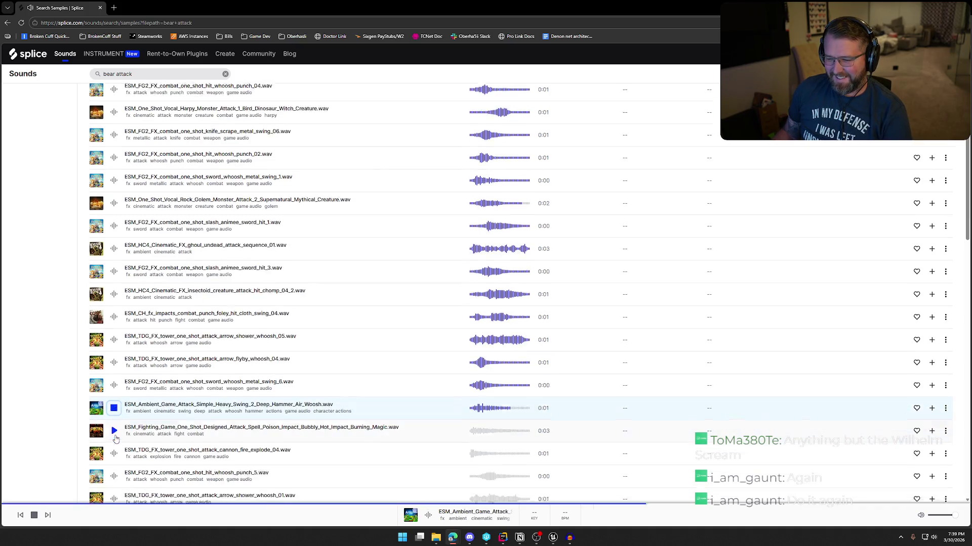
left_click(115, 429)
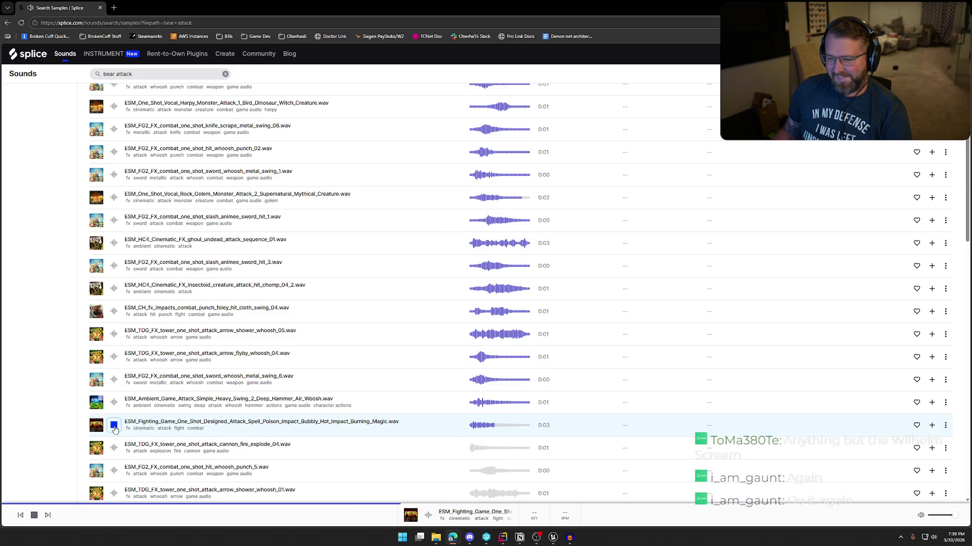
left_click(114, 448)
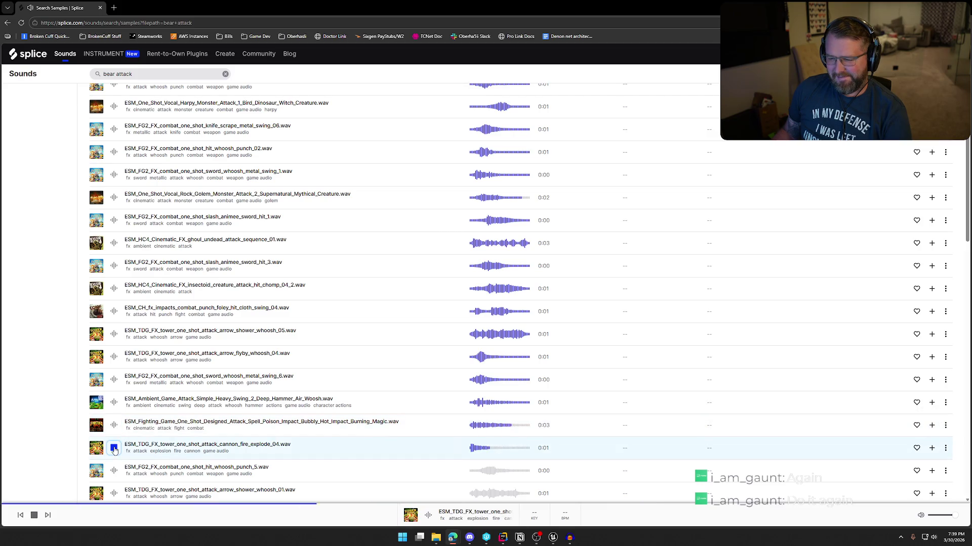
left_click(112, 473)
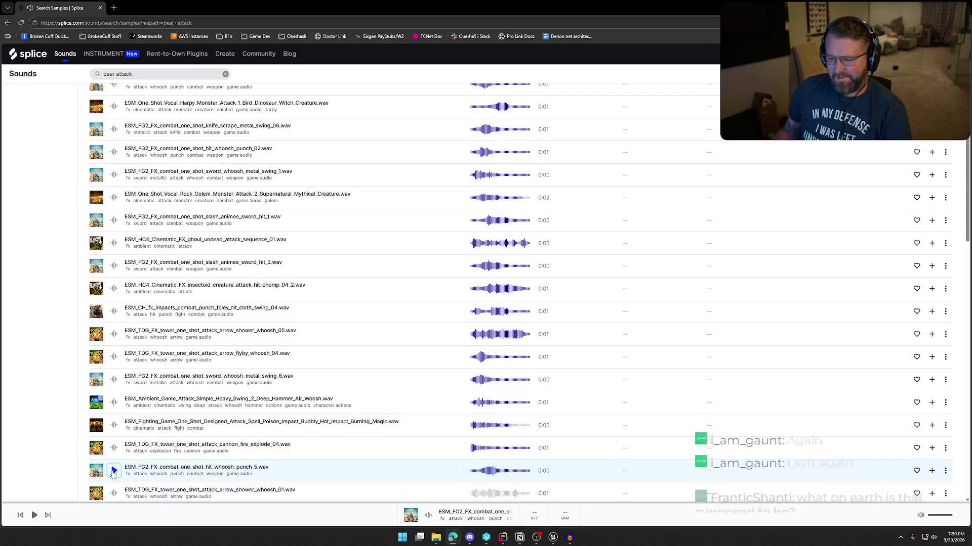
scroll(112, 473, "down", 1)
scroll(113, 473, "down", 3)
left_click(113, 418)
left_click(114, 440)
left_click(114, 465)
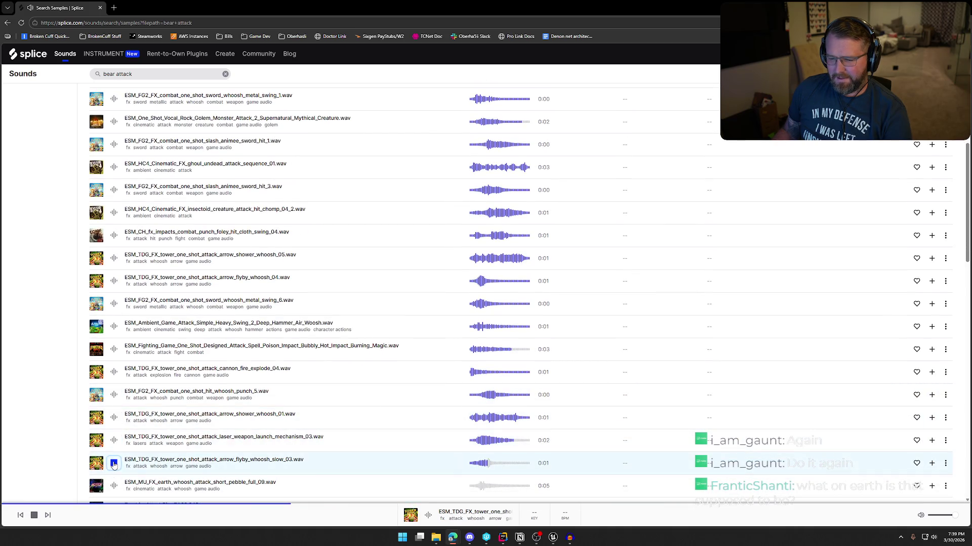
Preview earth whoosh, ZombiesAttackCity, whip swoosh, Rock Golem, gargoyle hiss, orc swing 01, ice spell and body hit
scroll(116, 460, "down", 1)
left_click(126, 452)
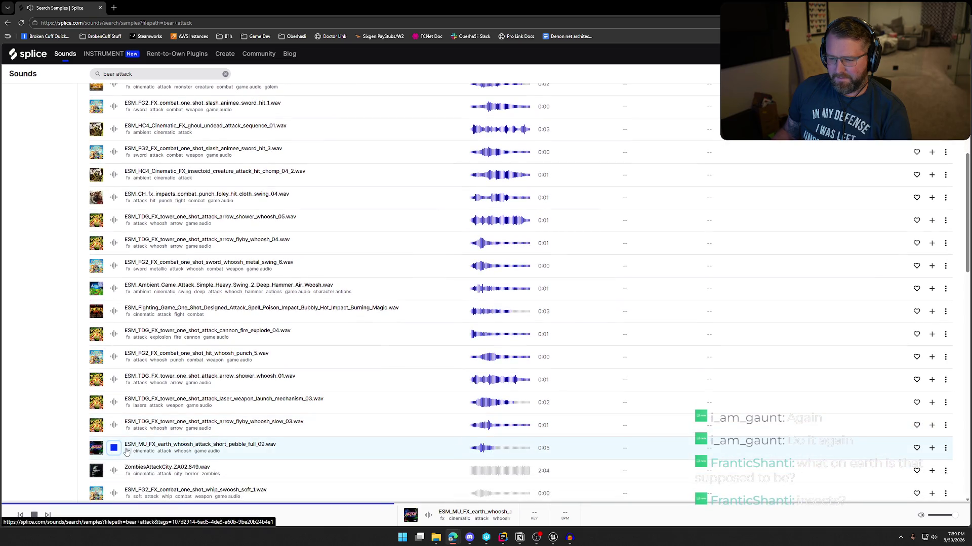
left_click(114, 471)
scroll(116, 471, "down", 2)
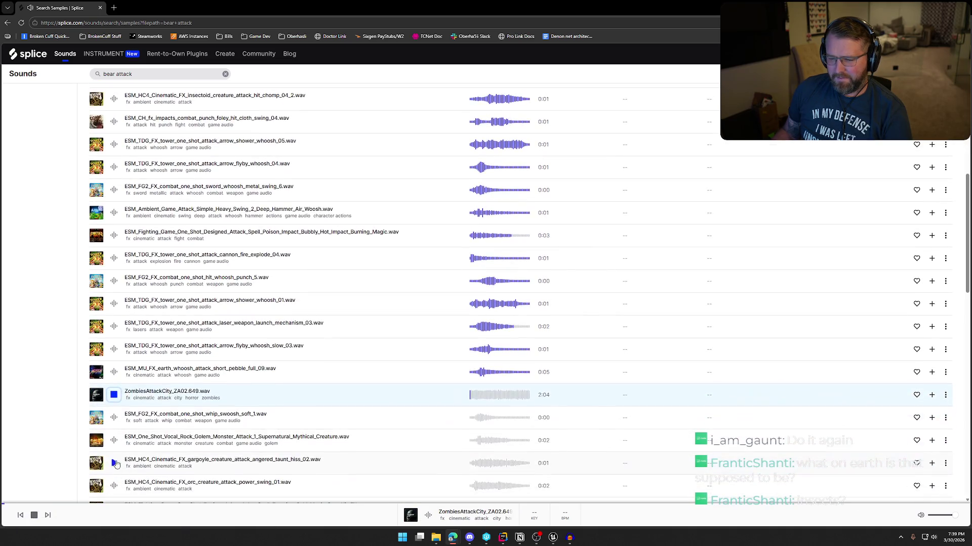
left_click(113, 421)
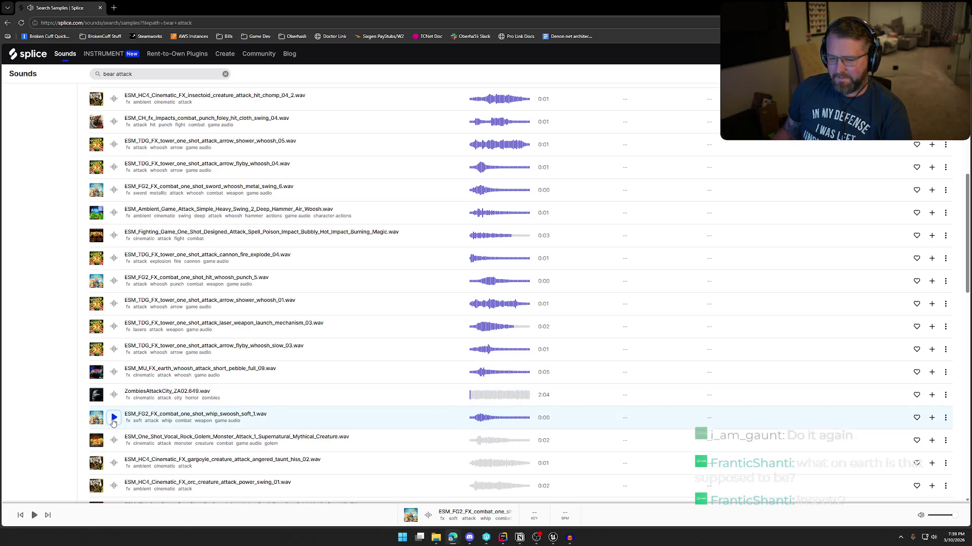
left_click(115, 442)
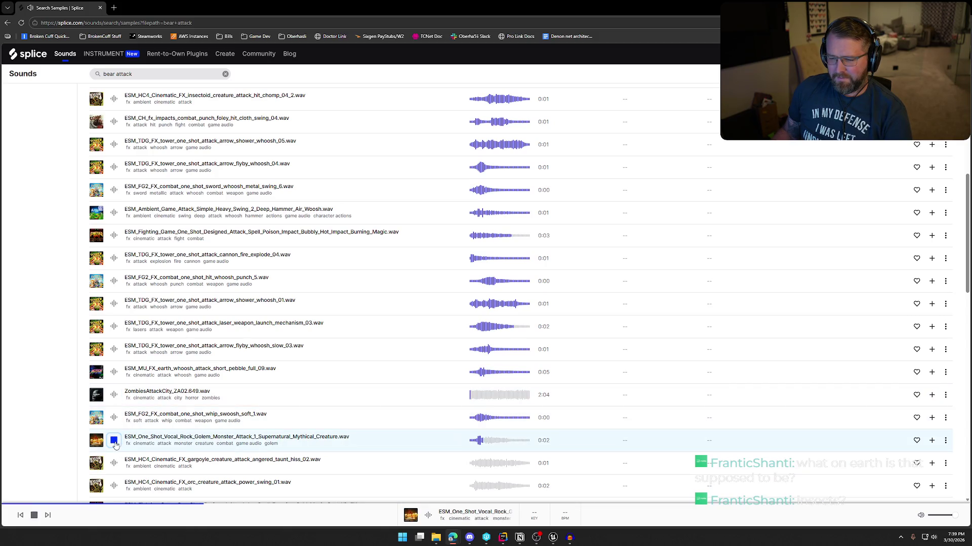
left_click(113, 466)
scroll(113, 466, "down", 1)
left_click(113, 451)
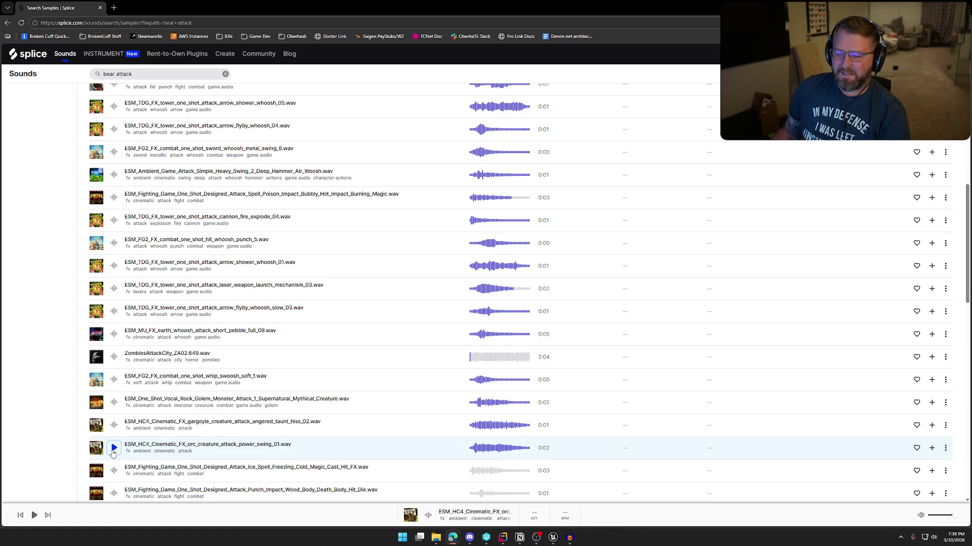
scroll(112, 452, "down", 1)
left_click(113, 433)
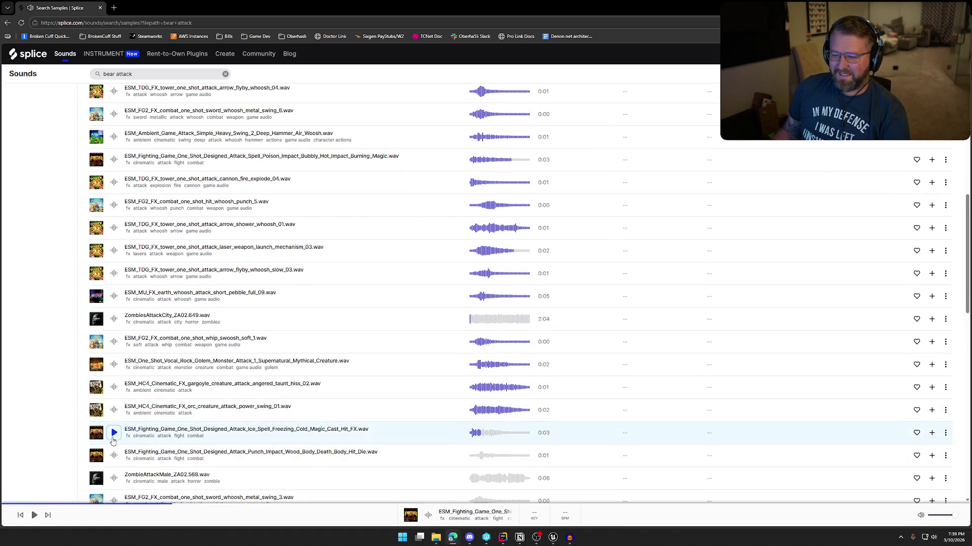
left_click(112, 455)
Preview ZombieAttackMale, sword swings 3 and 4, knife scrape 07, goblin growl, orc swing 02, Gnoll and fire ball
scroll(110, 430, "down", 2)
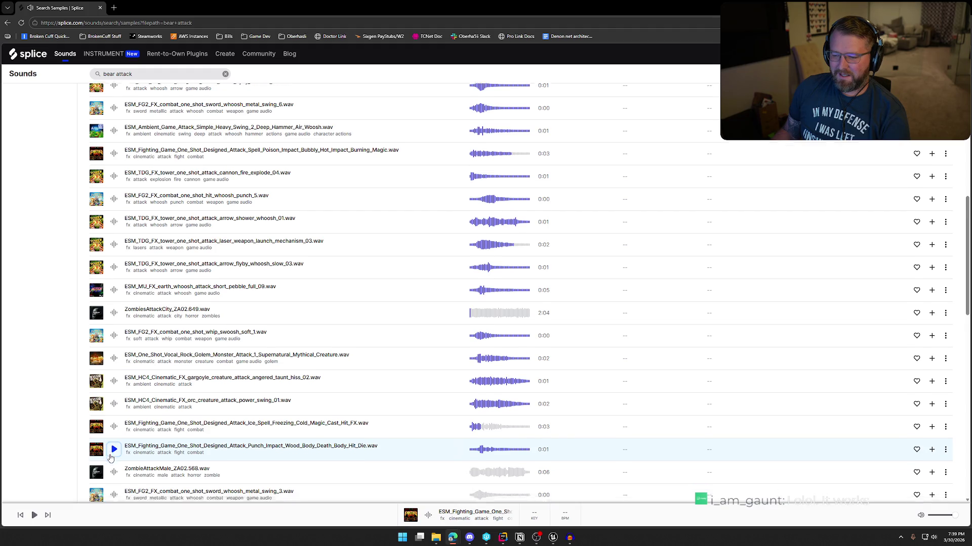
left_click(114, 403)
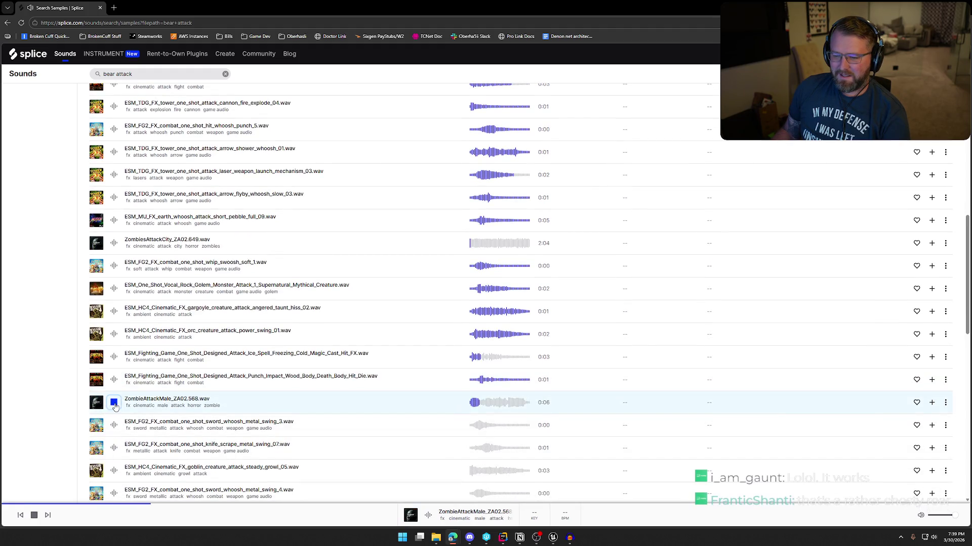
left_click(114, 426)
left_click(115, 447)
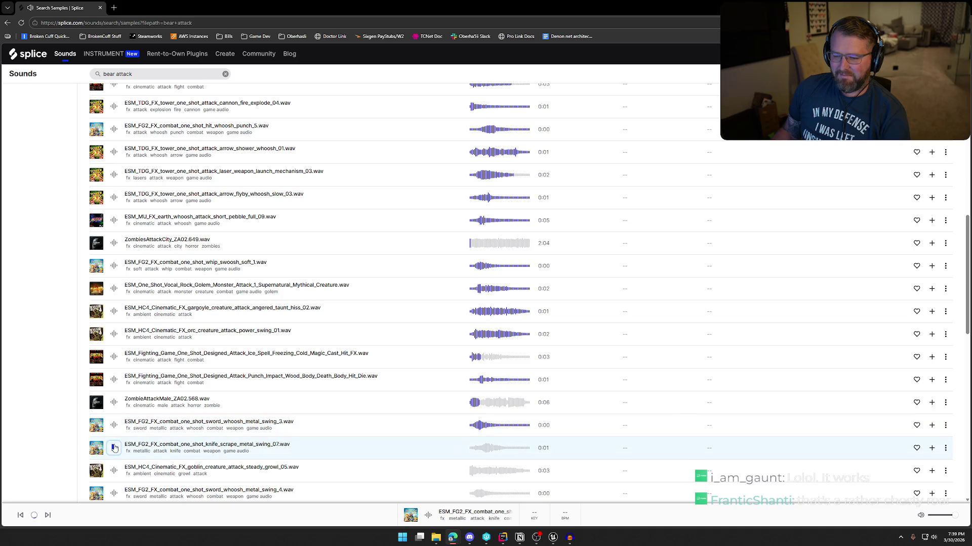
scroll(115, 448, "down", 1)
scroll(115, 440, "down", 1)
left_click(115, 395)
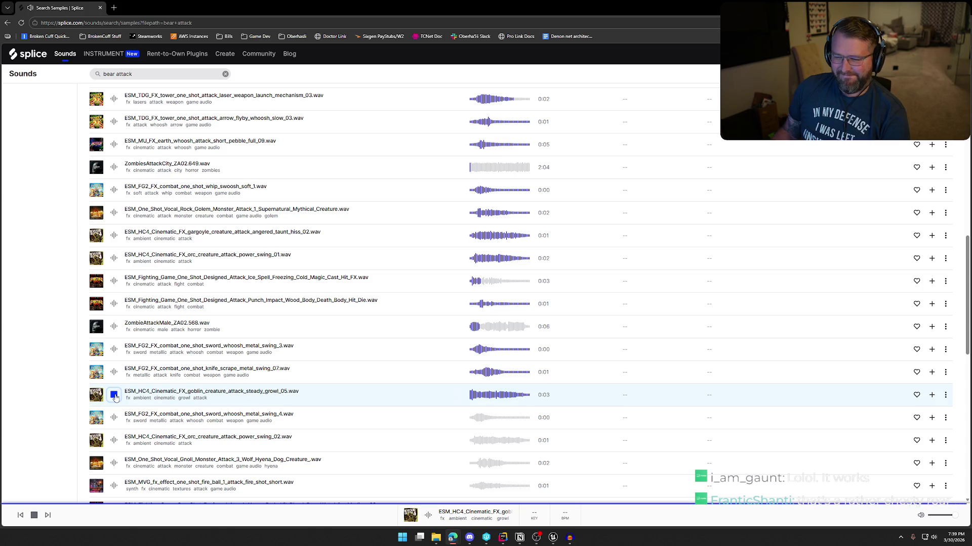
left_click(114, 419)
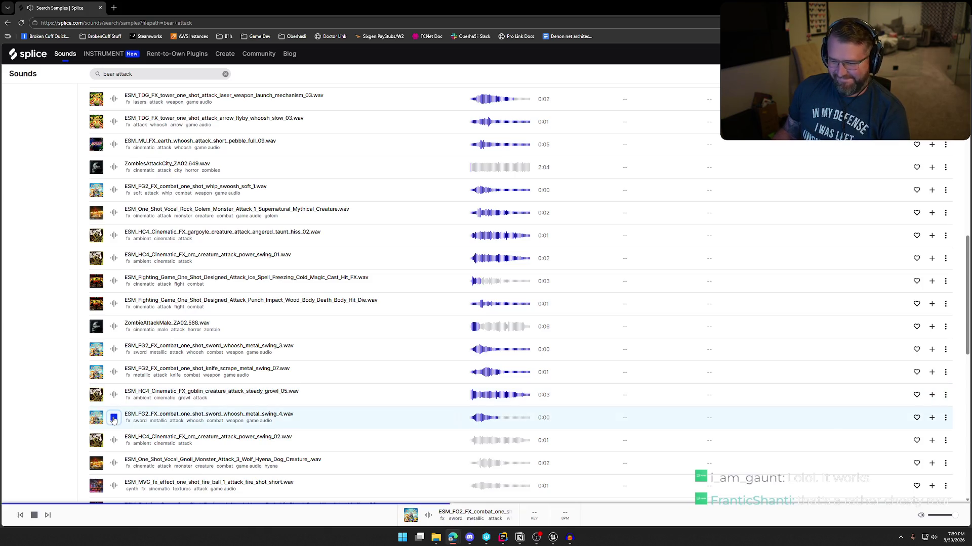
left_click(114, 441)
scroll(114, 443, "down", 3)
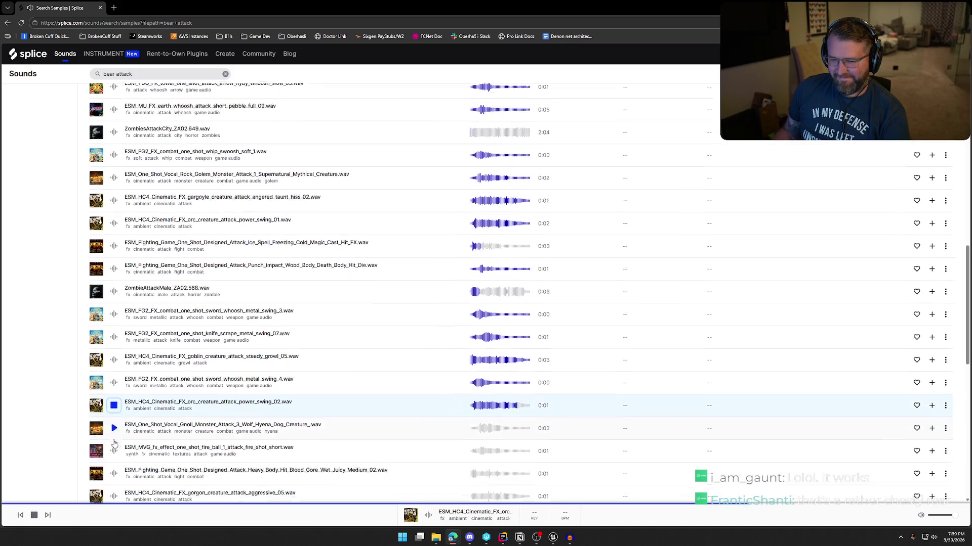
left_click(114, 390)
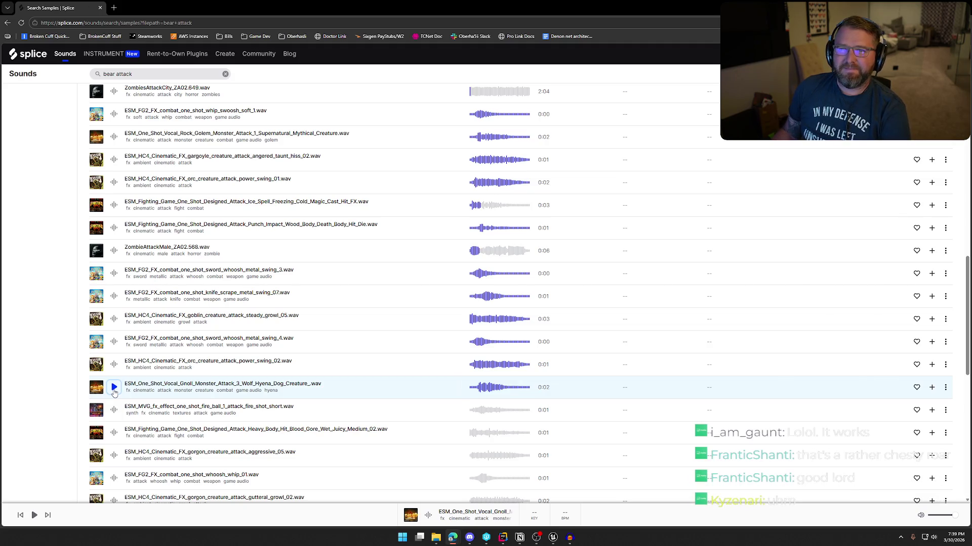
left_click(114, 410)
Preview gore body hit, gorgon attack and growl, whip 01, slash sword 4, punch 01 and InsectAttack
scroll(114, 410, "down", 1)
left_click(114, 400)
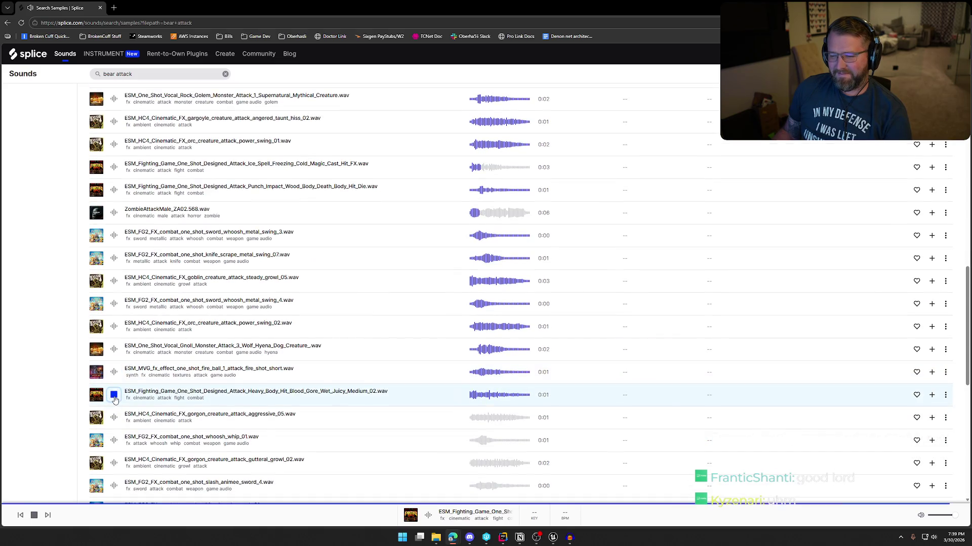
left_click(114, 418)
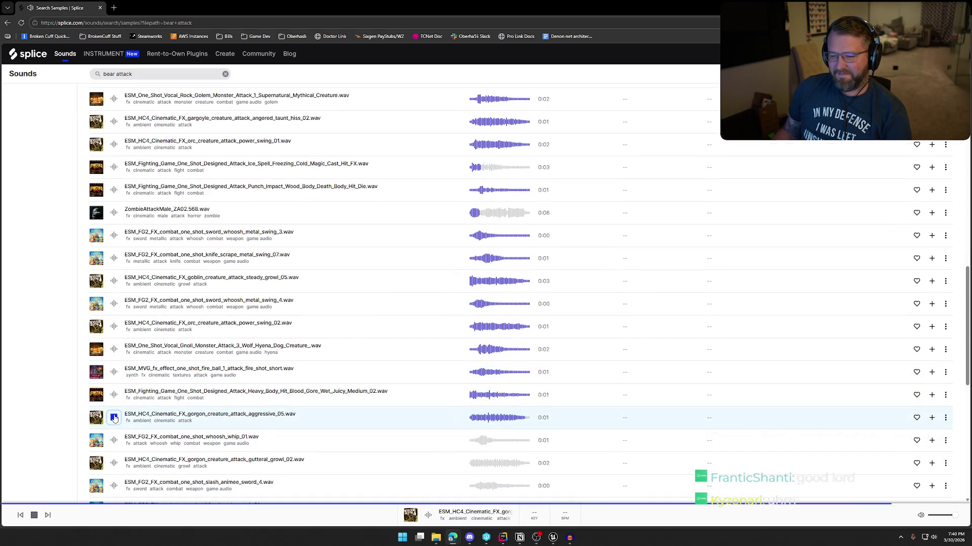
left_click(114, 440)
scroll(114, 440, "down", 2)
left_click(114, 388)
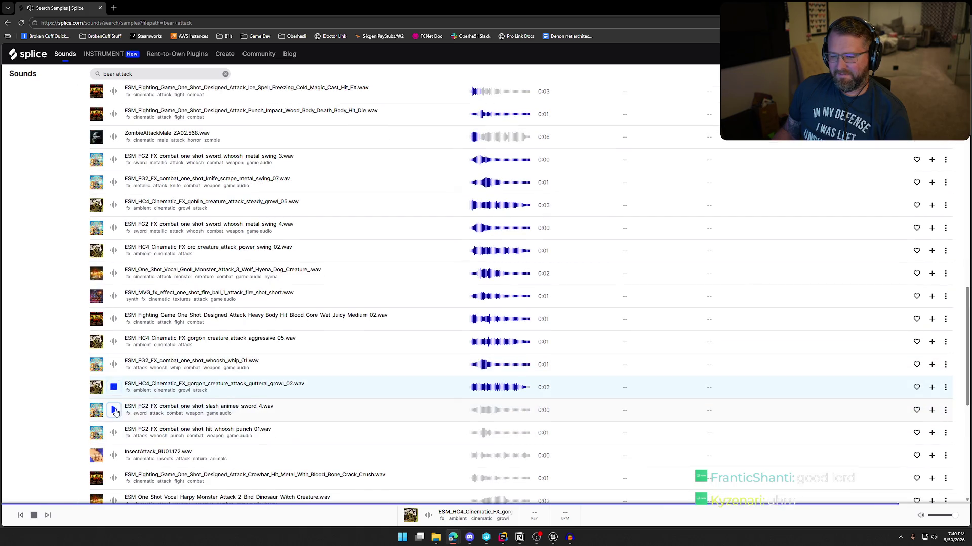
left_click(115, 410)
scroll(116, 412, "down", 1)
left_click(114, 398)
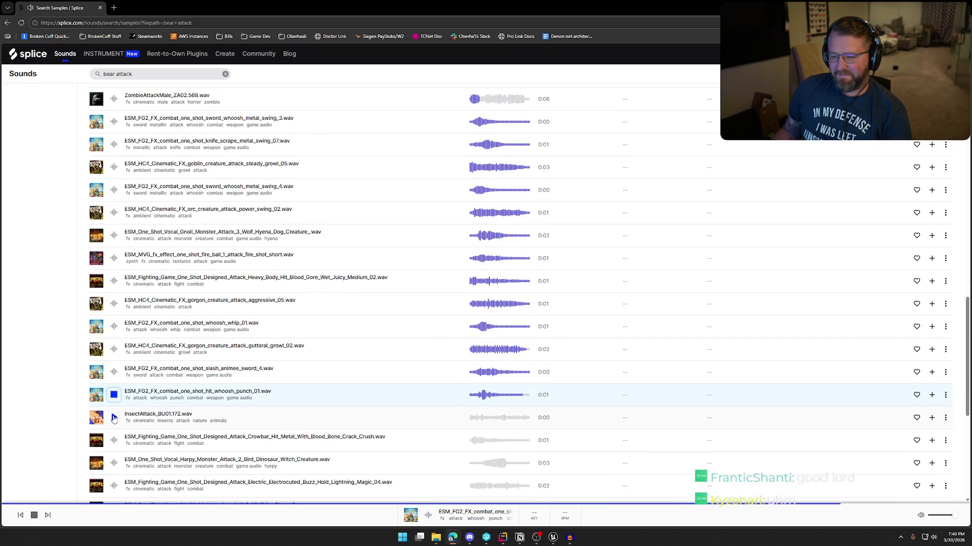
left_click(114, 418)
Preview the crowbar hit, harpy, electrocuted buzz and wraith attack samples, then stop the wraith
scroll(114, 415, "down", 1)
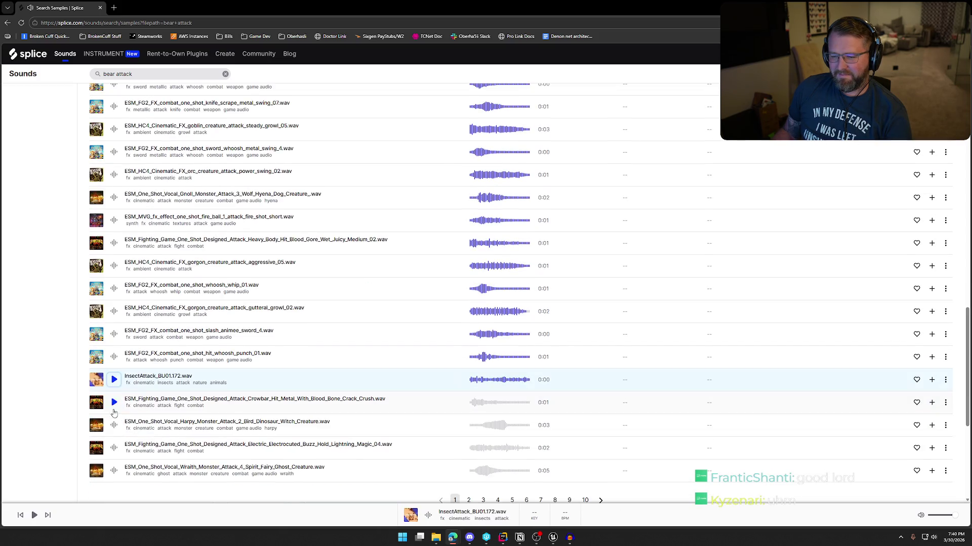
left_click(113, 404)
left_click(115, 425)
scroll(115, 425, "down", 1)
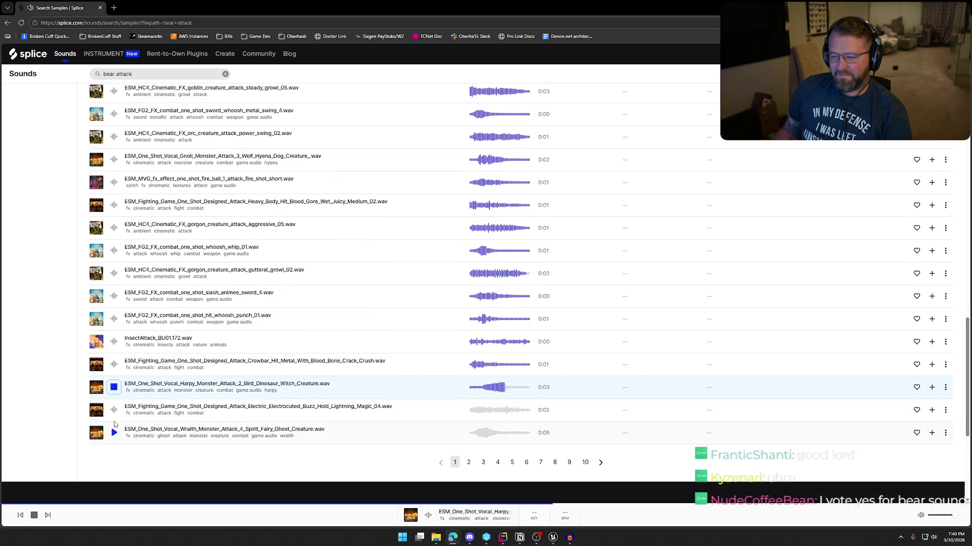
left_click(114, 411)
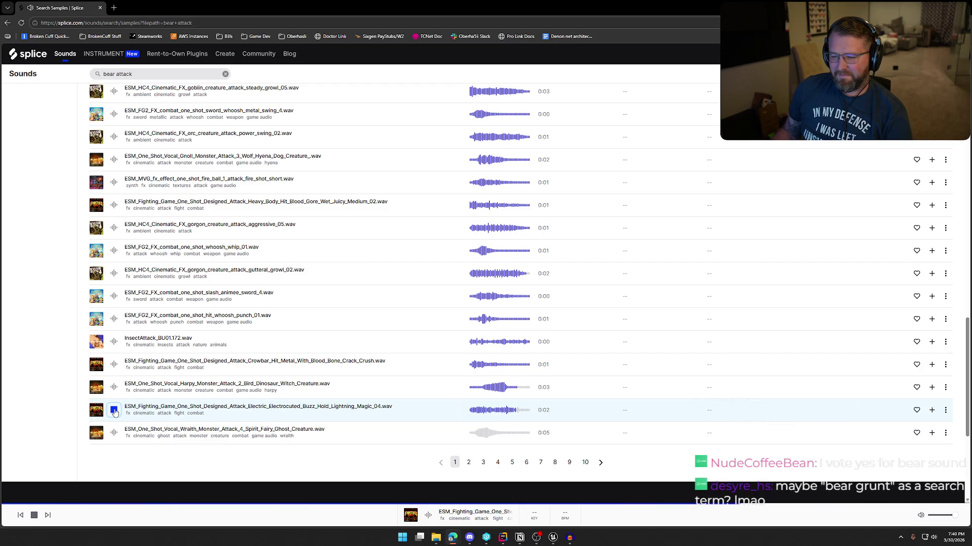
left_click(115, 433)
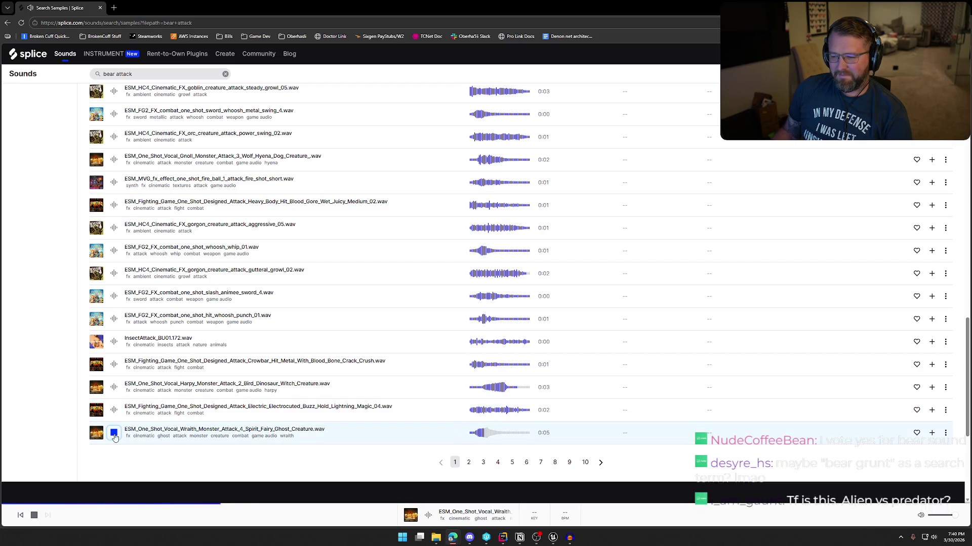
left_click(114, 434)
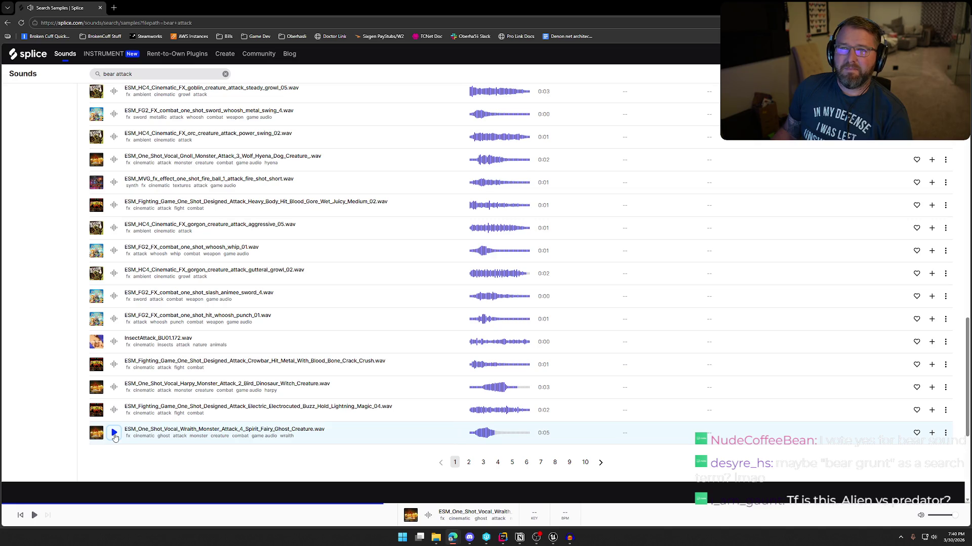
scroll(114, 435, "up", 8)
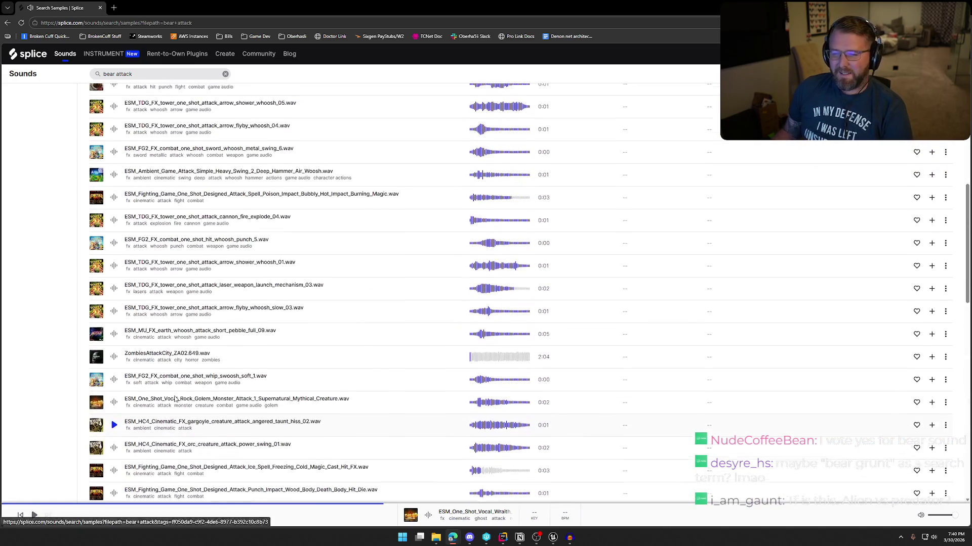
Scroll back up to preview the Rock Golem and hit_whoosh_punch_4 samples
scroll(163, 402, "up", 3)
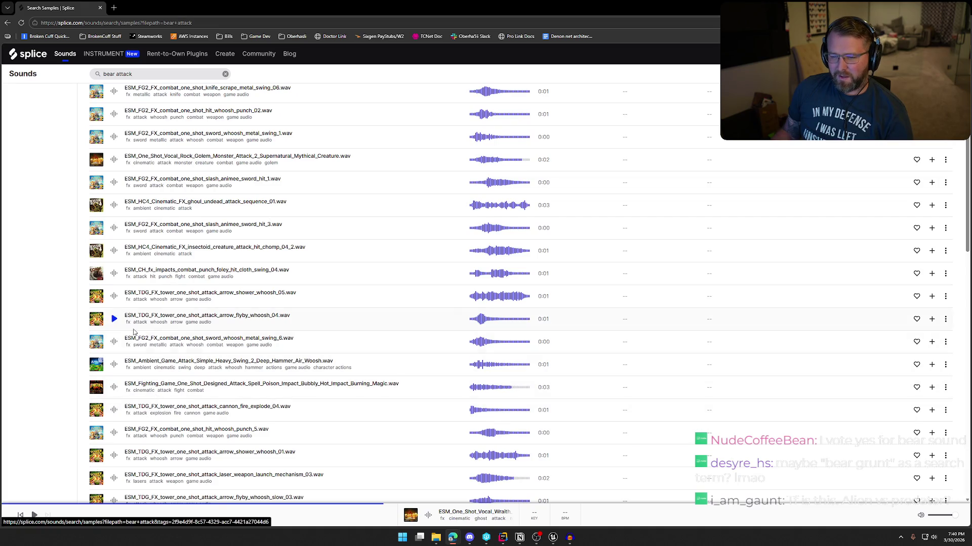
scroll(136, 339, "up", 2)
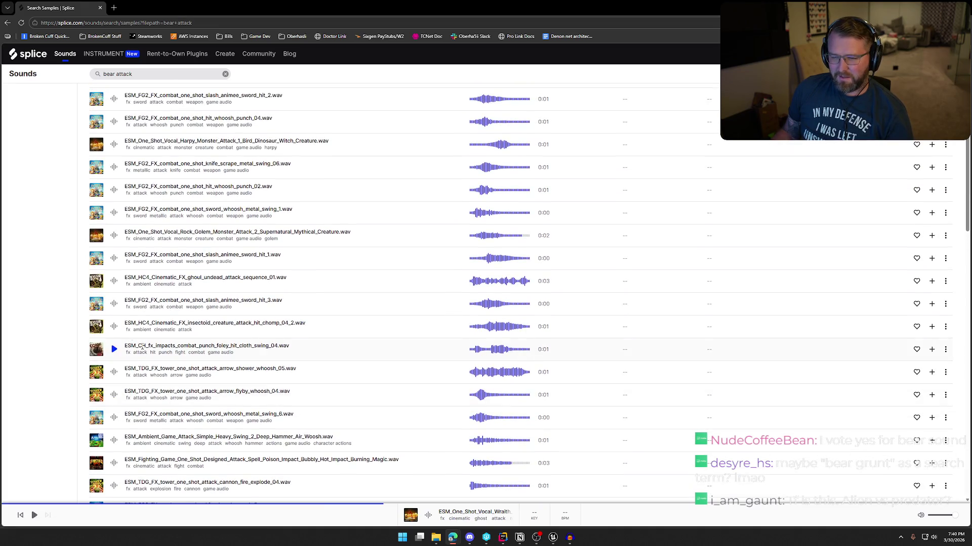
left_click(114, 236)
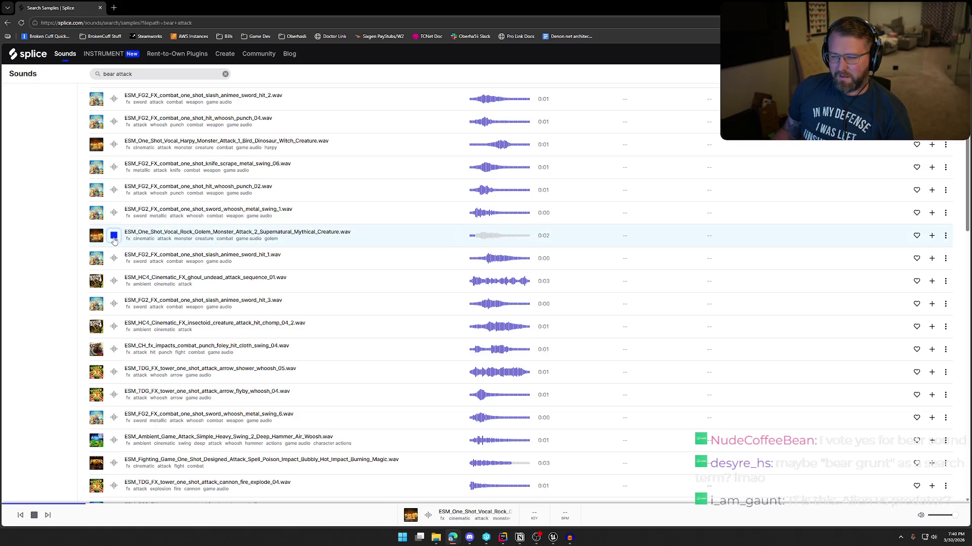
scroll(142, 265, "up", 1)
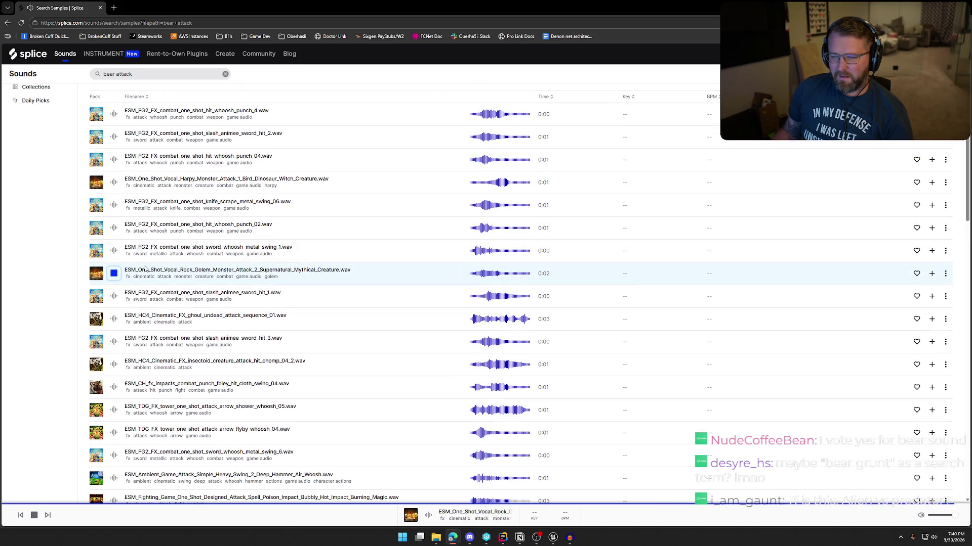
scroll(152, 274, "up", 1)
left_click(114, 152)
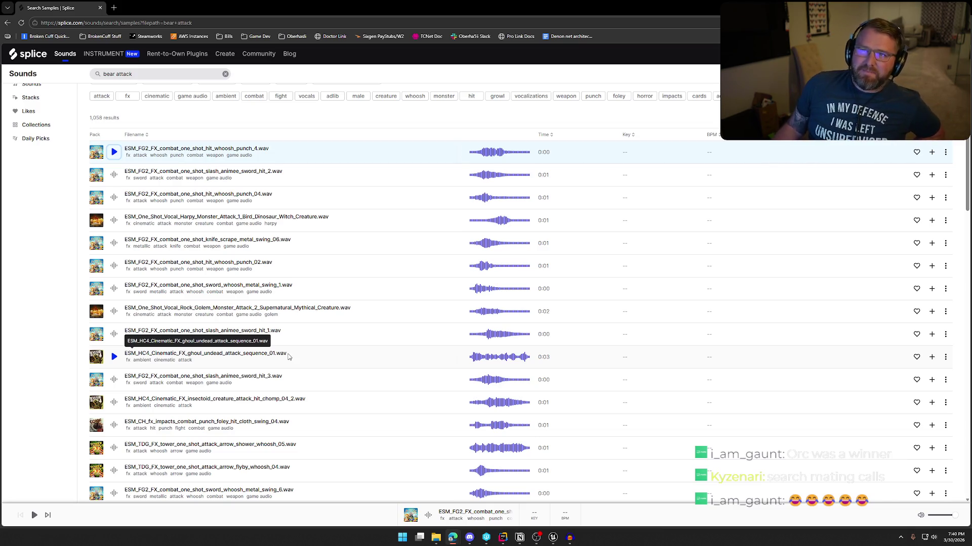
Scroll far down the results and preview orc_creature_attack_power_swing_01
scroll(332, 336, "down", 2)
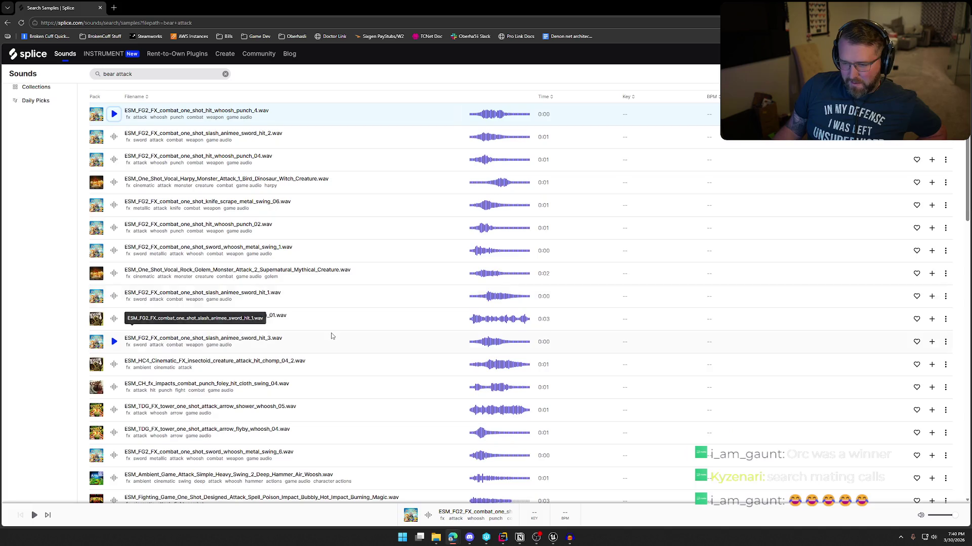
scroll(331, 336, "down", 1)
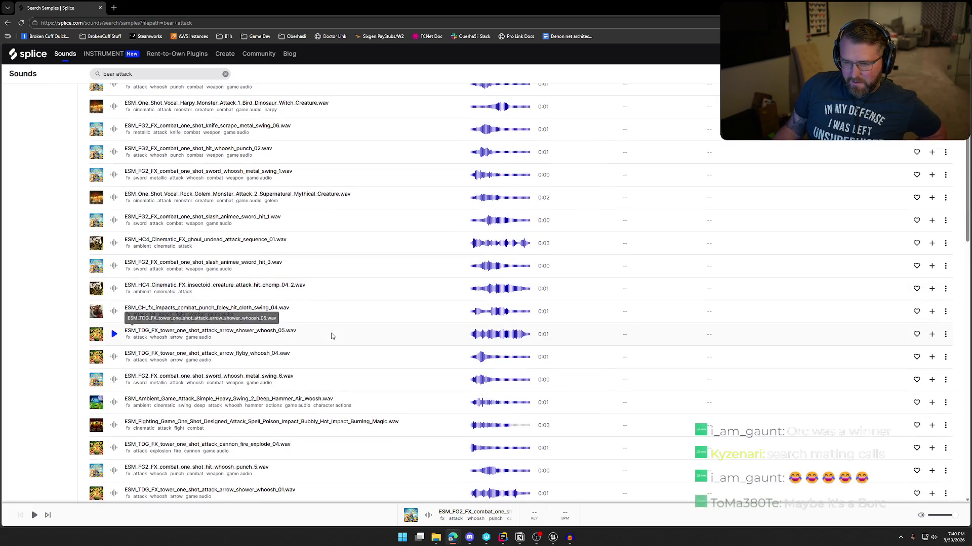
scroll(331, 336, "down", 1)
scroll(331, 336, "down", 2)
scroll(331, 336, "down", 2)
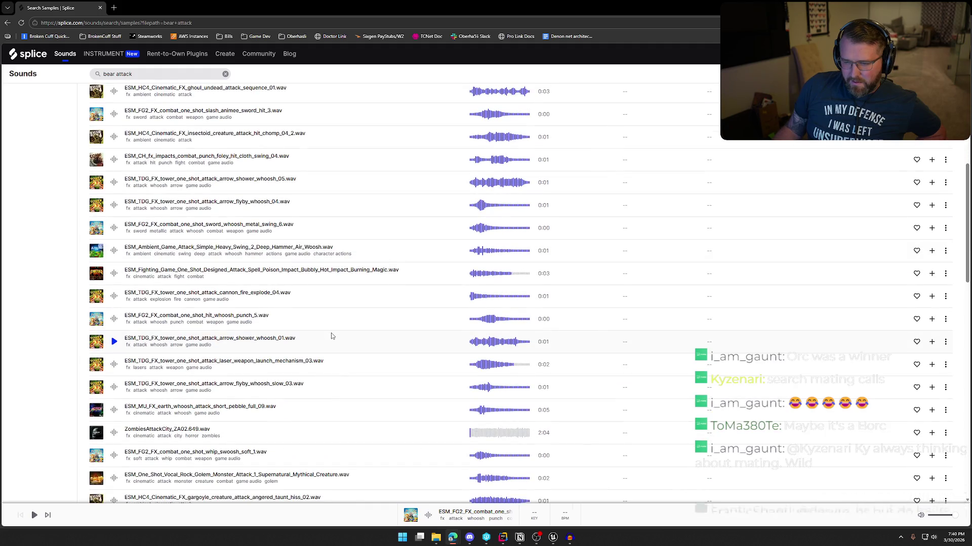
scroll(331, 336, "down", 1)
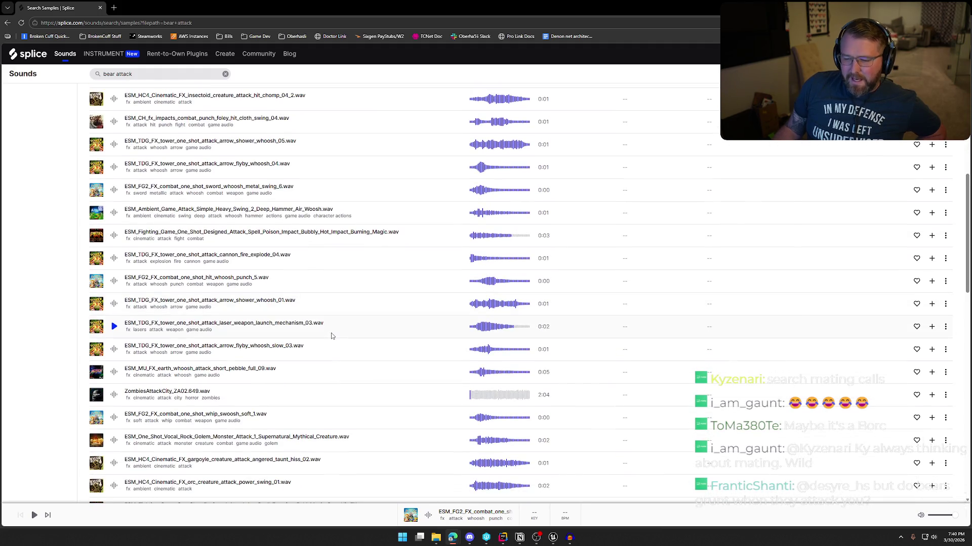
scroll(331, 336, "down", 1)
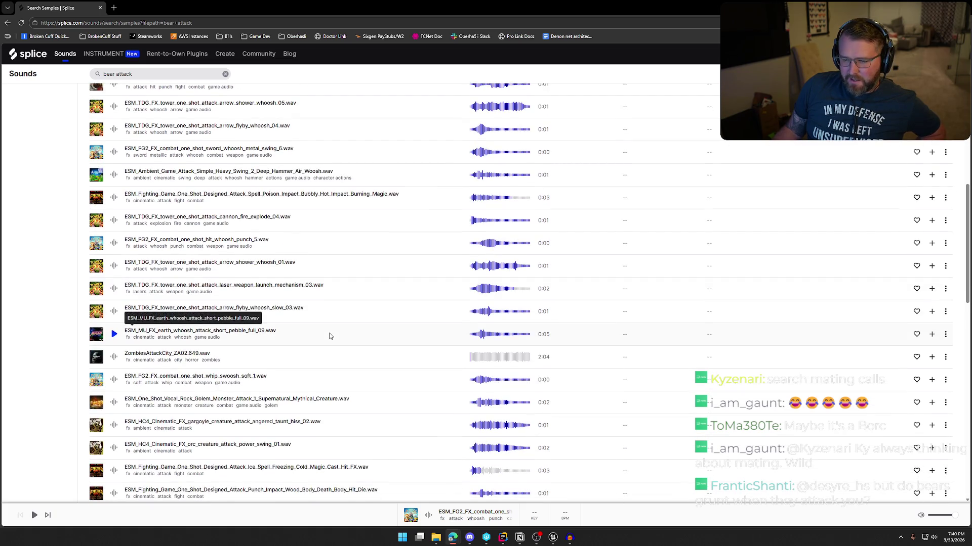
scroll(329, 334, "down", 1)
scroll(282, 329, "down", 1)
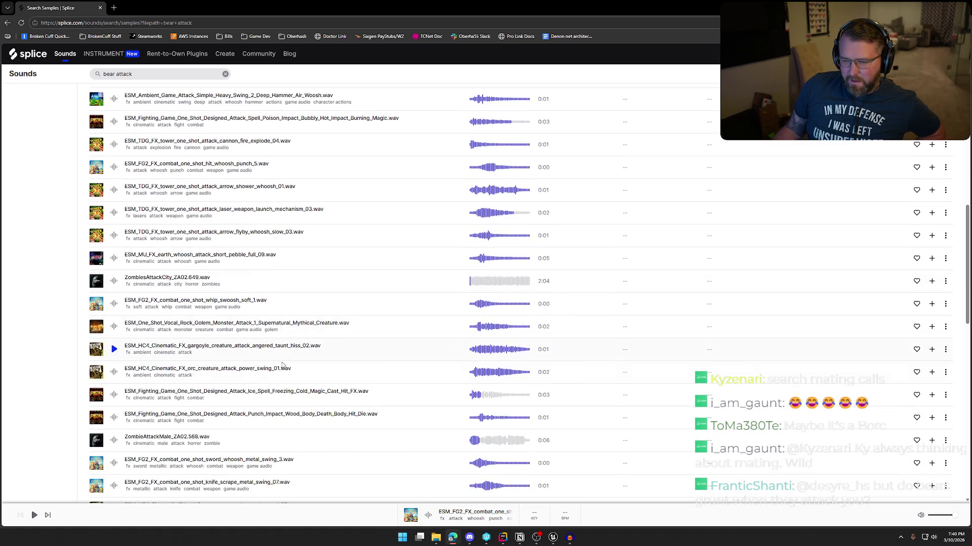
scroll(41, 334, "down", 2)
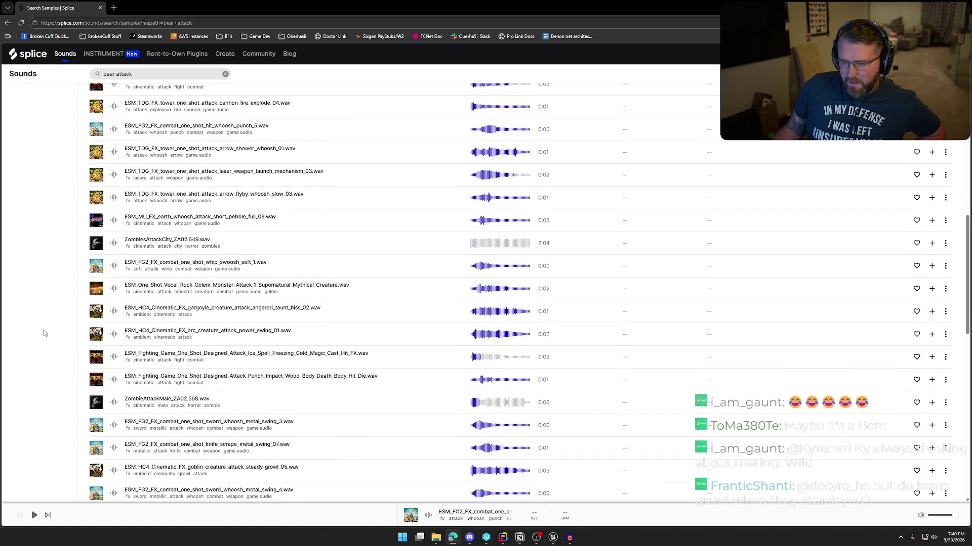
left_click(114, 297)
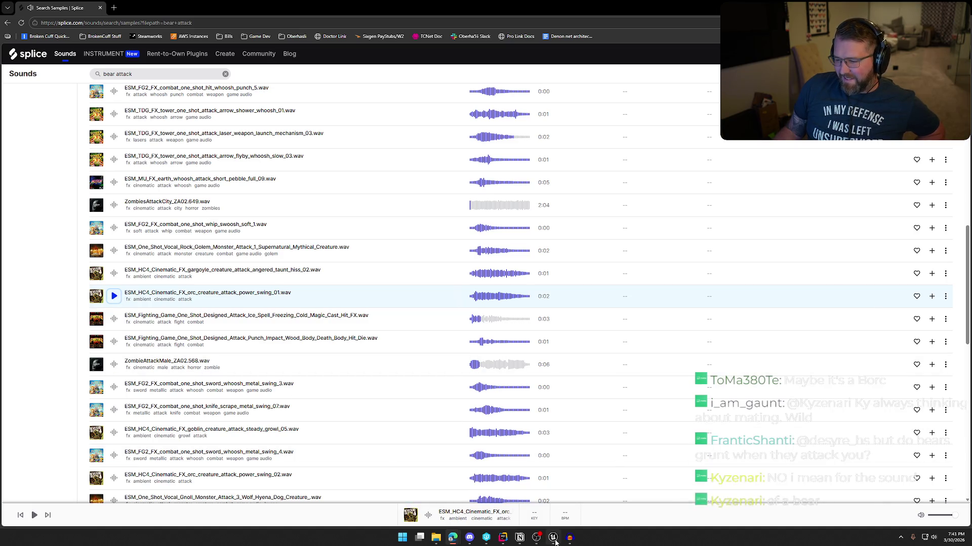
Back in Unreal, set the viewport to Perspective view
left_click(553, 539)
key("alt+h")
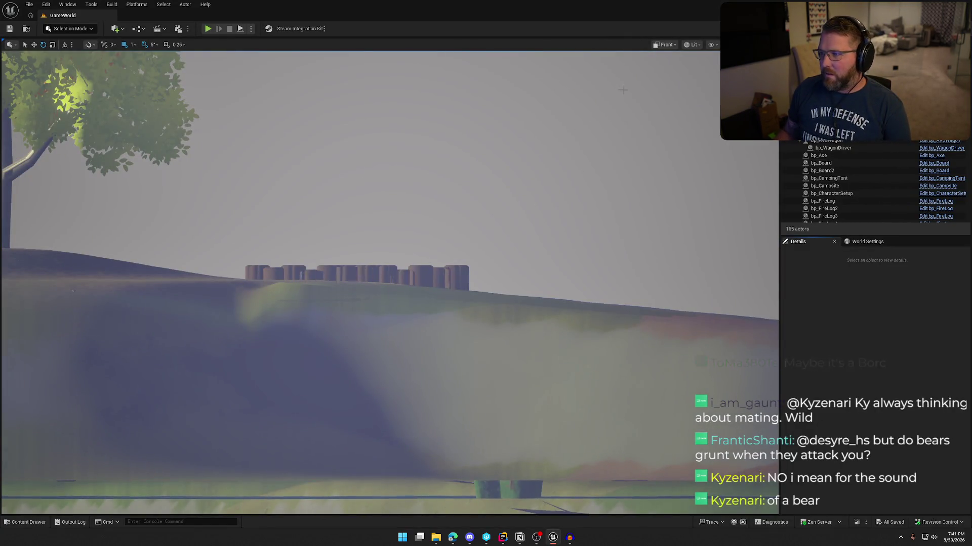
left_click(664, 45)
left_click(688, 74)
From the Content Drawer, open the Bear_Attack Bite, Pounce and Swipe montages in turn
key("ctrl+space")
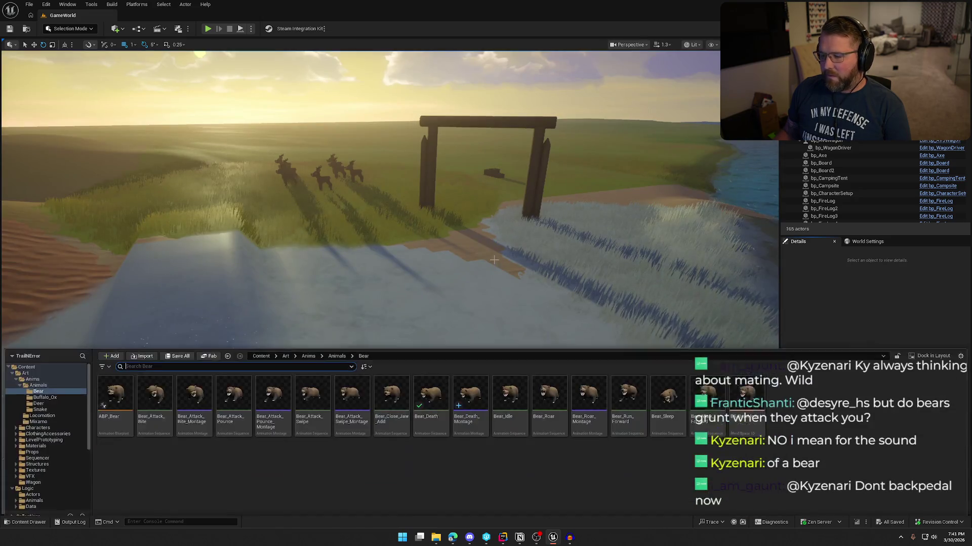
left_click(194, 390)
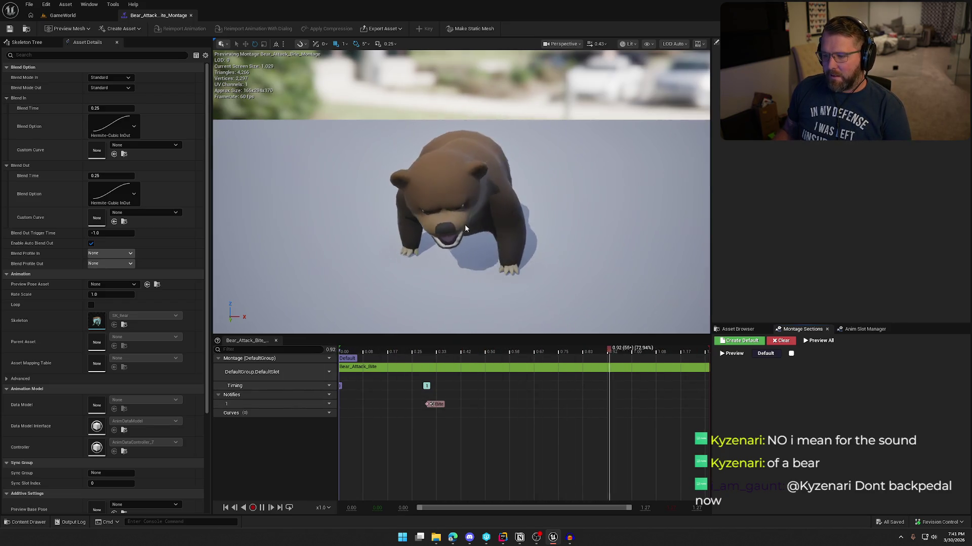
key("ctrl+space")
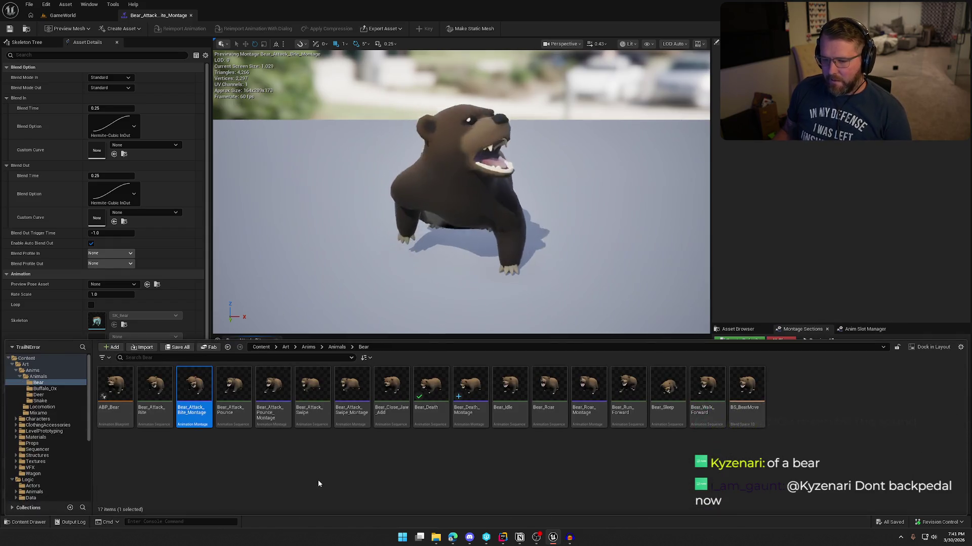
left_click(281, 411)
double_click(281, 411)
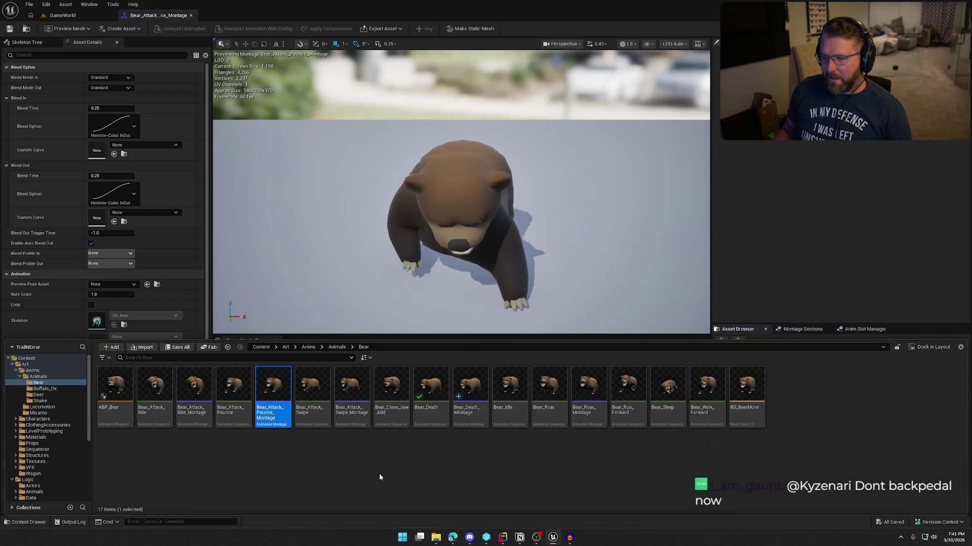
double_click(352, 390)
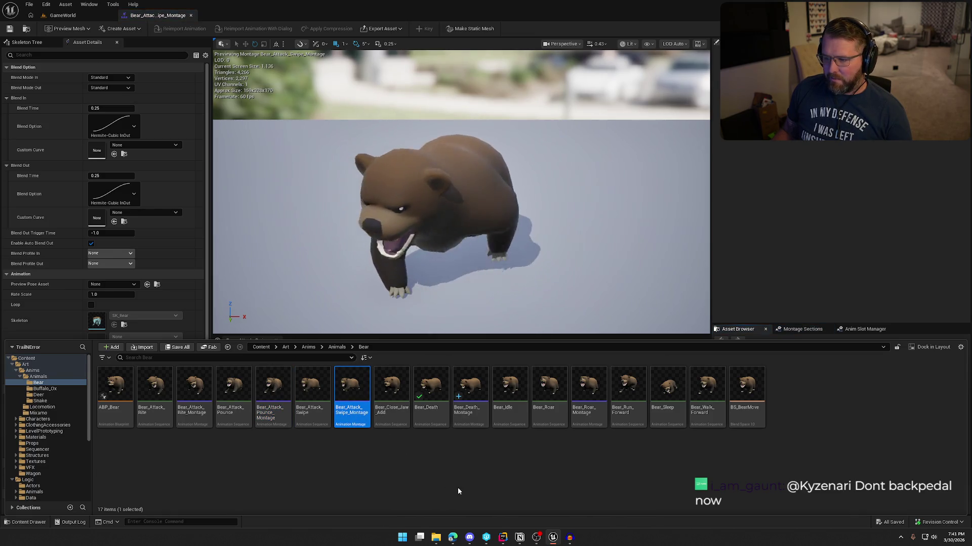
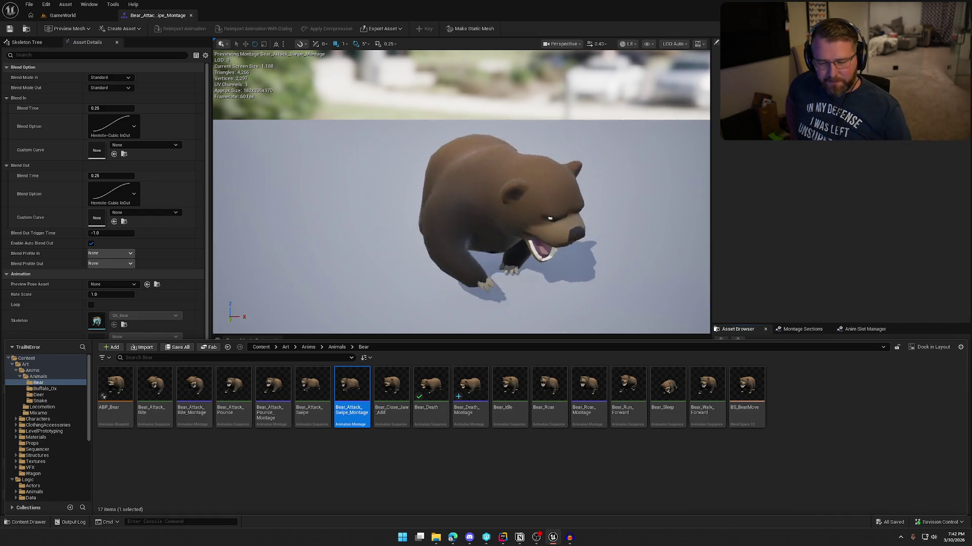
Preview Bear_Attack_Pounce_Montage and Bear_Attack_Bite_Montage, then audition Splice's orc power swing sample
left_click(535, 479)
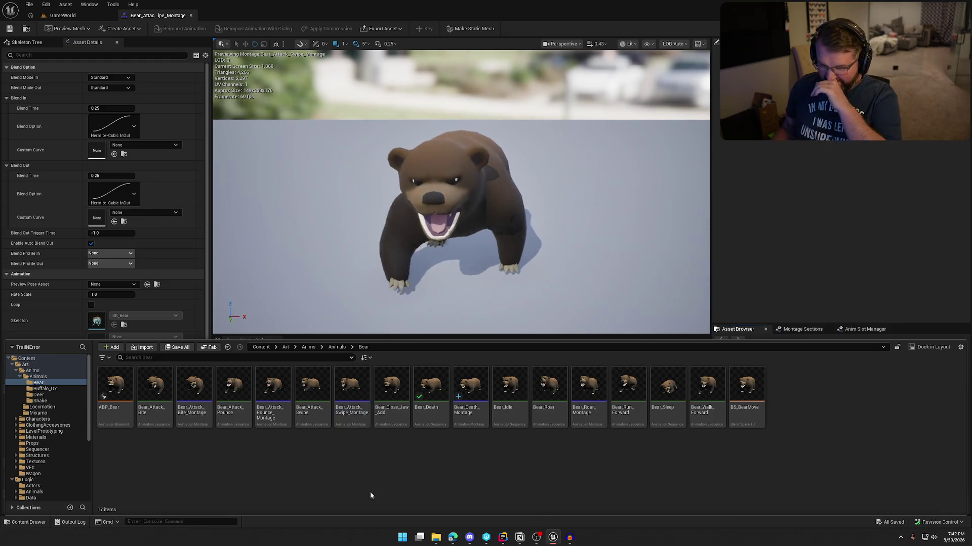
left_click(271, 415)
double_click(271, 415)
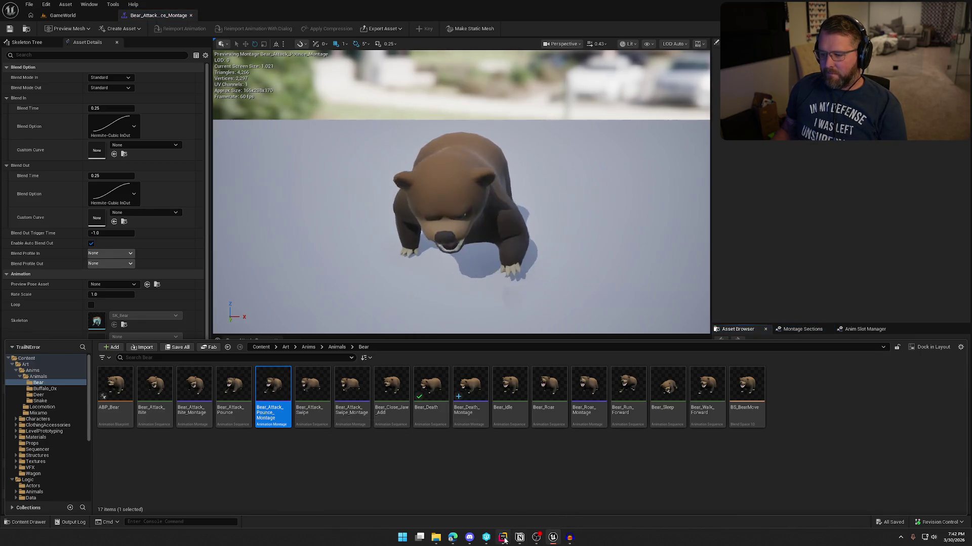
mouse_move(445, 537)
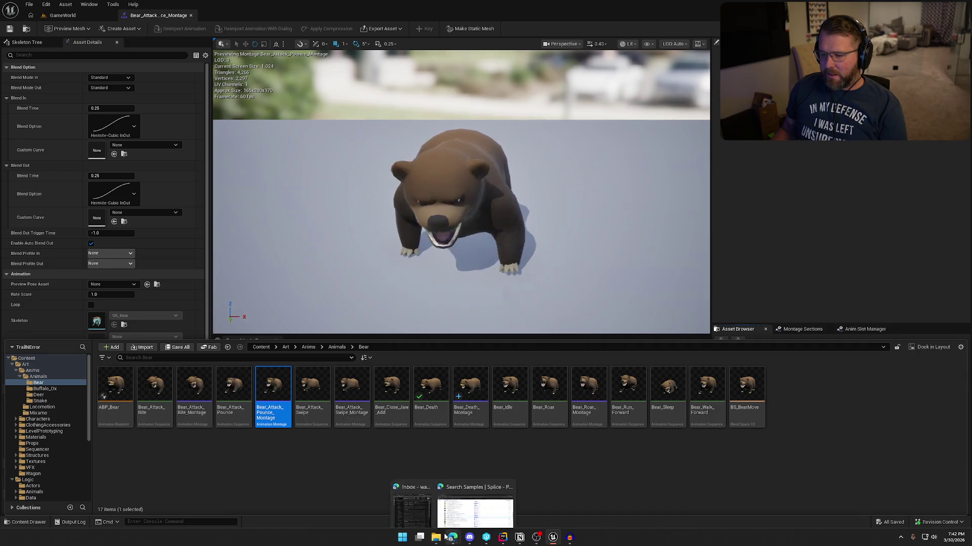
double_click(194, 398)
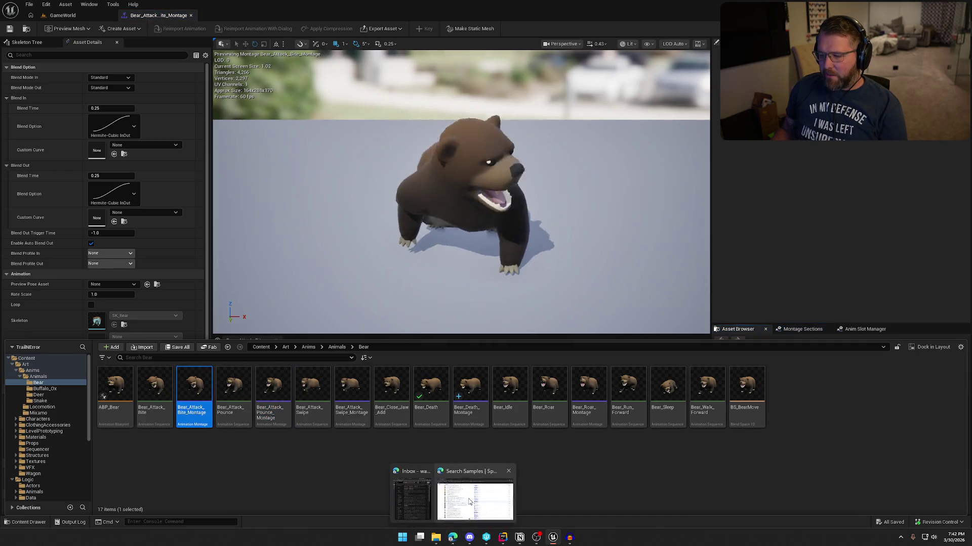
left_click(473, 496)
left_click(113, 298)
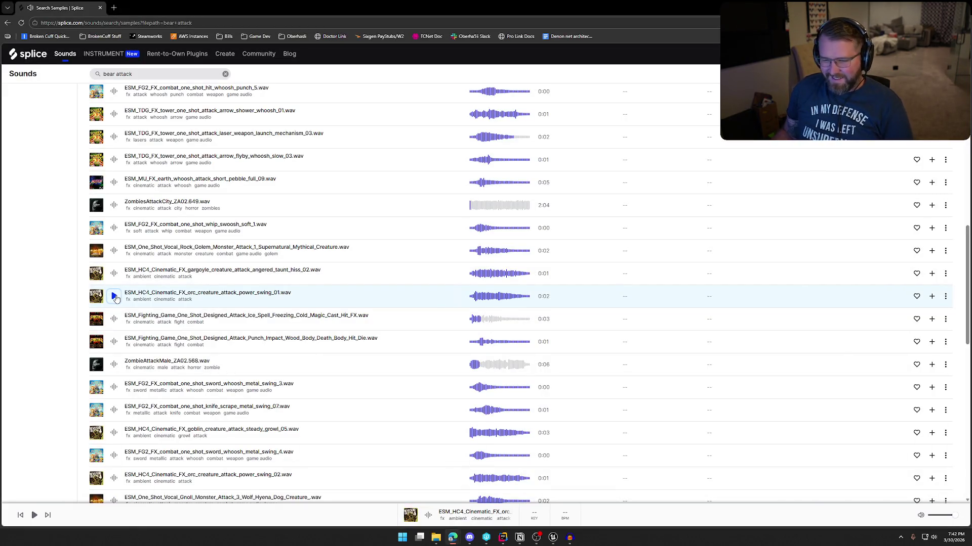
Change the Splice search from 'bear attack' to 'bear bite'
scroll(152, 338, "down", 2)
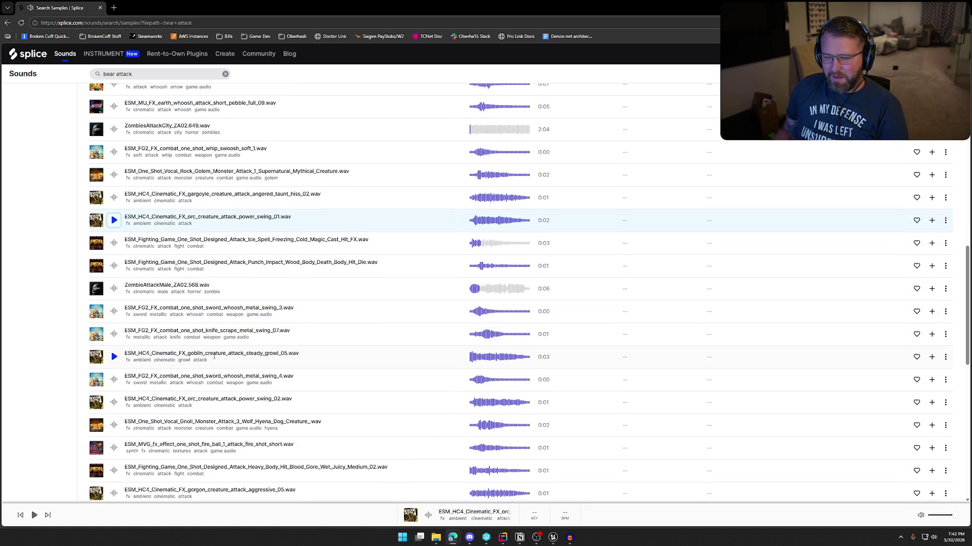
scroll(302, 332, "down", 1)
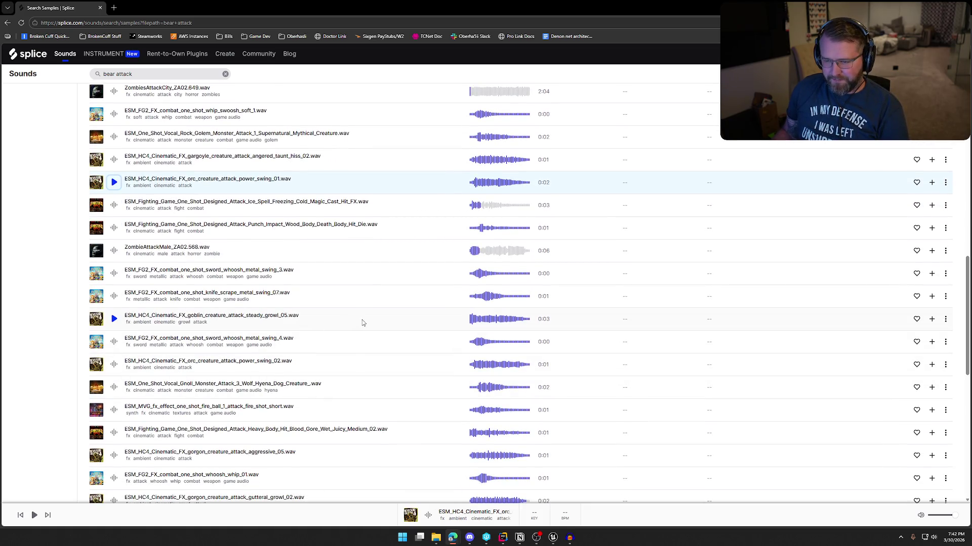
scroll(362, 323, "down", 3)
scroll(258, 197, "up", 4)
double_click(173, 74)
type("bite")
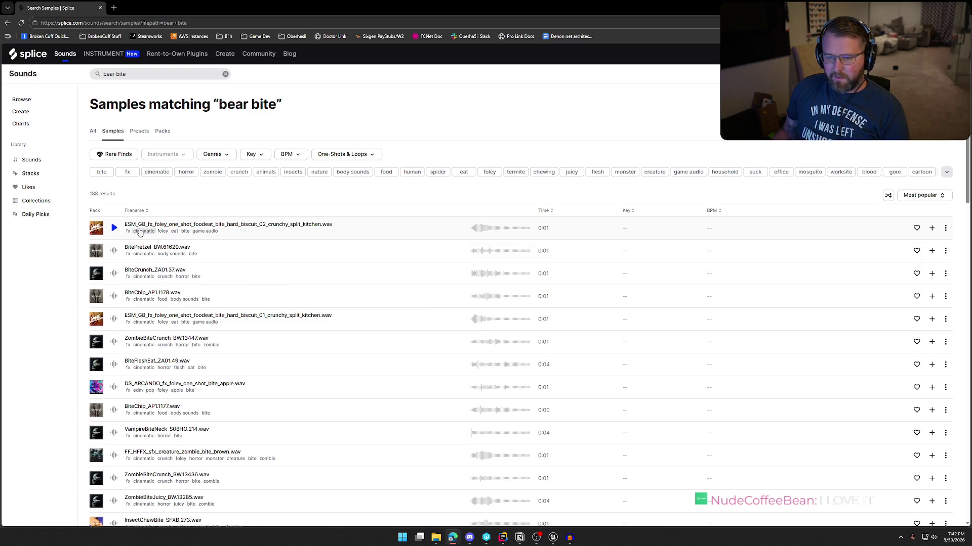
Audition the first bite results: BitePretzel, BiteCrunch, BiteChip_AP1.1178, ZombieBiteCrunch, BiteFleshEat
left_click(114, 229)
left_click(114, 252)
left_click(114, 274)
left_click(114, 297)
scroll(115, 298, "down", 2)
left_click(116, 246)
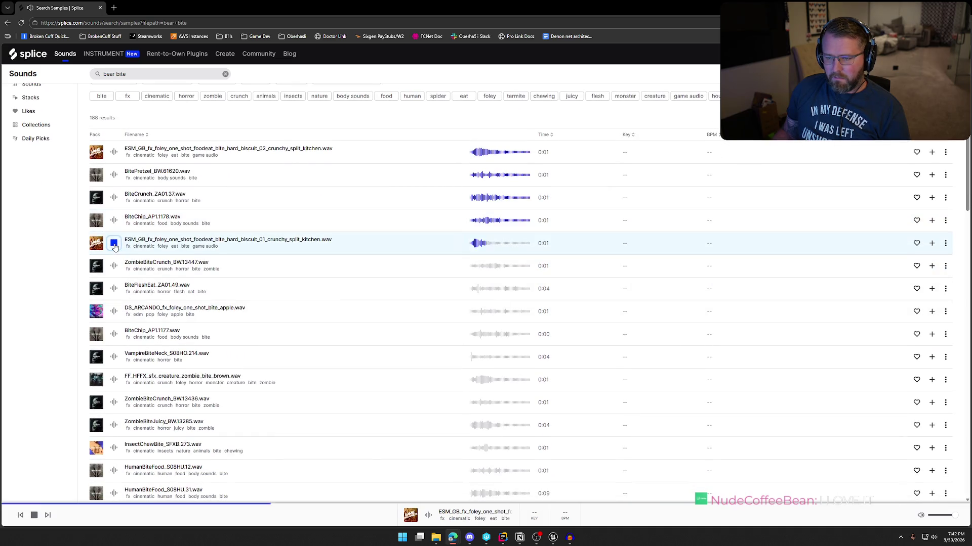
left_click(115, 266)
left_click(115, 291)
left_click(114, 291)
Audition the apple bite and BiteChip_AP1.1177 samples, then select 'bear' in the query
scroll(114, 291, "down", 2)
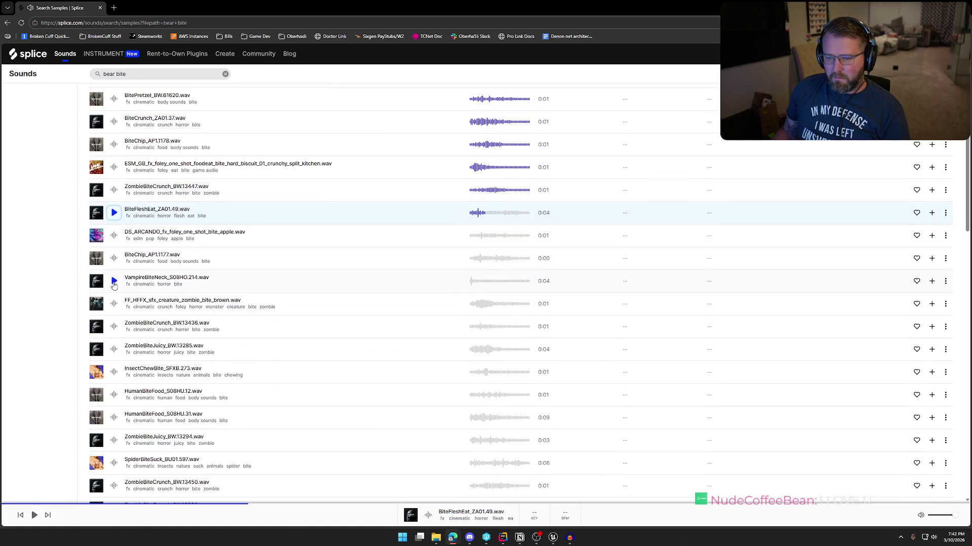
left_click(114, 237)
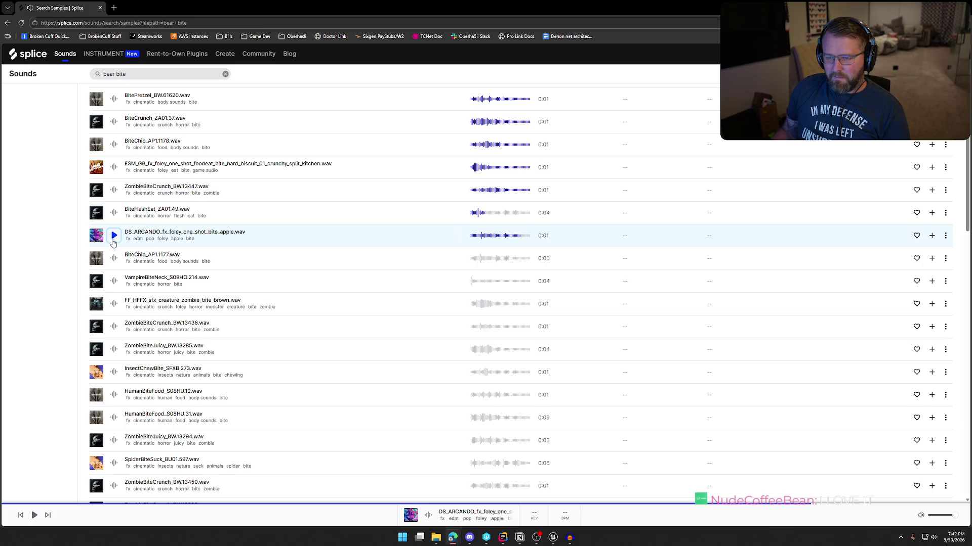
scroll(113, 233, "down", 1)
left_click(113, 224)
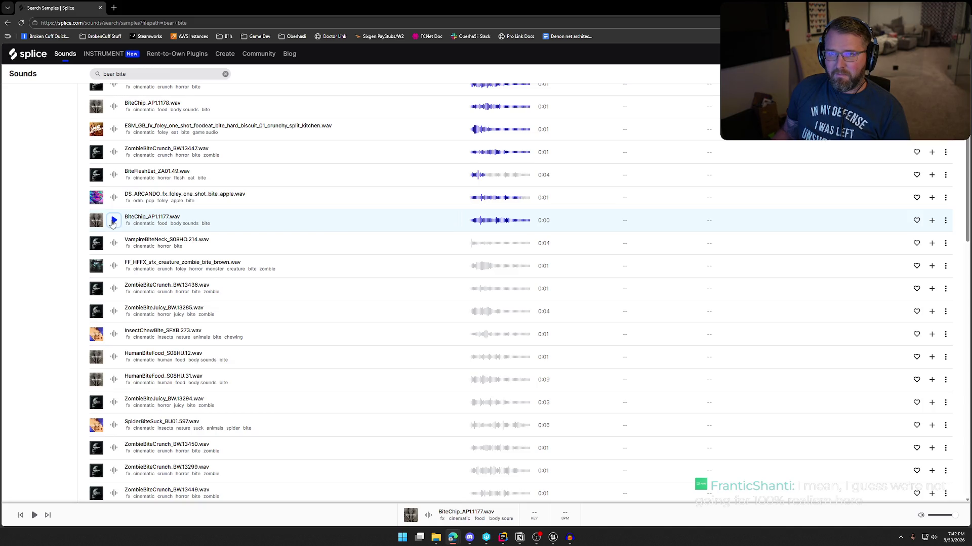
scroll(111, 225, "down", 2)
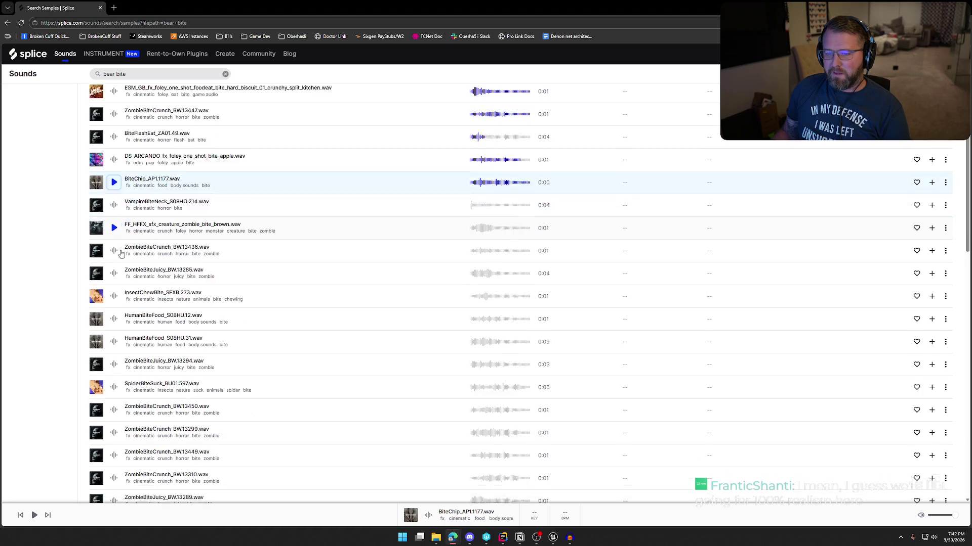
scroll(116, 232, "down", 1)
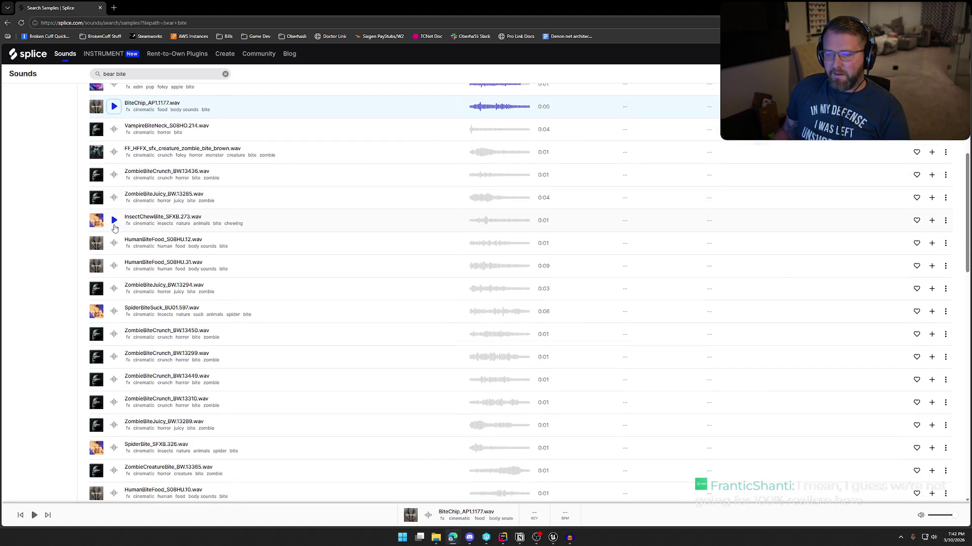
scroll(115, 223, "down", 4)
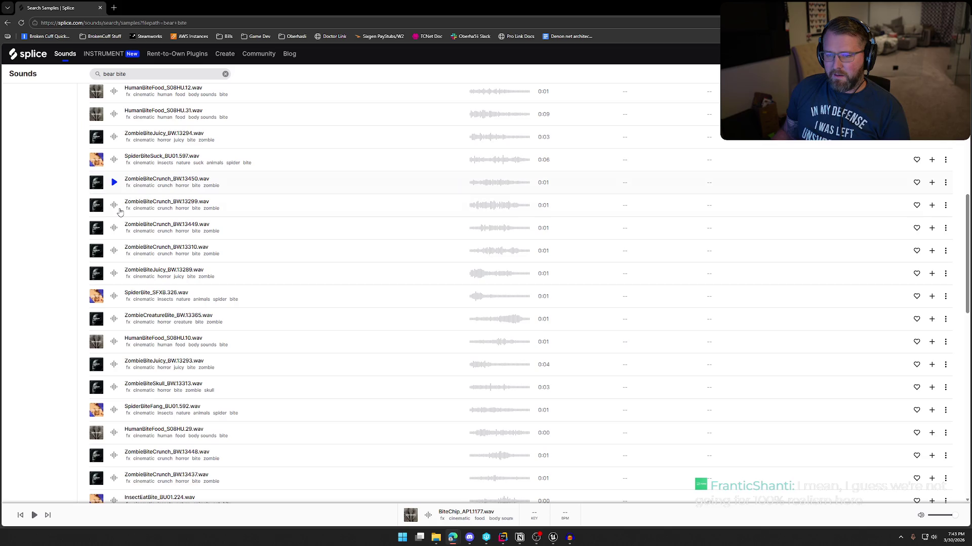
scroll(119, 212, "down", 3)
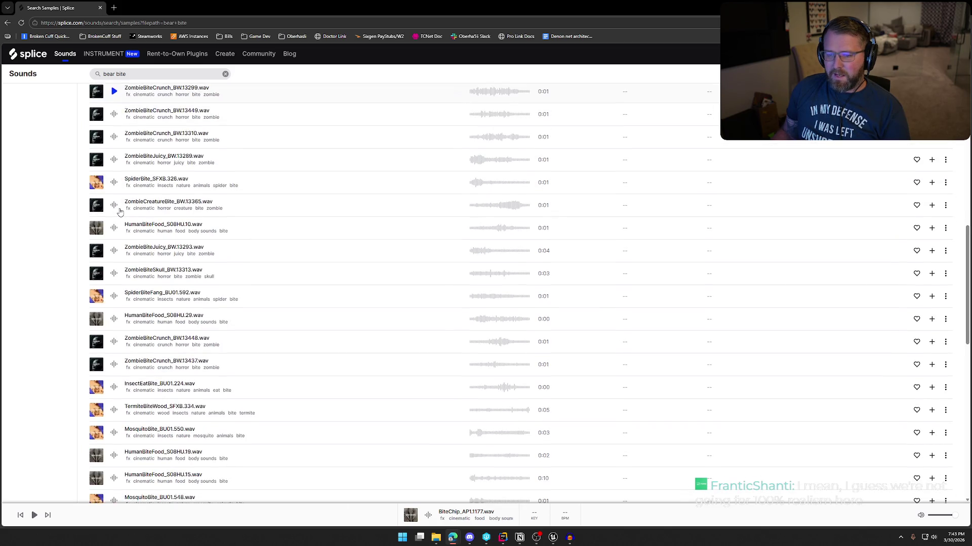
scroll(119, 211, "down", 2)
scroll(181, 323, "down", 7)
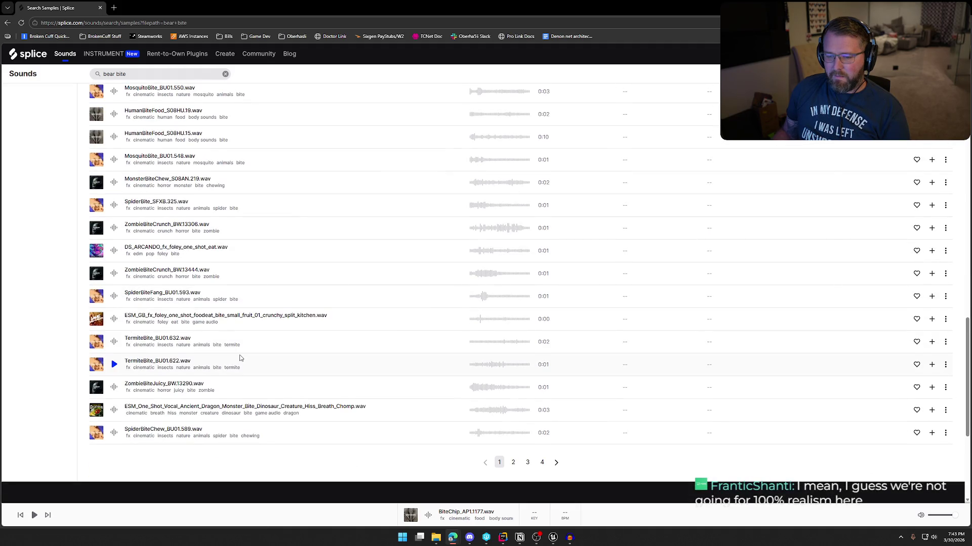
scroll(240, 359, "up", 20)
double_click(107, 74)
Search 'monster bite' and audition brown zombie, Hellhound, shark 03, PMWT2 and MonsterBiteChew samples
type("monst")
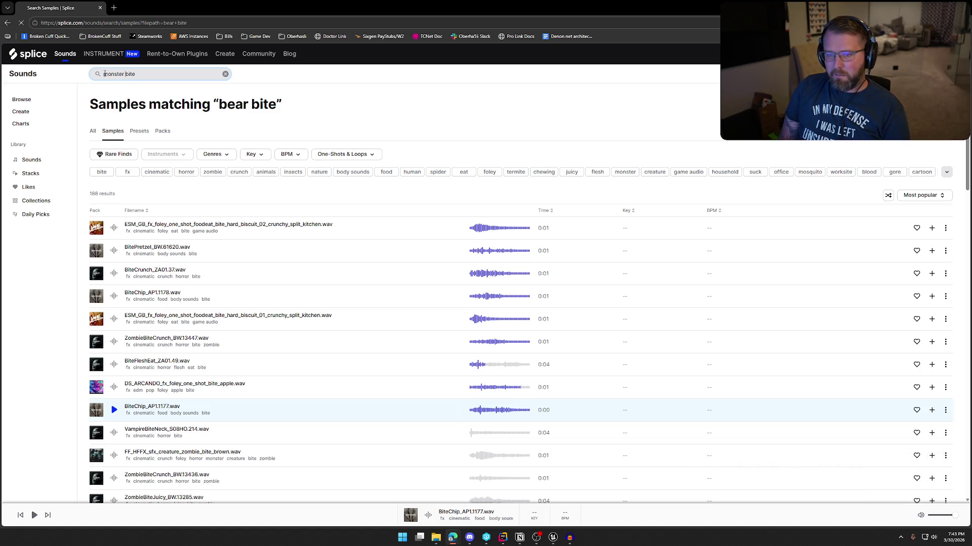
key("Return")
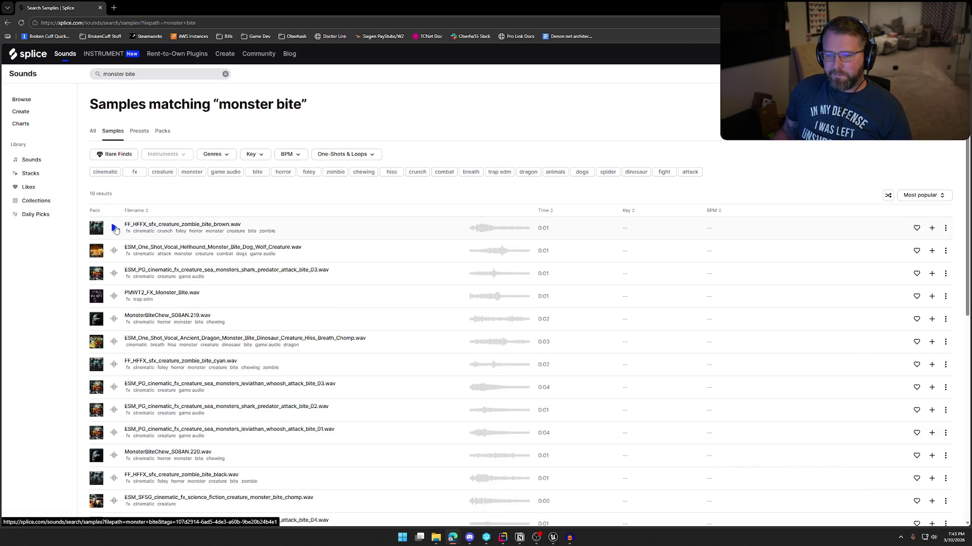
left_click(115, 229)
left_click(114, 252)
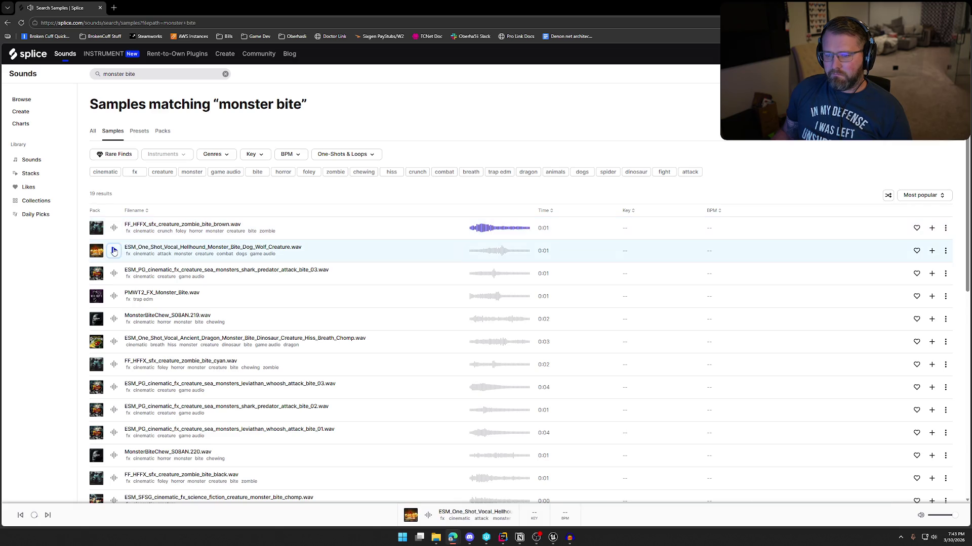
left_click(114, 275)
left_click(115, 297)
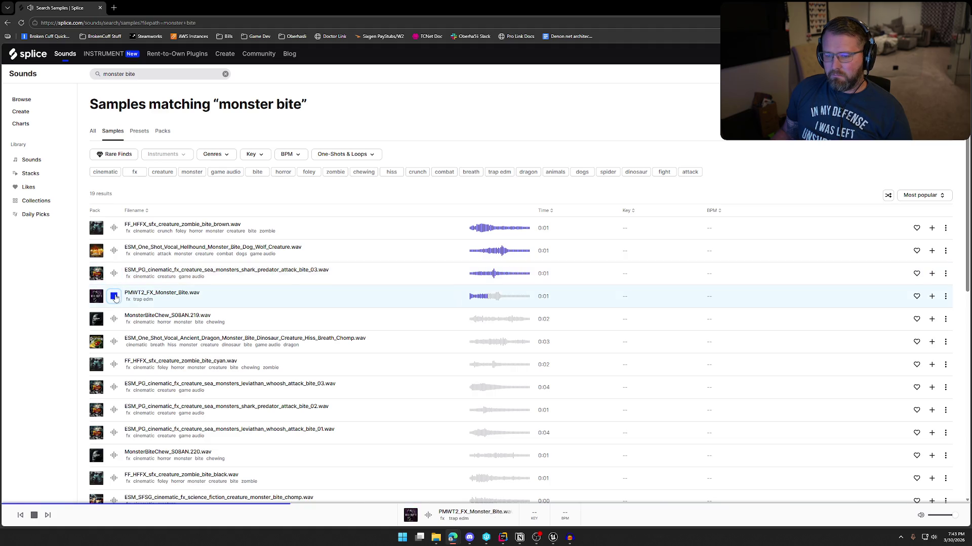
left_click(114, 320)
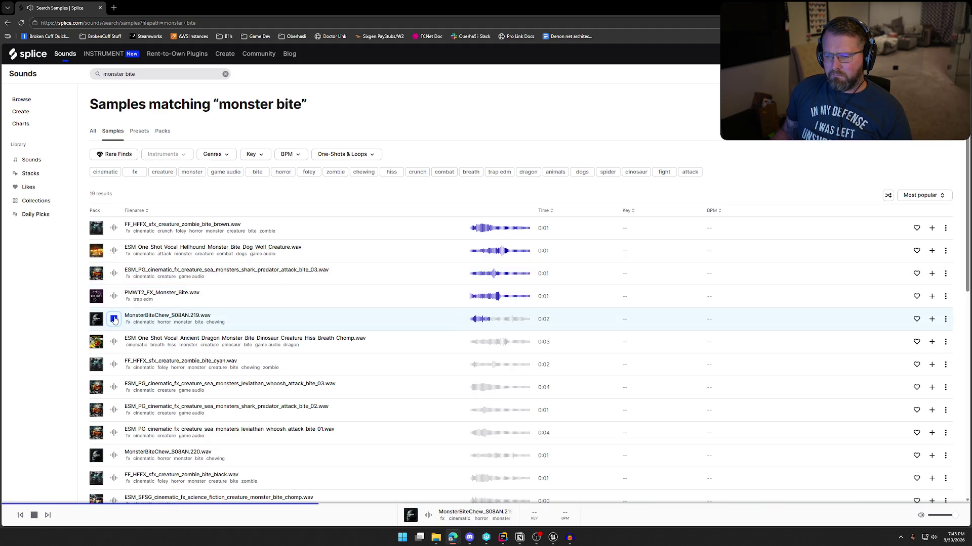
Audition the dragon, sci-fi chomp, shark 04, green zombie, leviathan 02 and shark 01 bites
scroll(114, 313, "down", 2)
left_click(113, 267)
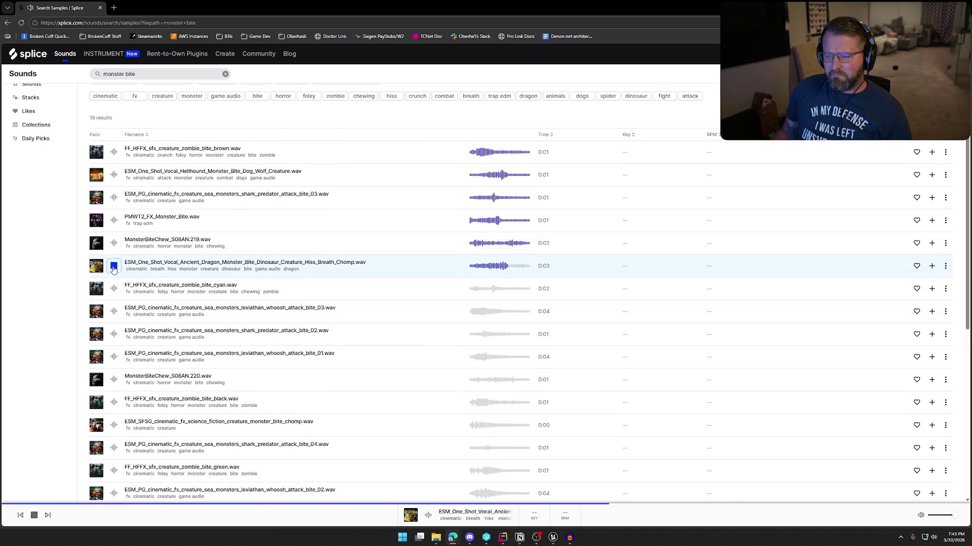
scroll(113, 270, "down", 2)
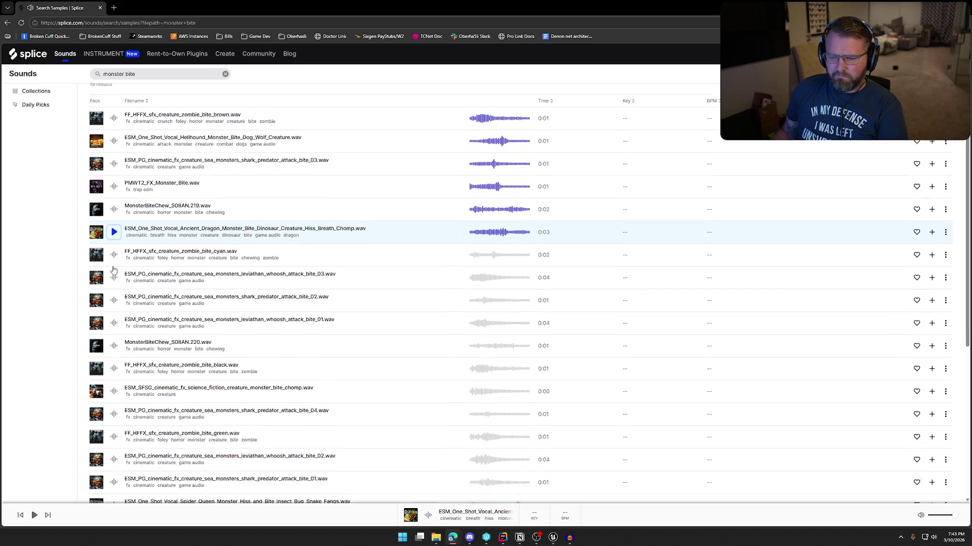
scroll(114, 261, "down", 2)
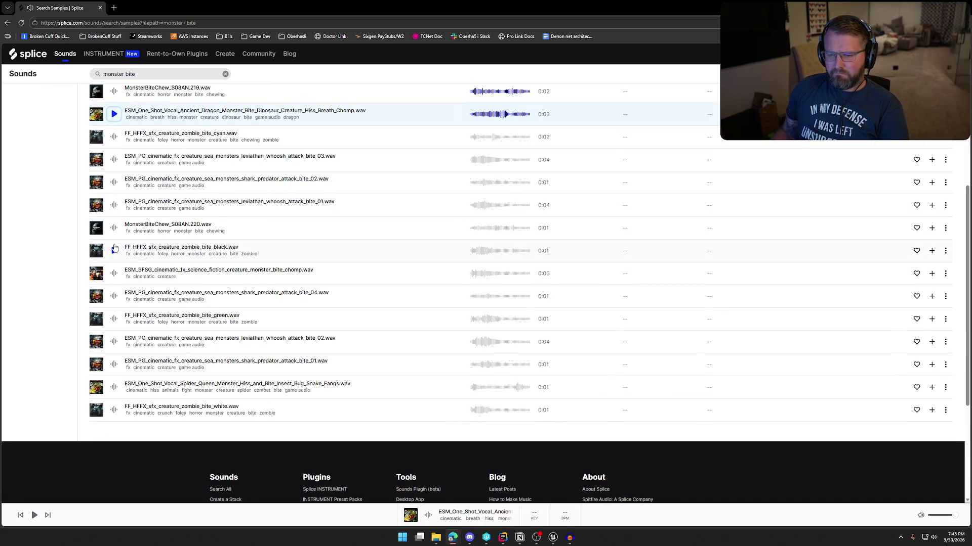
scroll(114, 255, "down", 1)
left_click(114, 236)
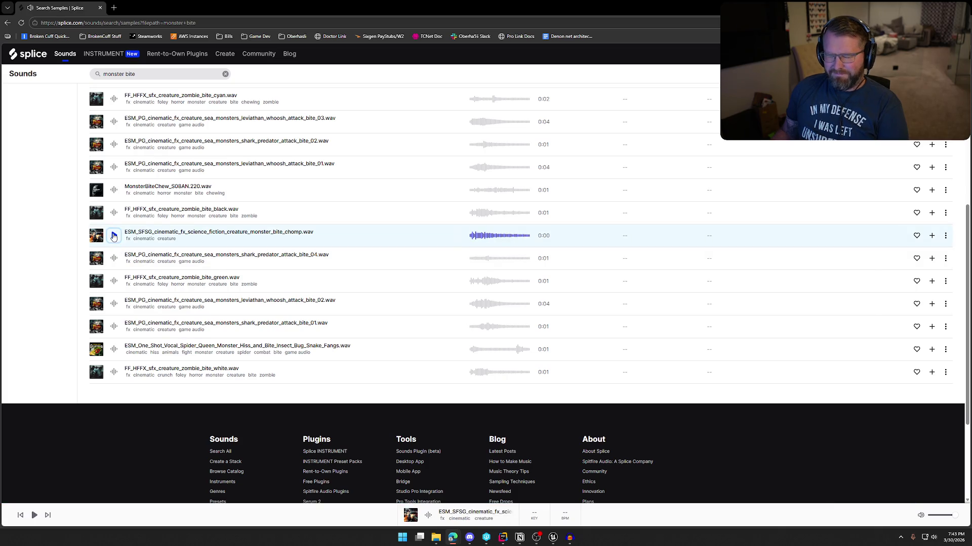
left_click(115, 259)
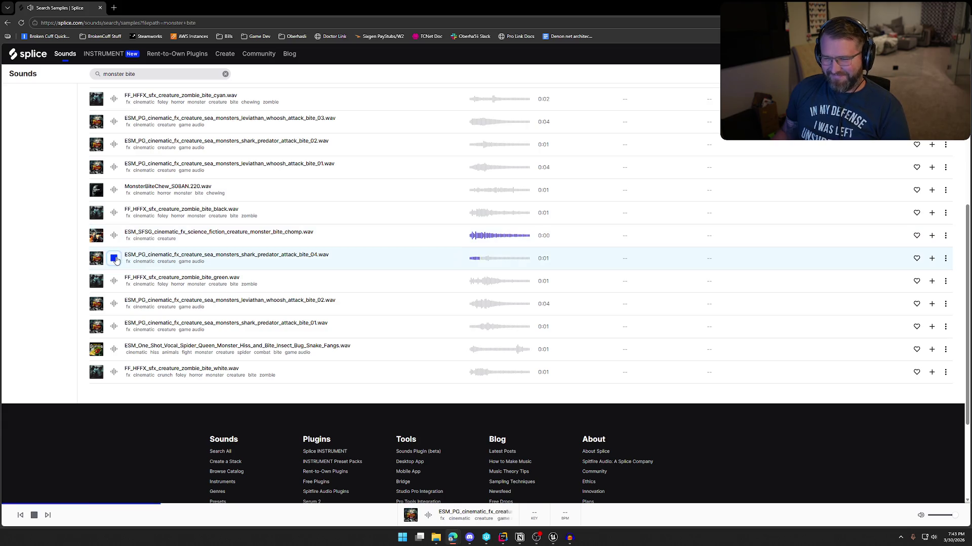
left_click(114, 281)
left_click(114, 304)
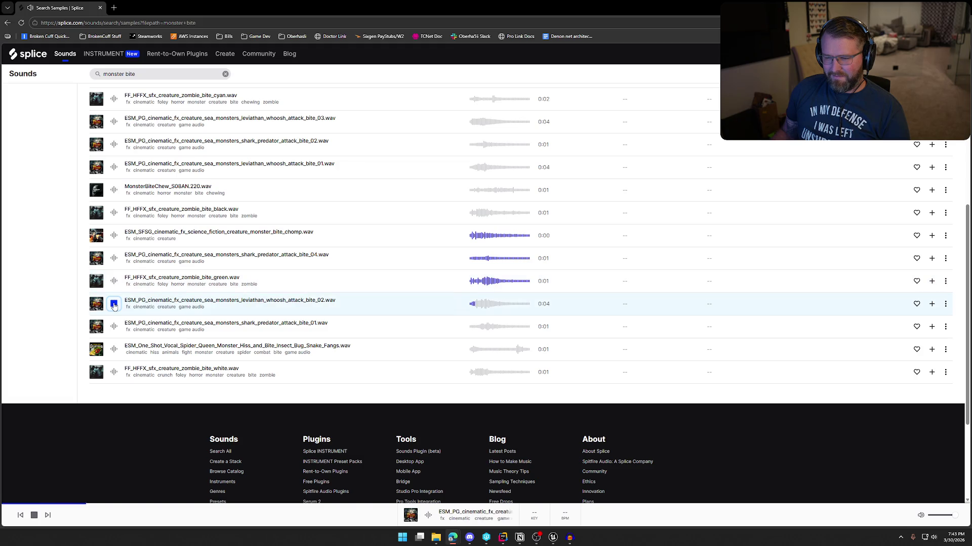
left_click(114, 326)
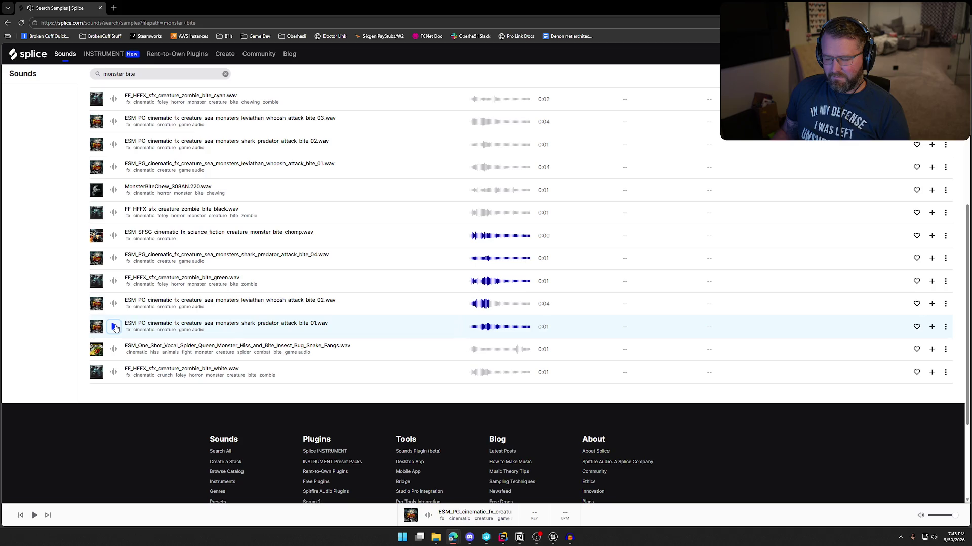
left_click(115, 327)
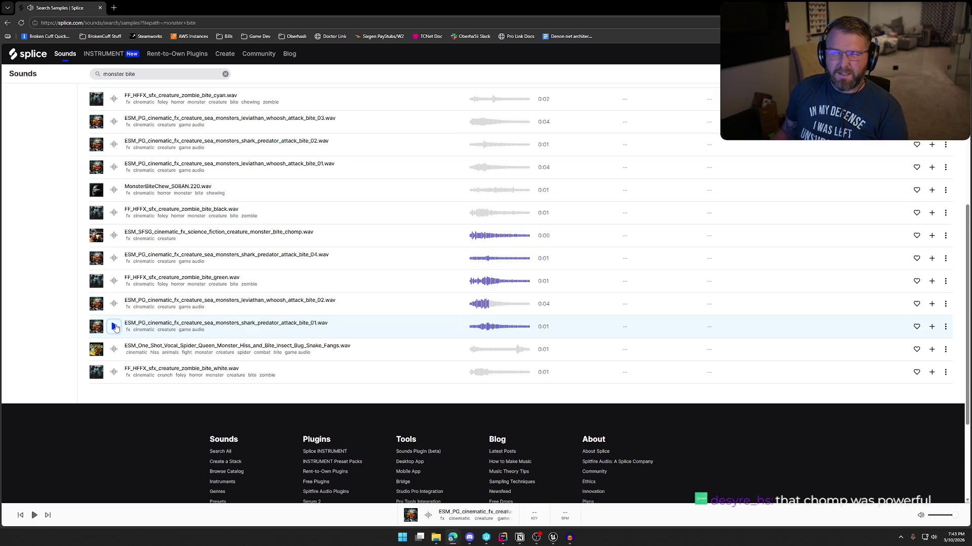
Audition spider queen, zombie bites, shark_predator_attack_bite_02 and leviathan_whoosh_attack_bite_03
left_click(115, 349)
left_click(112, 372)
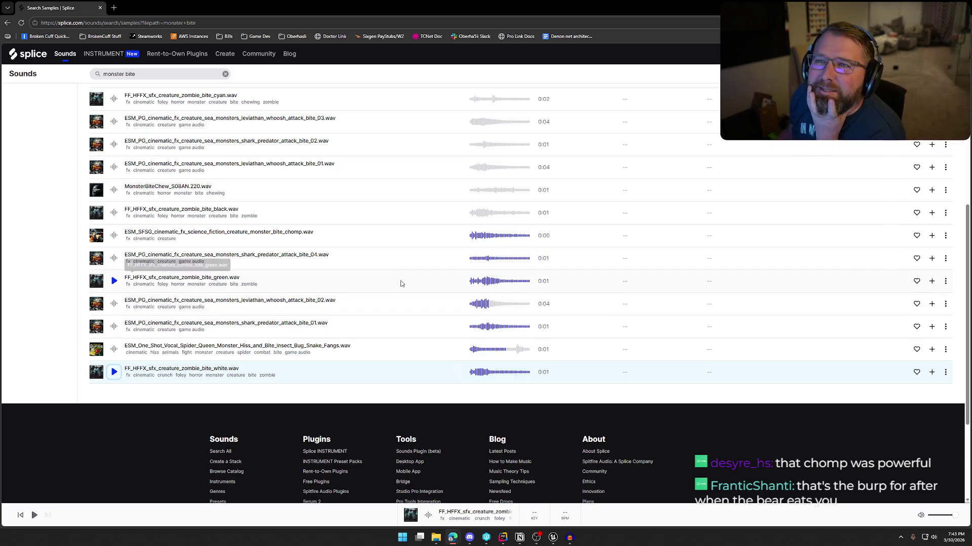
scroll(160, 218, "up", 1)
left_click(115, 230)
left_click(114, 251)
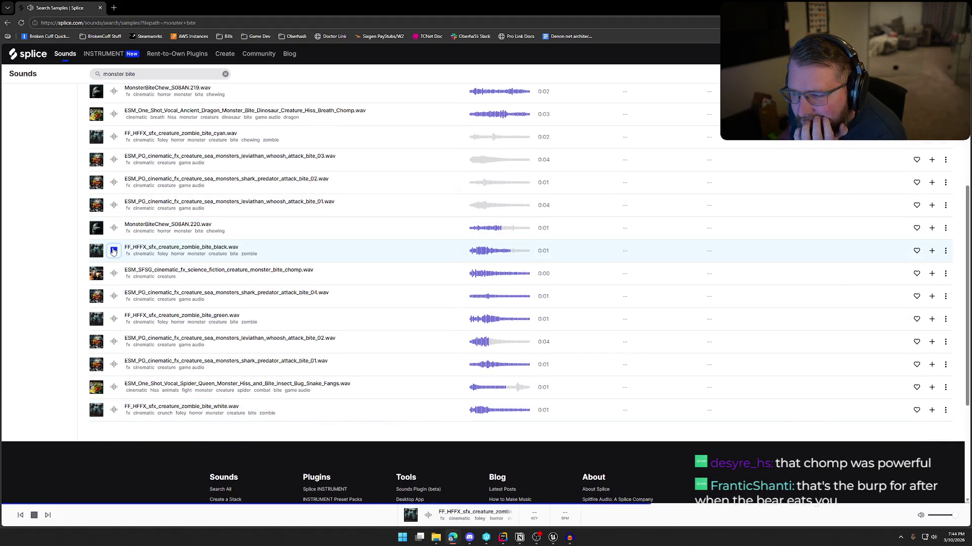
scroll(114, 252, "up", 1)
left_click(115, 222)
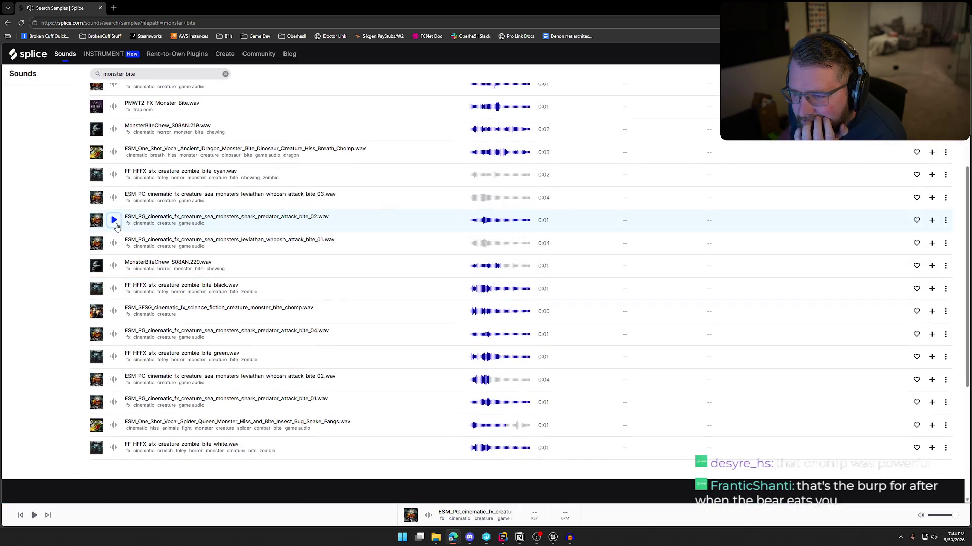
left_click(114, 199)
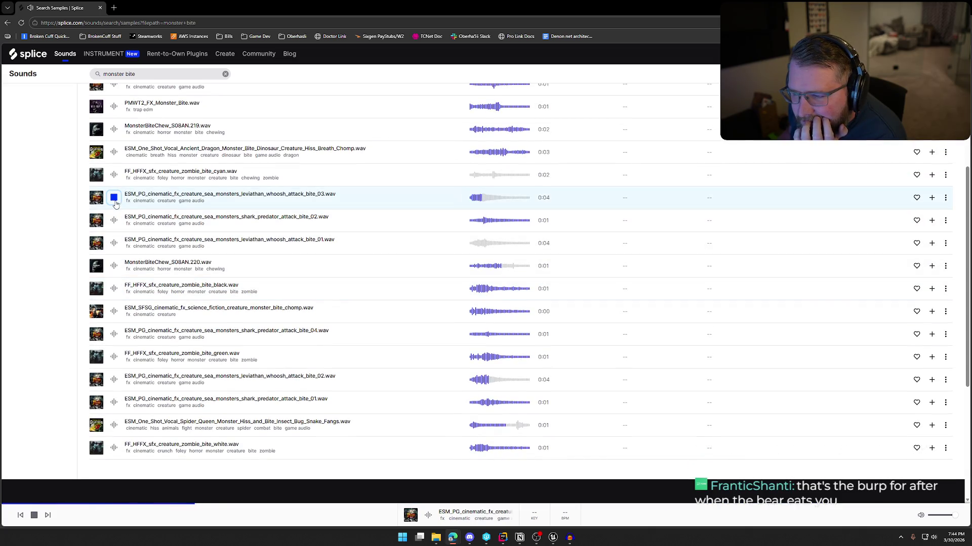
Select 'monster' in the search query to replace it
scroll(117, 176, "up", 3)
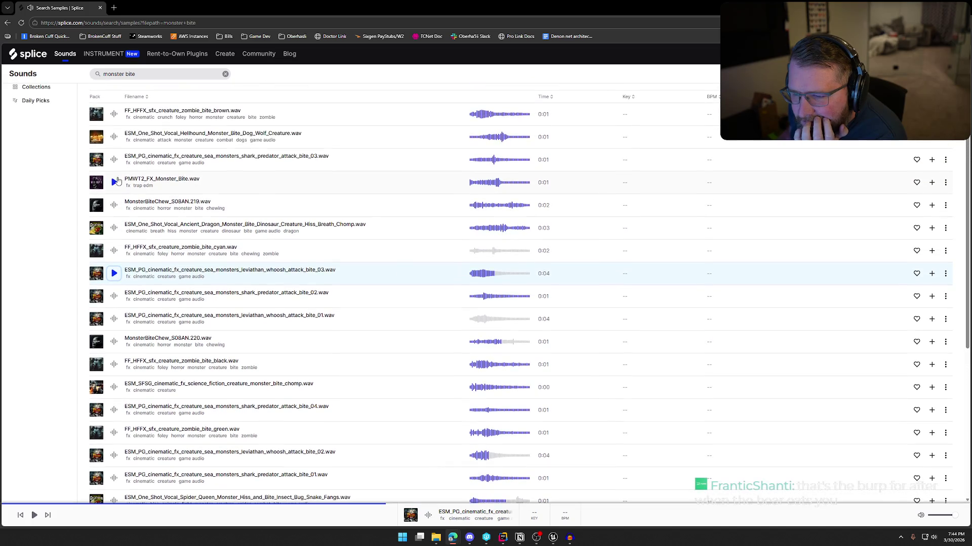
scroll(114, 185, "up", 5)
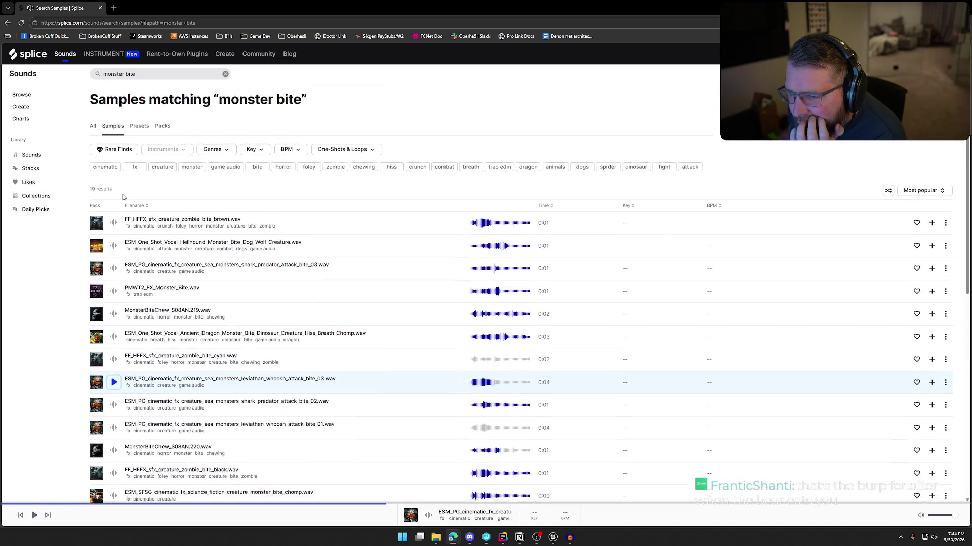
scroll(121, 193, "down", 15)
scroll(480, 314, "up", 15)
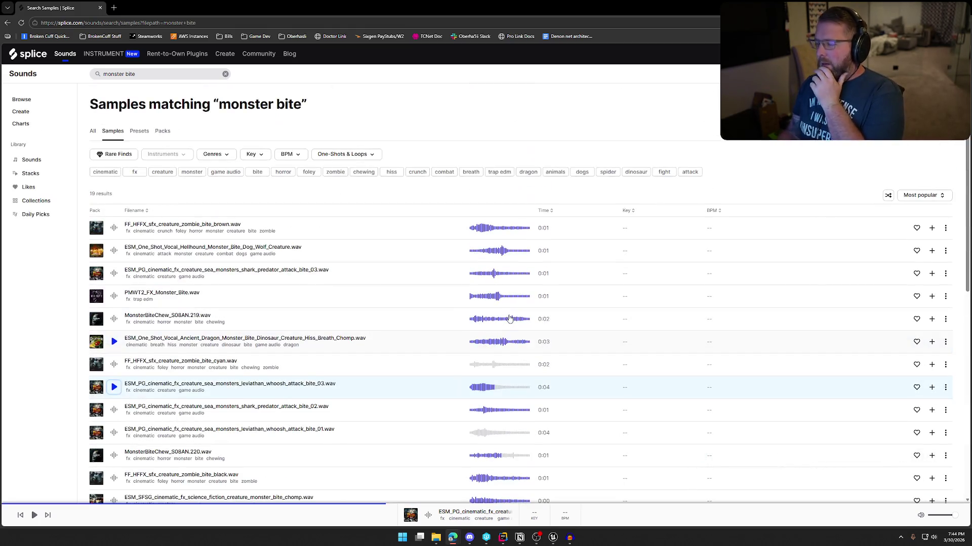
left_click(124, 75)
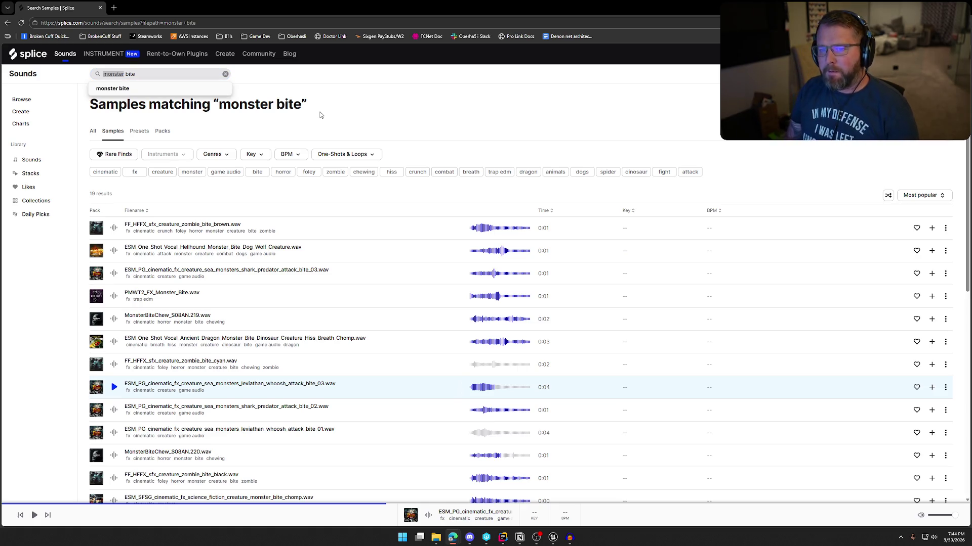
left_click(264, 105)
double_click(107, 74)
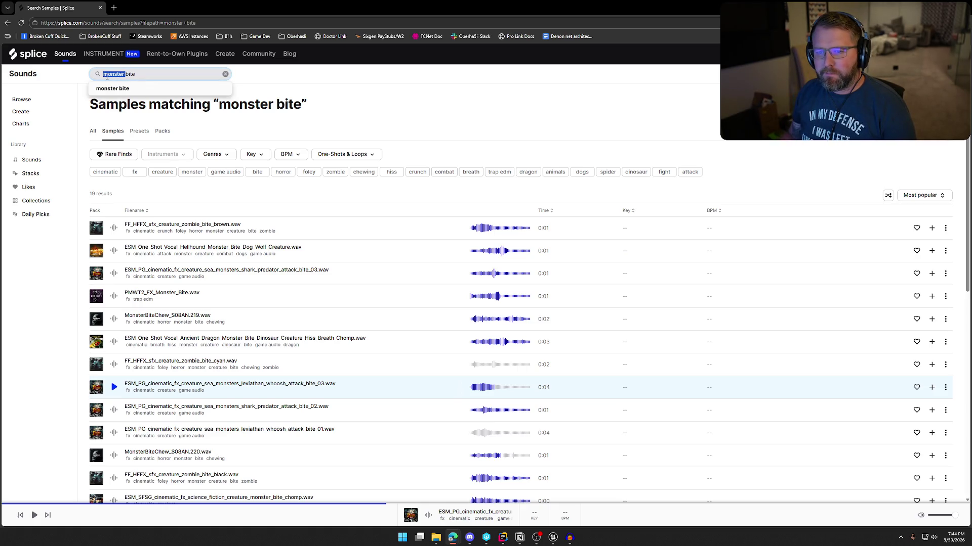
Search 'animal bite' and audition SpiderBiteSuck_BU01.597 and the KSHMR dog bite
type("imal")
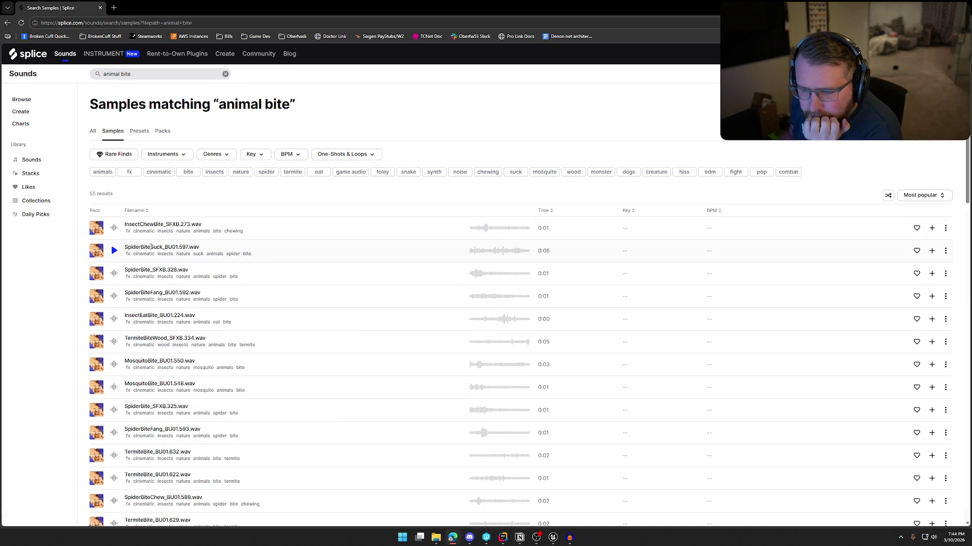
left_click(115, 256)
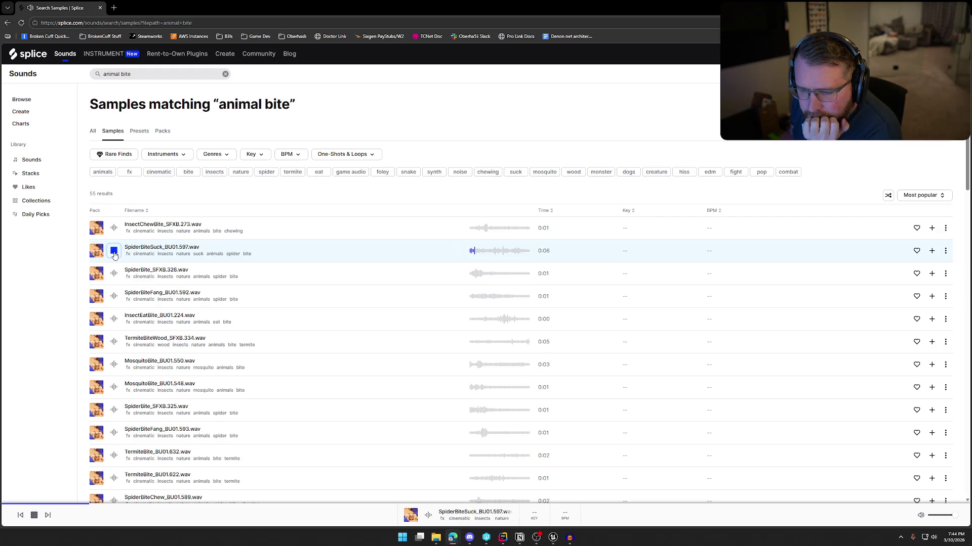
scroll(305, 281, "down", 4)
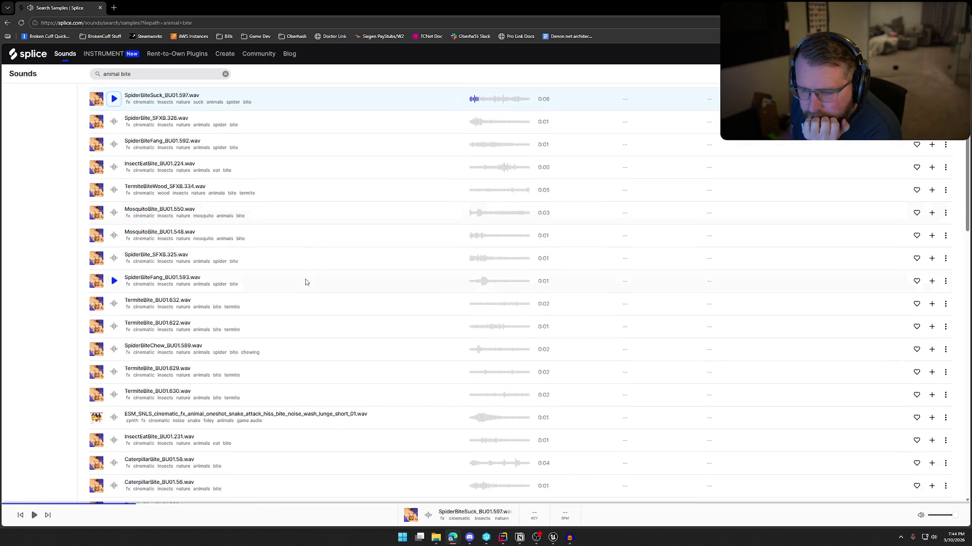
scroll(305, 281, "down", 5)
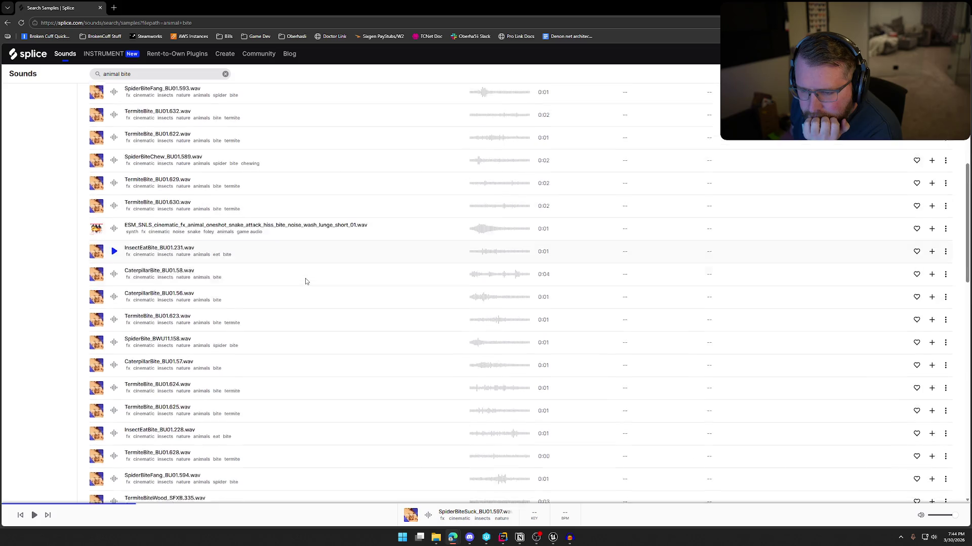
scroll(305, 281, "down", 4)
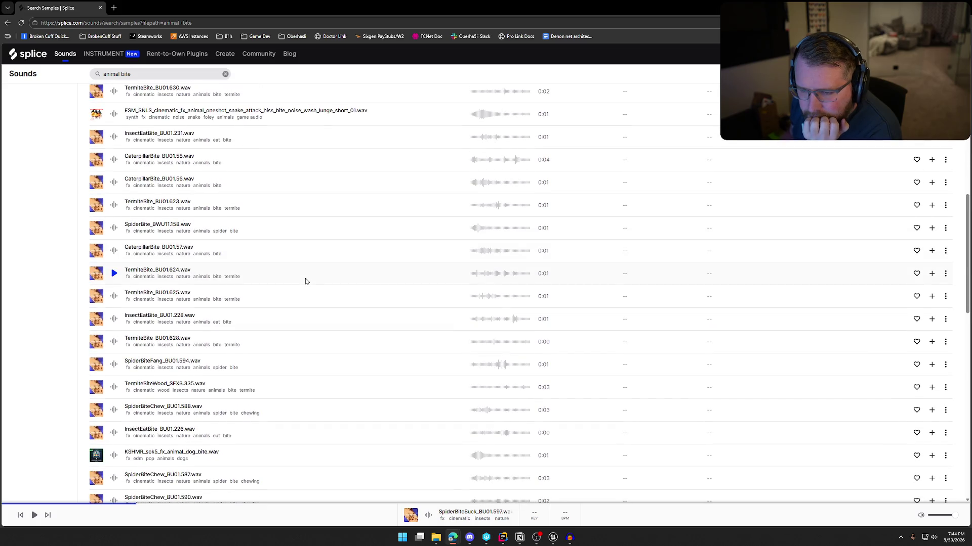
scroll(305, 280, "down", 2)
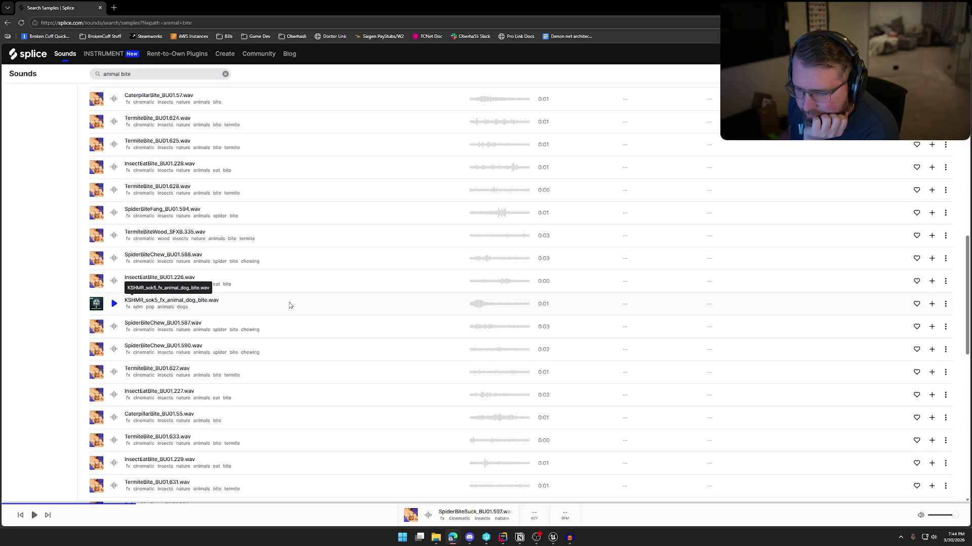
left_click(115, 305)
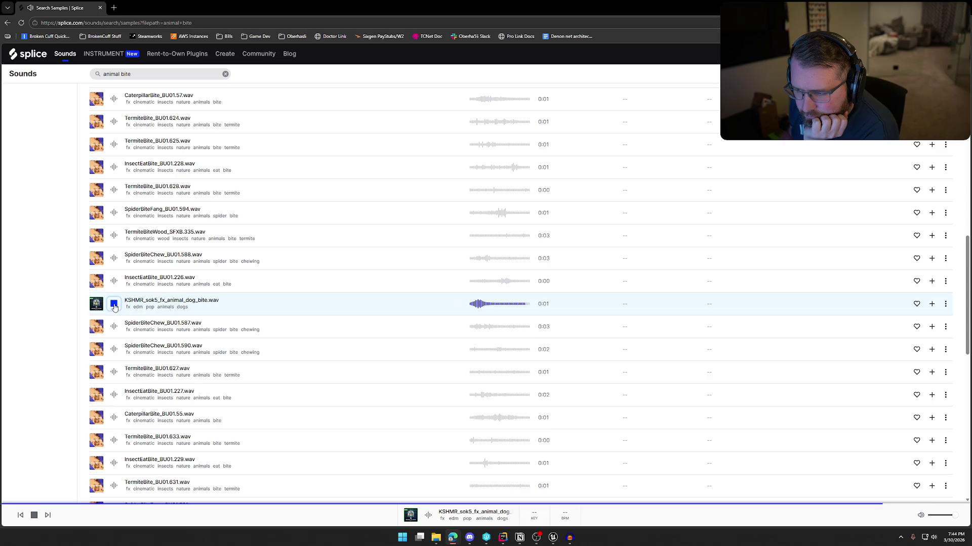
Go to page 2 of results, look at the Synthesized Nature Loops pack, and come back
scroll(283, 309, "down", 3)
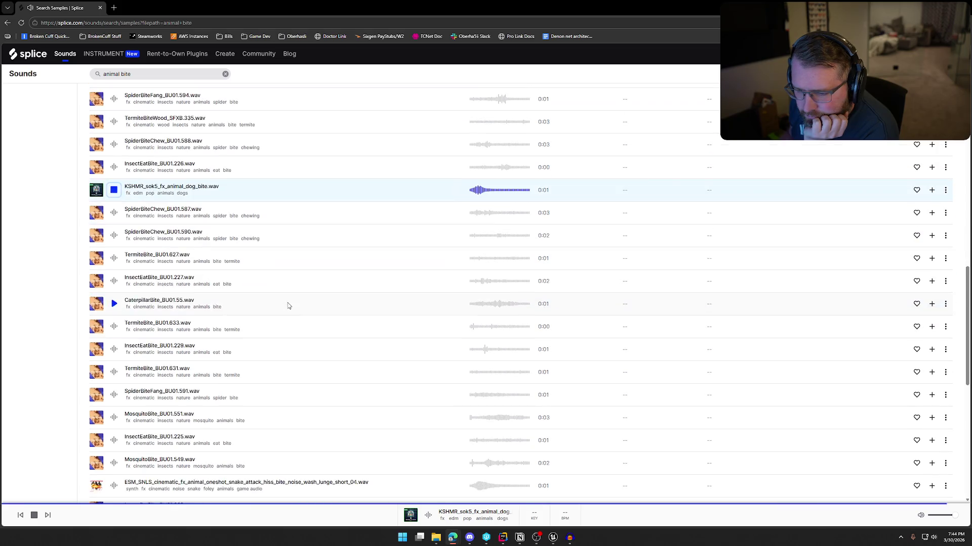
scroll(331, 276, "down", 7)
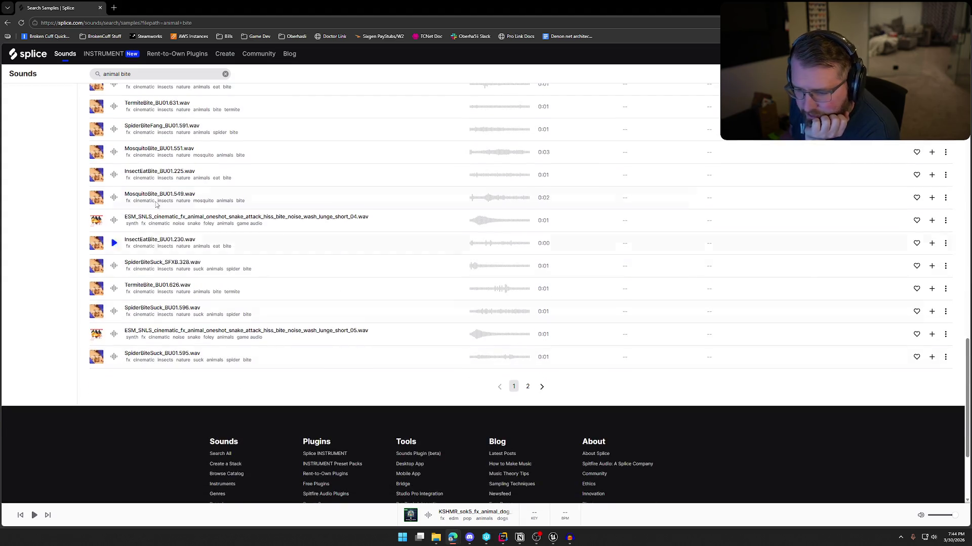
left_click(528, 386)
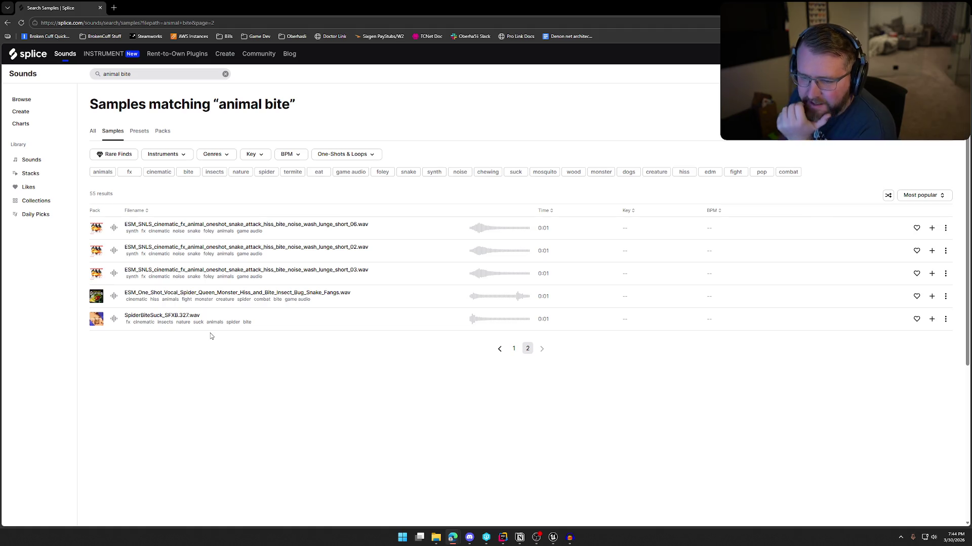
left_click(95, 274)
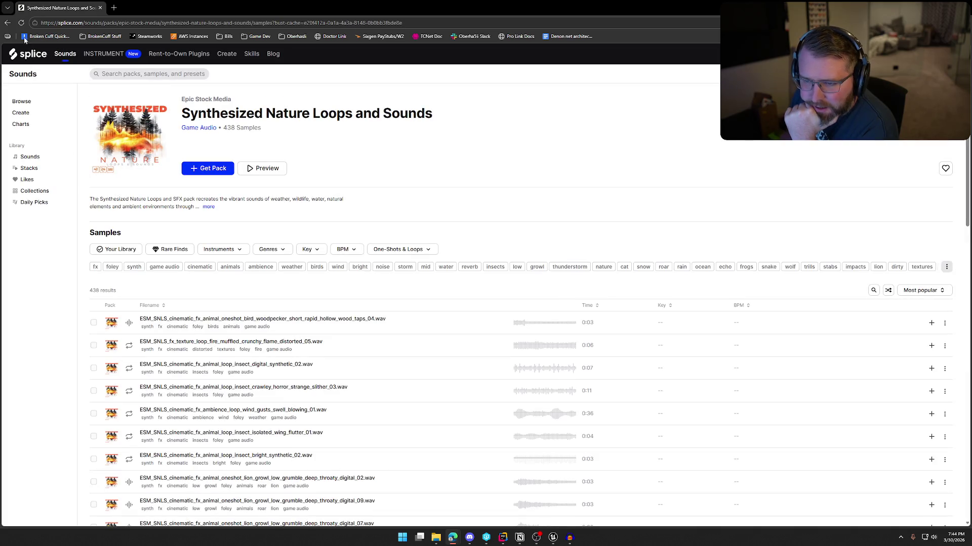
left_click(8, 23)
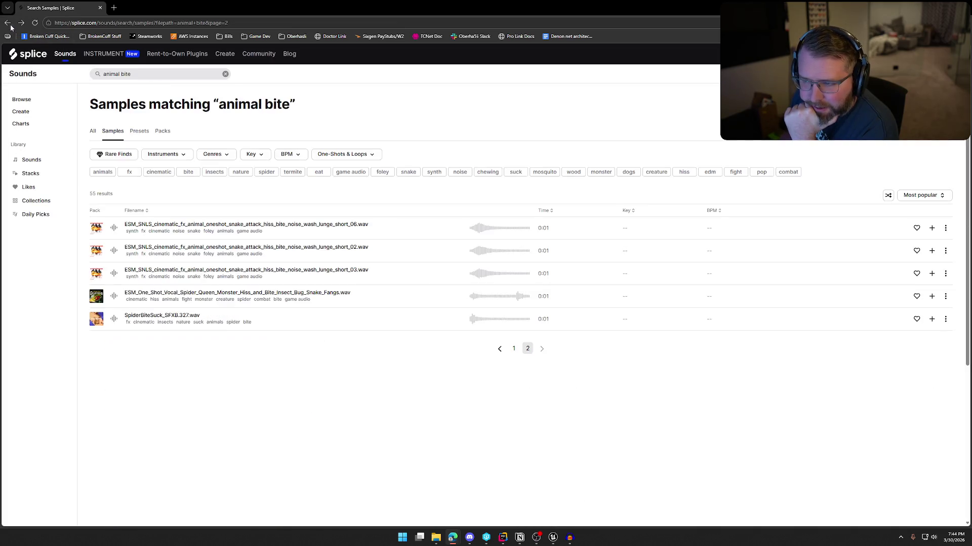
Audition the three snake attacks, spider queen hiss and SpiderBiteSuck_SFXB.327, then return to page 1
left_click(113, 274)
left_click(113, 251)
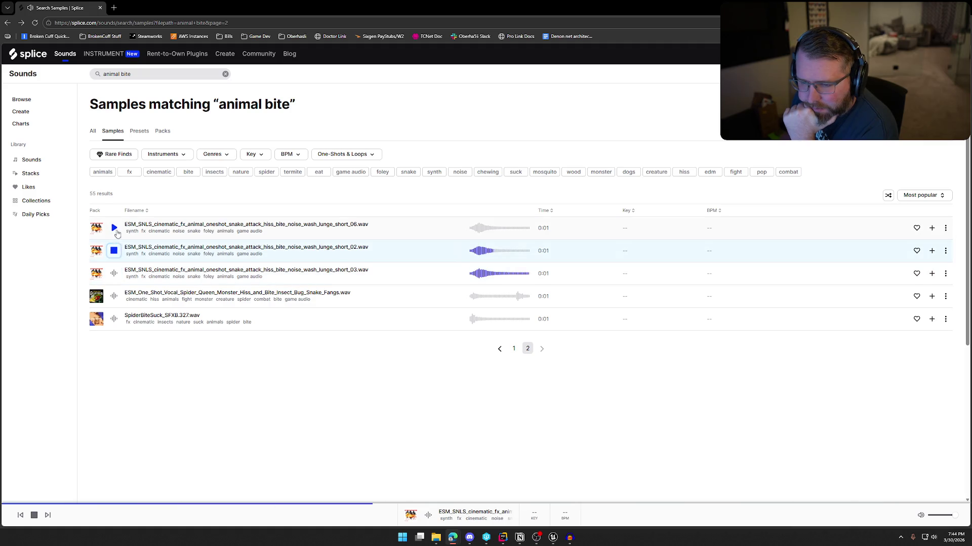
left_click(114, 229)
left_click(114, 297)
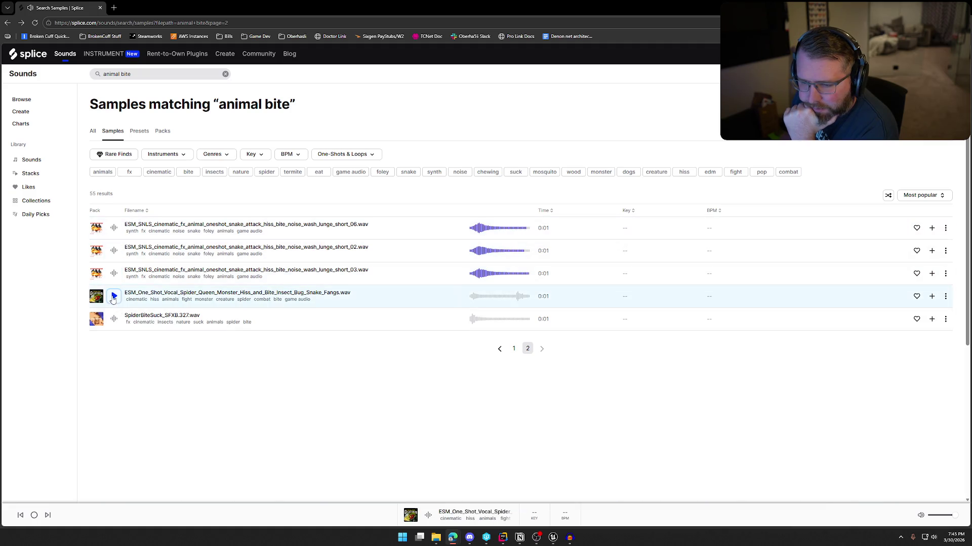
left_click(113, 319)
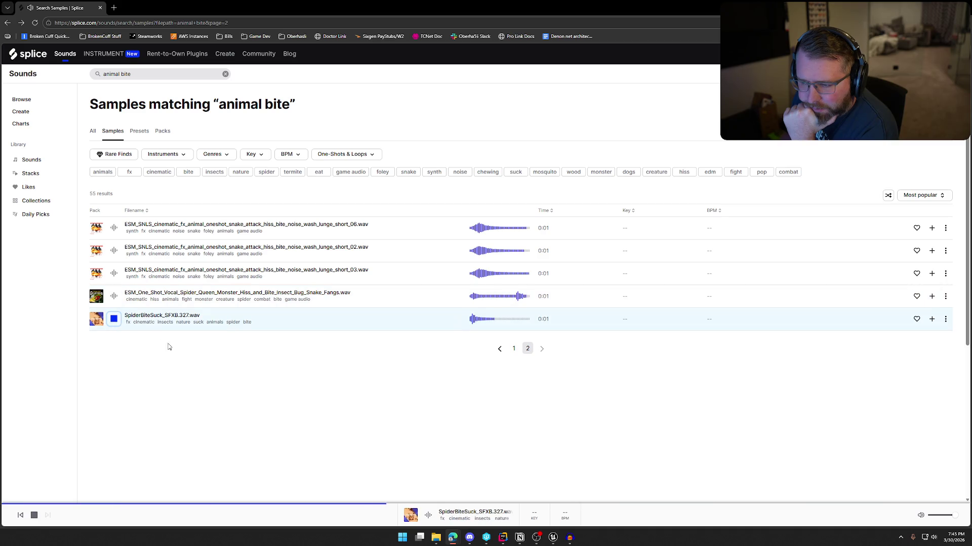
left_click(515, 351)
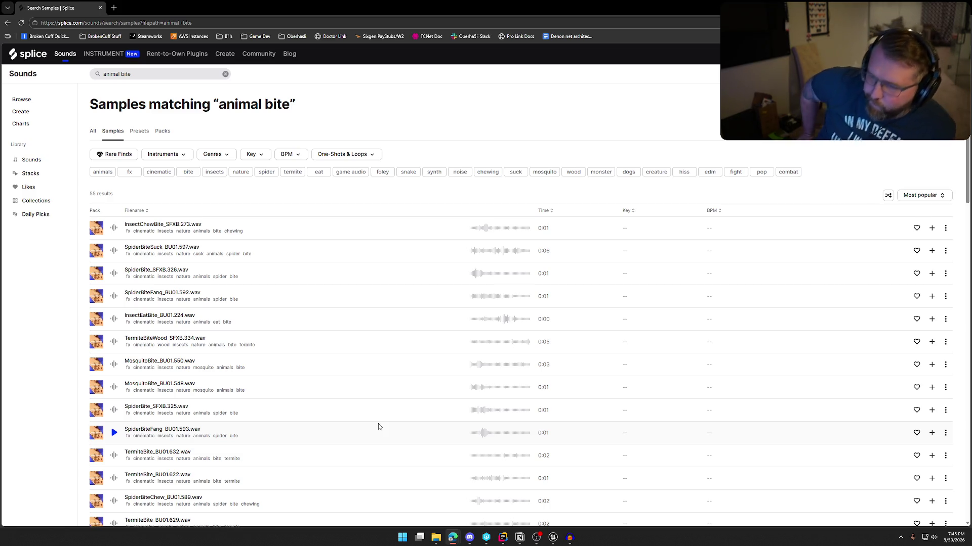
triple_click(196, 74)
type("bear")
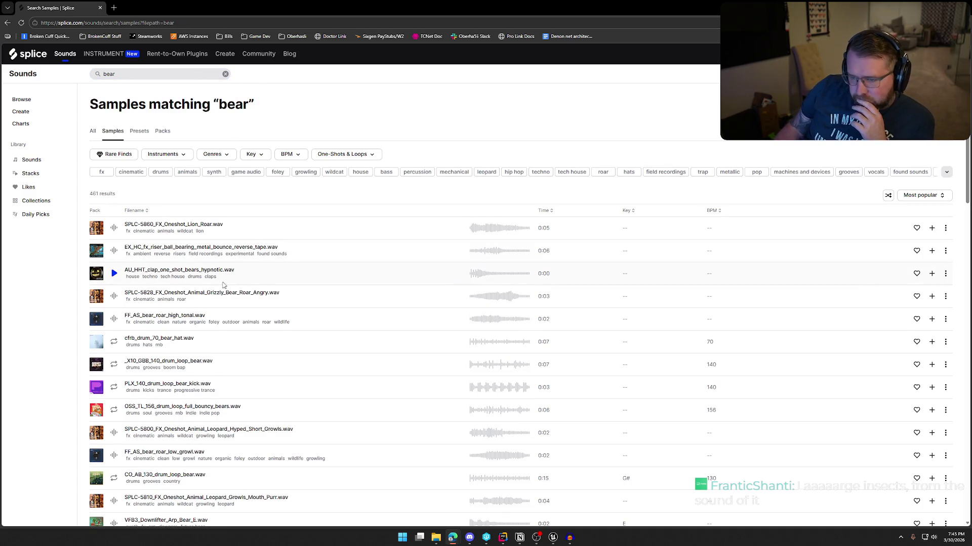
Audition bear results: reverse-tape riser, bears clap, grizzly and high tonal roars, bear drums
left_click(114, 252)
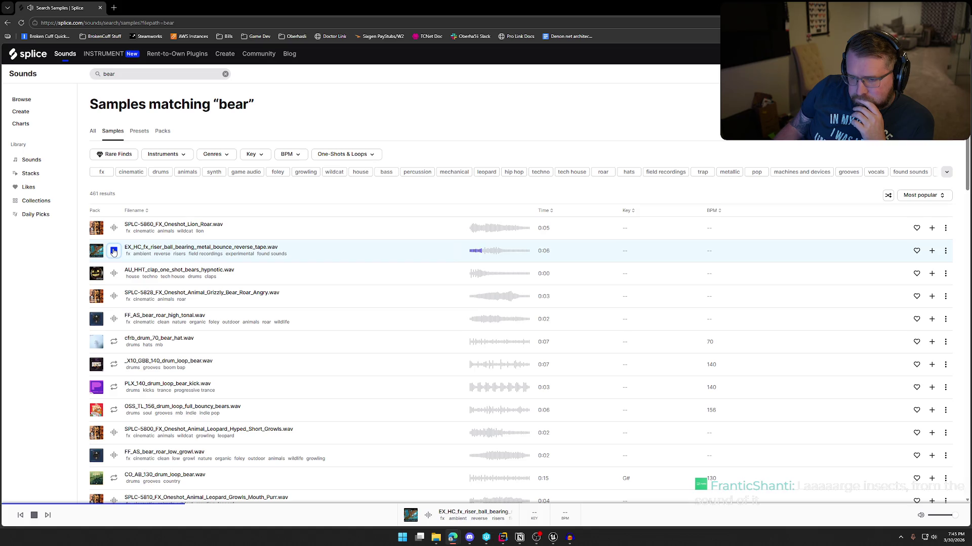
left_click(114, 274)
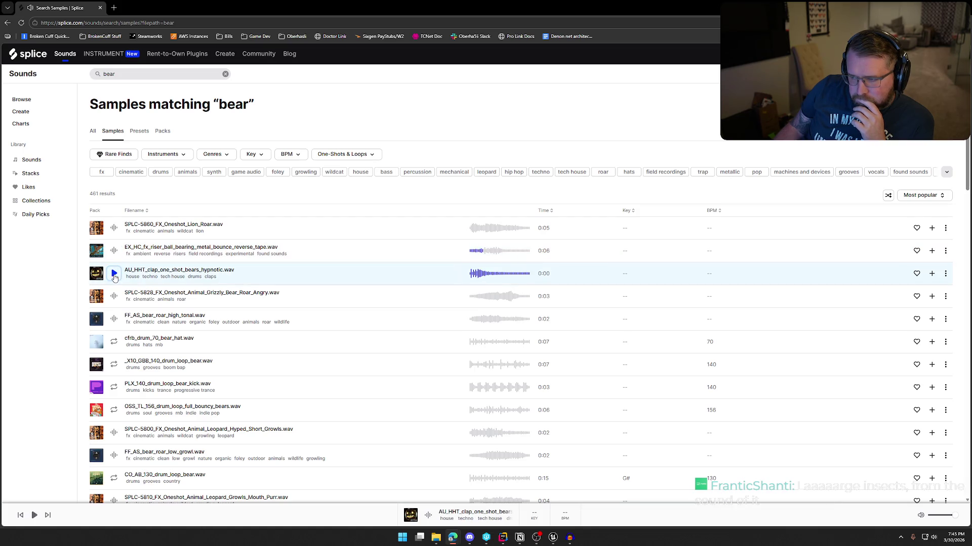
left_click(116, 296)
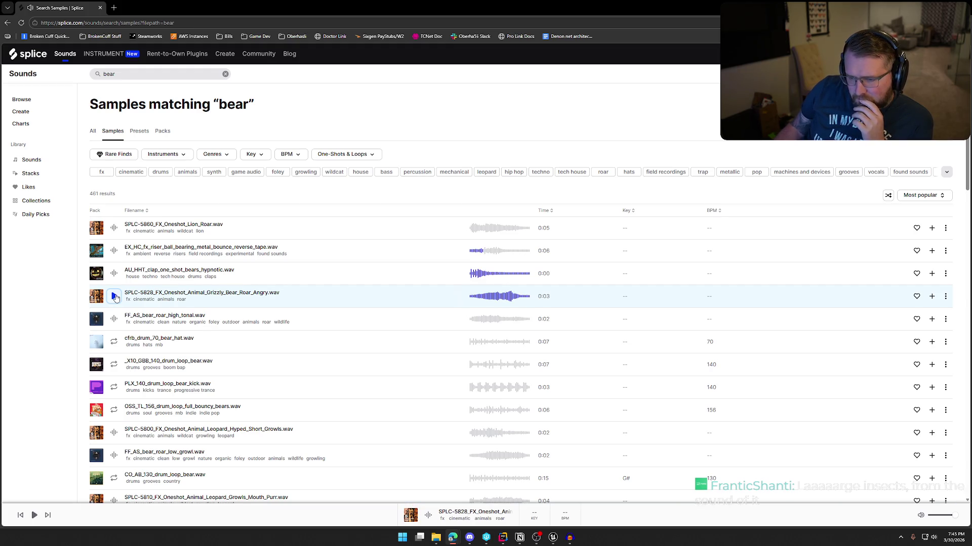
scroll(111, 287, "down", 1)
left_click(115, 282)
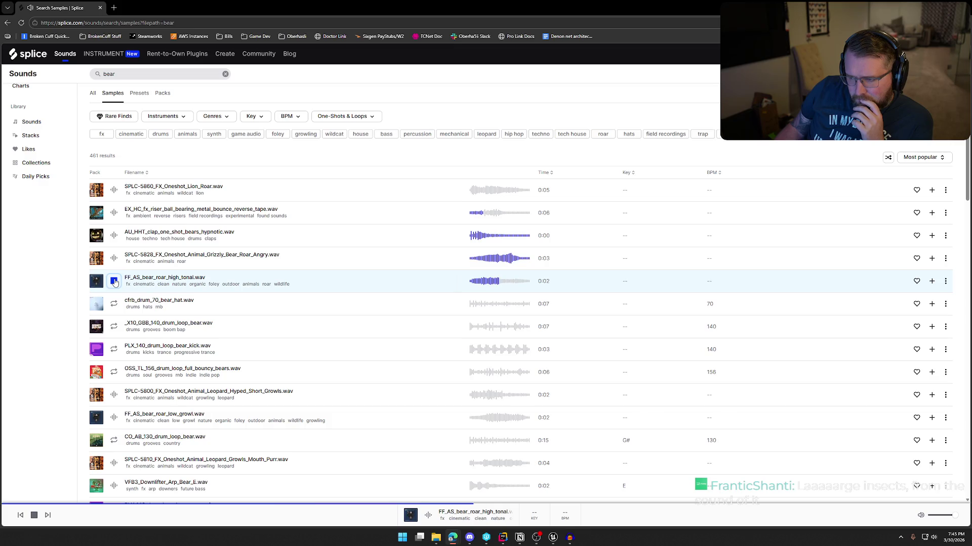
left_click(115, 304)
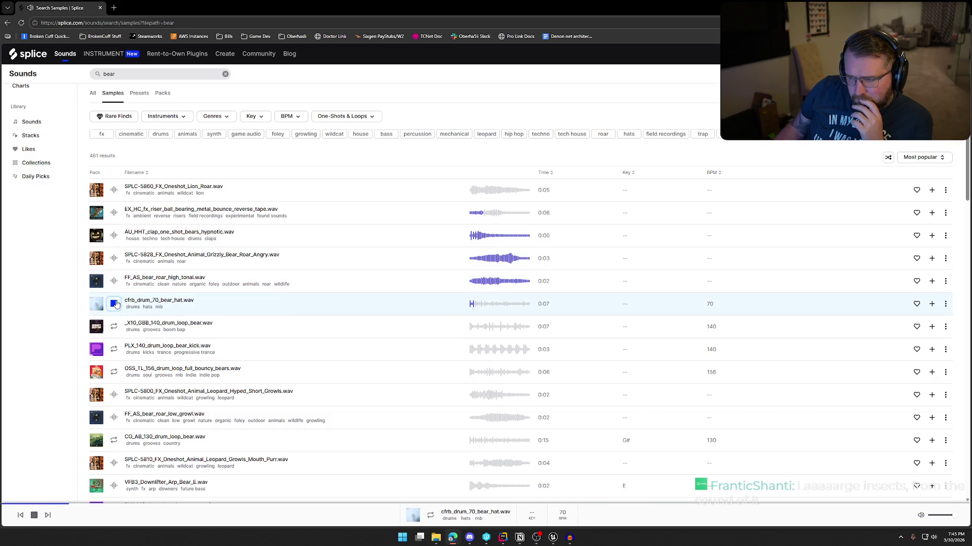
left_click(113, 329)
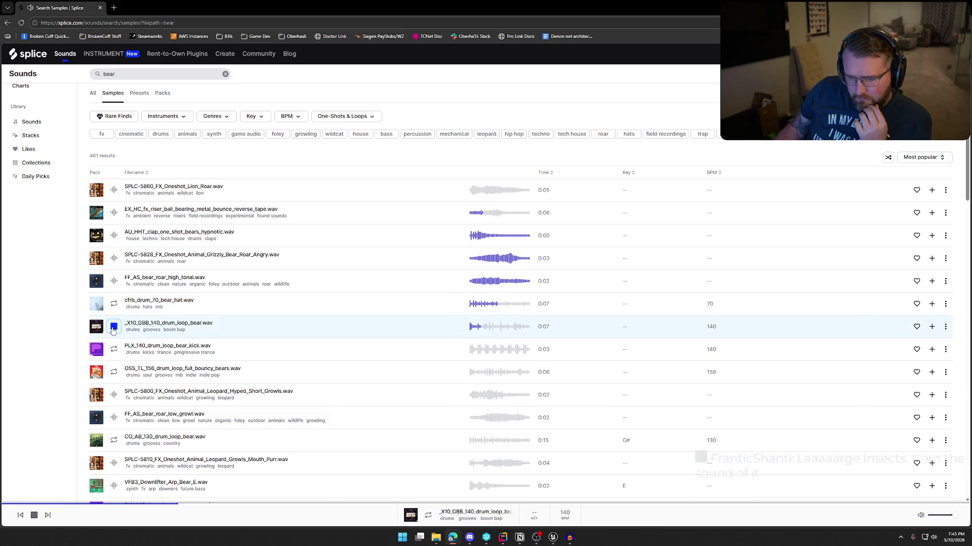
left_click(113, 329)
Compare the SPLC-5800 leopard growls with FF_AS_bear_roar_low_growl and push_growl
scroll(121, 328, "down", 2)
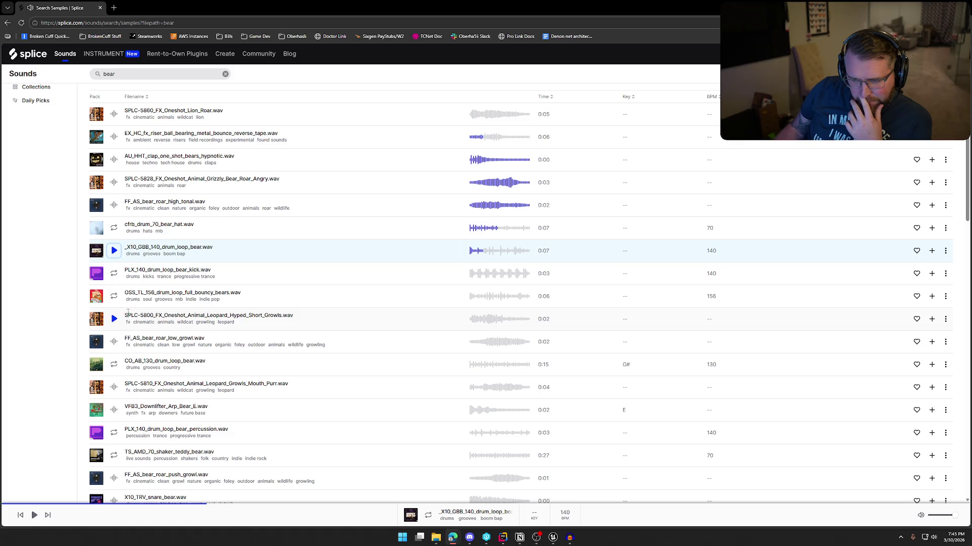
left_click(114, 320)
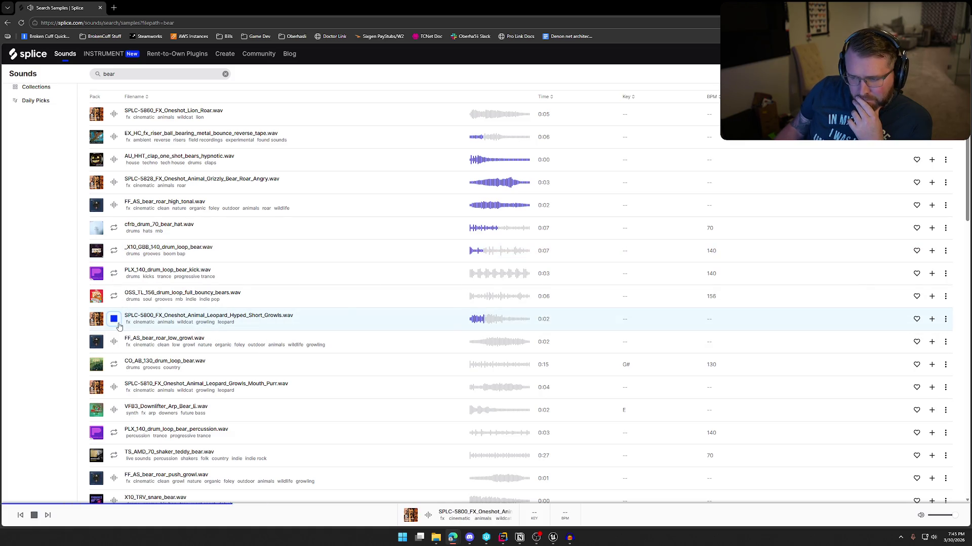
left_click(115, 342)
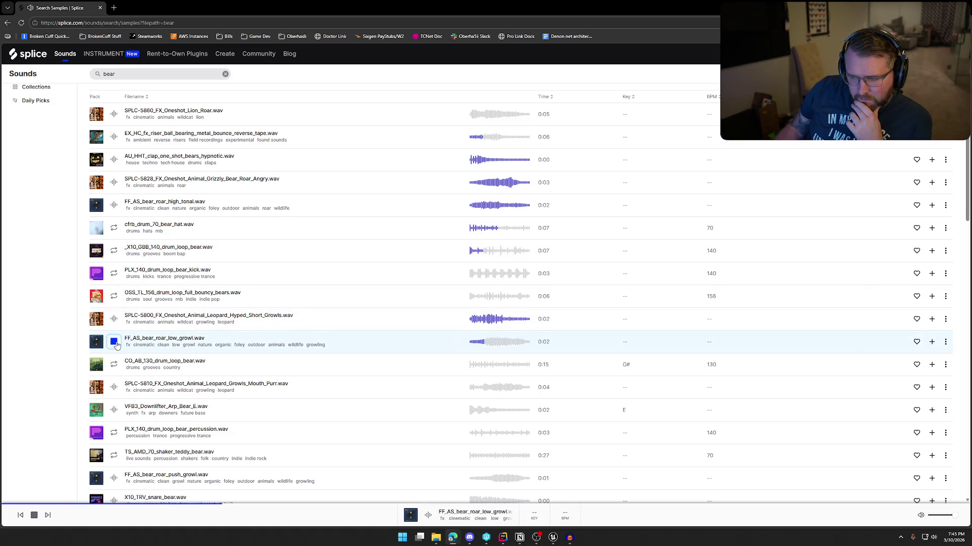
scroll(116, 345, "down", 2)
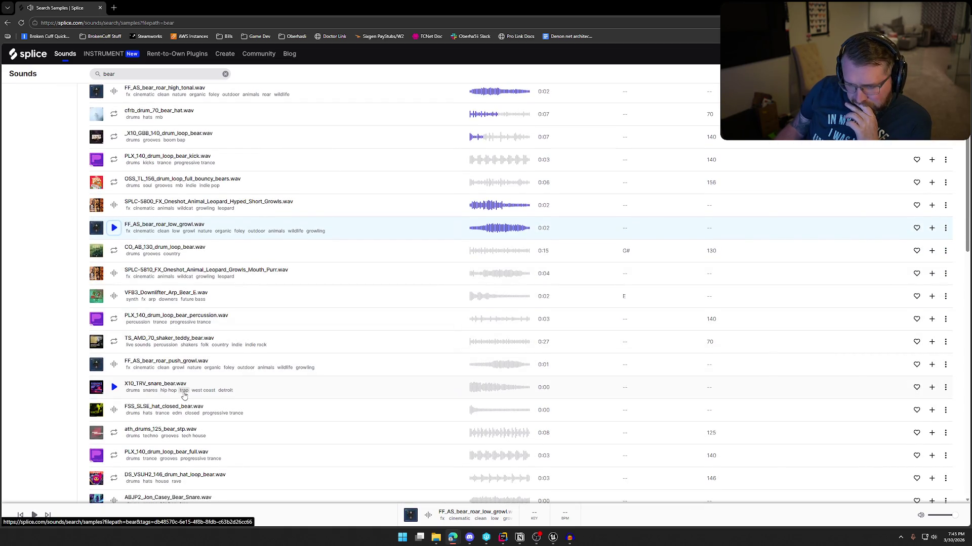
scroll(189, 397, "down", 1)
left_click(114, 328)
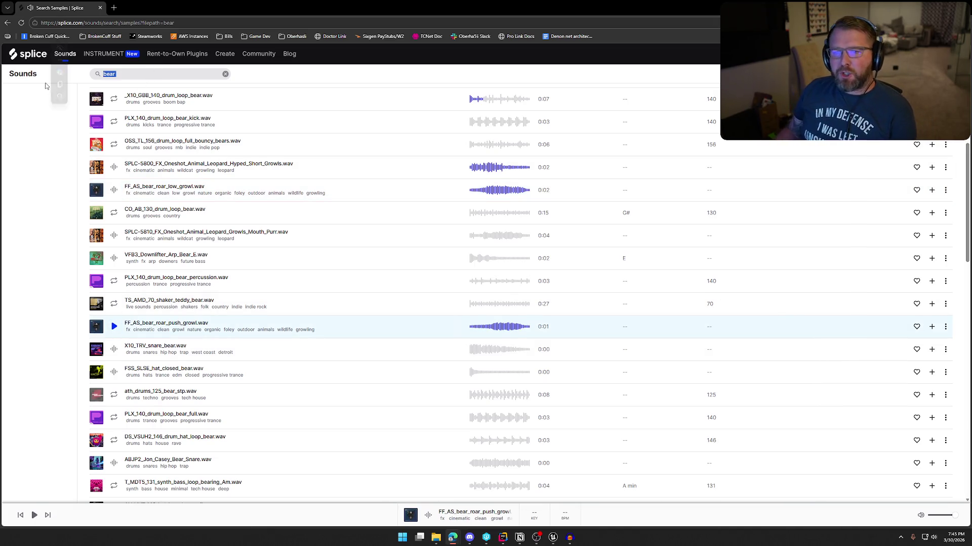
left_click(149, 71)
left_click(147, 74)
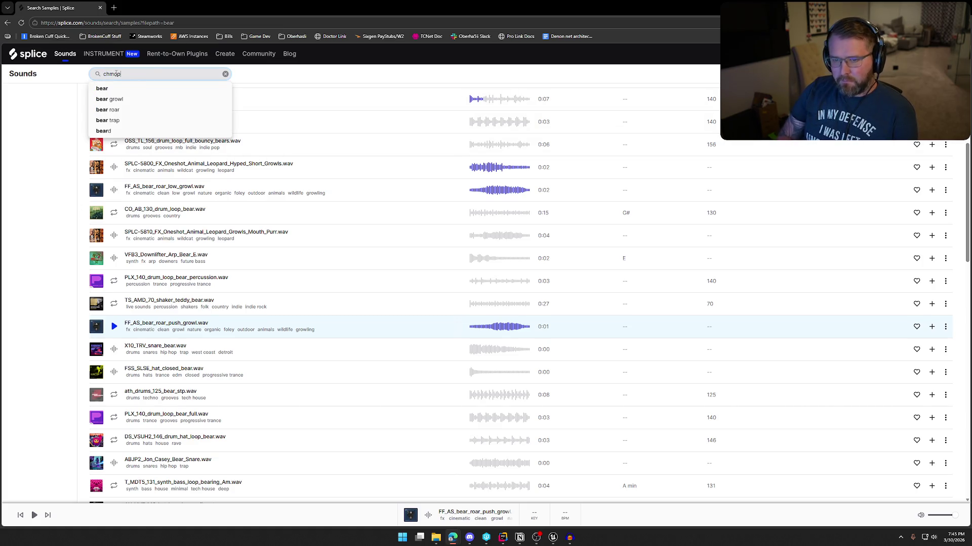
Search 'chomp' and audition NH_IAR_hat_chomp, carrot chomps 7 and 6, and RKU_ZD chomps
key("BackSpace")
type("omp")
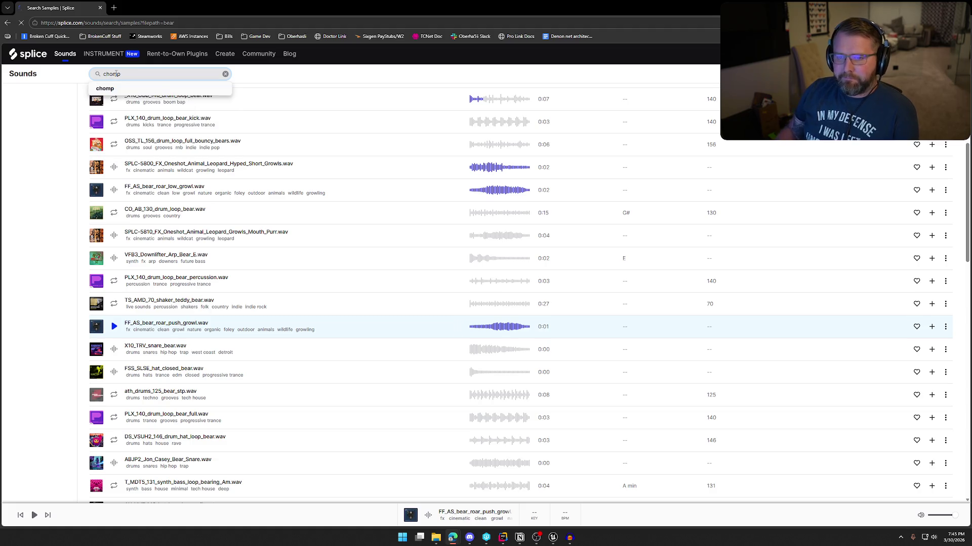
key("Return")
left_click(115, 230)
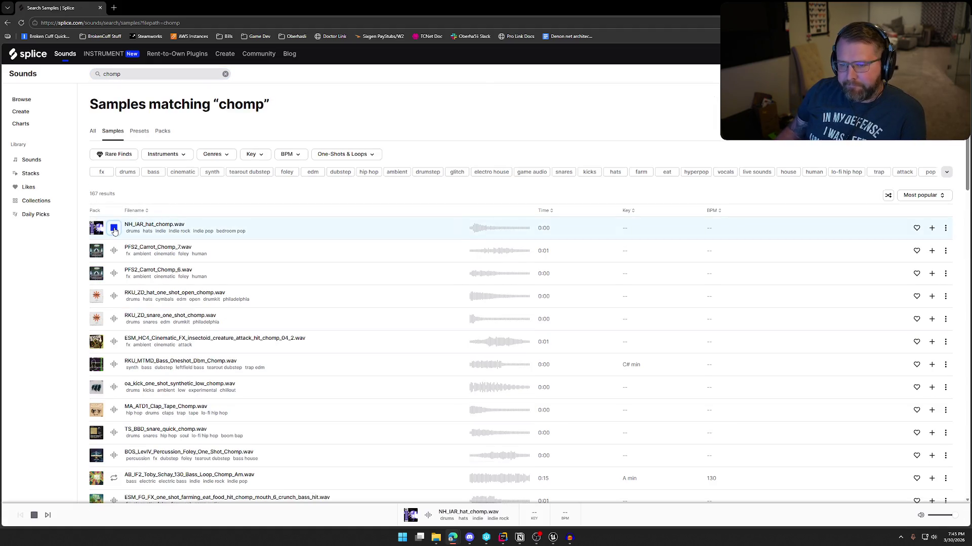
left_click(116, 252)
left_click(114, 274)
left_click(118, 298)
left_click(115, 319)
Audition the insectoid creature chomp, RKU_MTMD bass, oa_kick, clap, snare, BOS_LevIV and AB_IF2 chomps
scroll(116, 312, "down", 1)
left_click(114, 306)
left_click(115, 326)
scroll(116, 326, "down", 3)
left_click(114, 236)
left_click(114, 258)
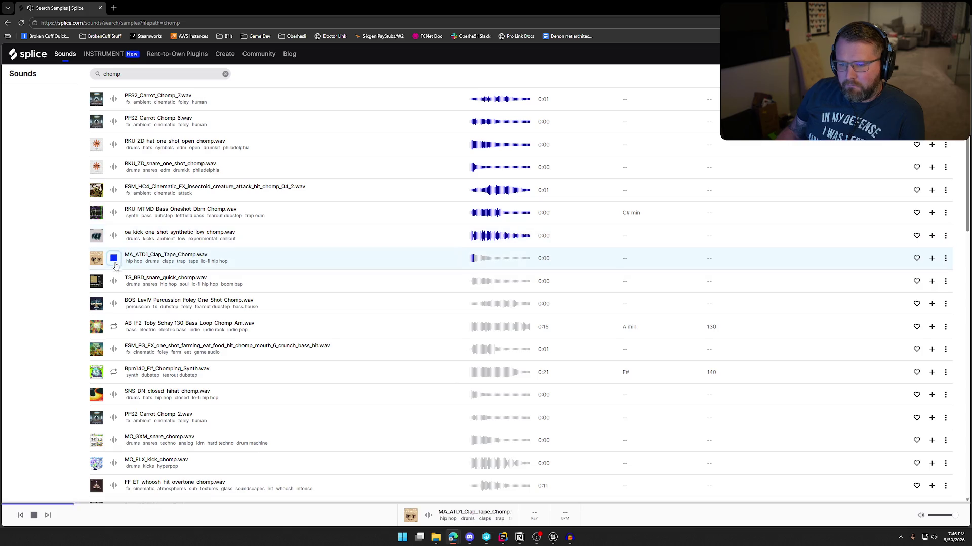
left_click(114, 281)
left_click(115, 304)
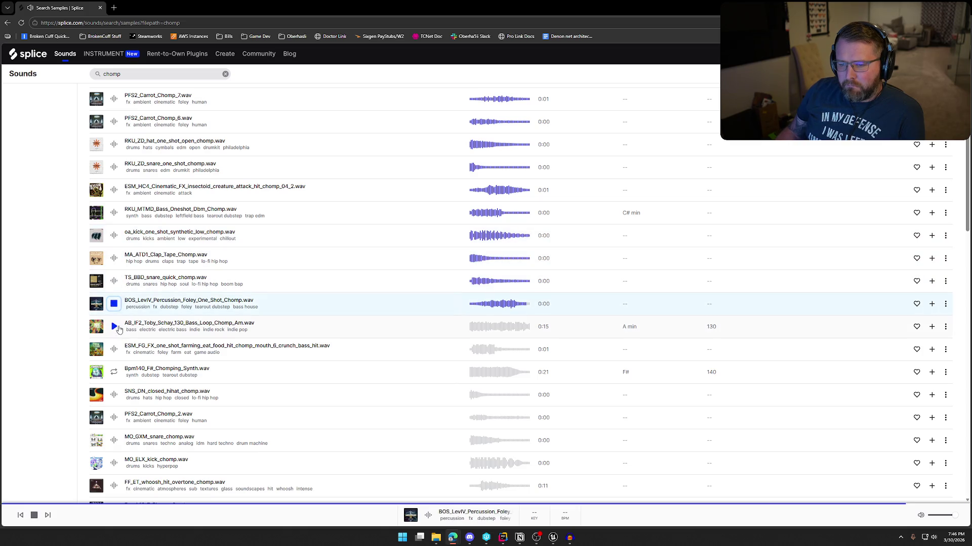
left_click(115, 326)
Audition MO_GXM snare, MO_ELX kick, FF_ET whoosh, Bpm140 synth, Lev_Bass F#1 and D_Chomp_TL
scroll(119, 351, "down", 1)
scroll(126, 330, "down", 1)
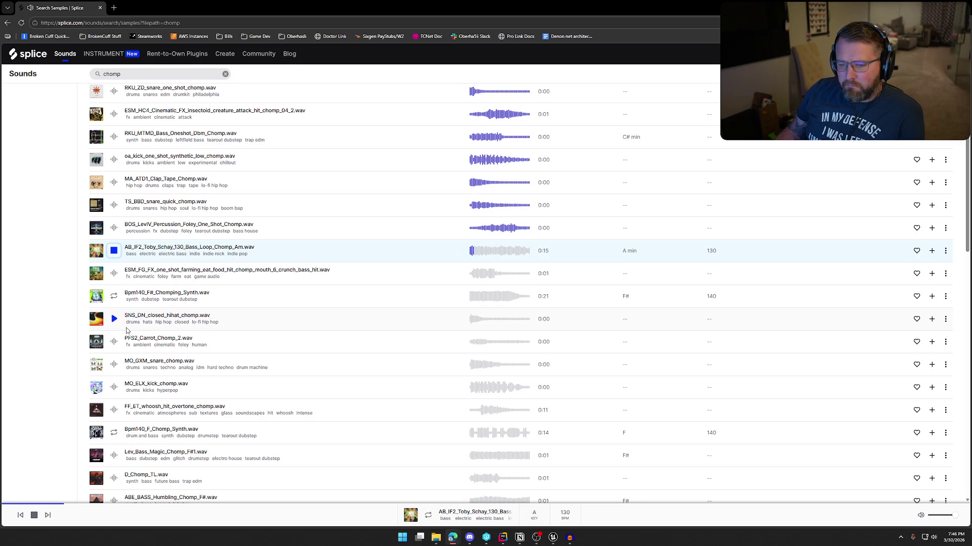
scroll(126, 331, "down", 2)
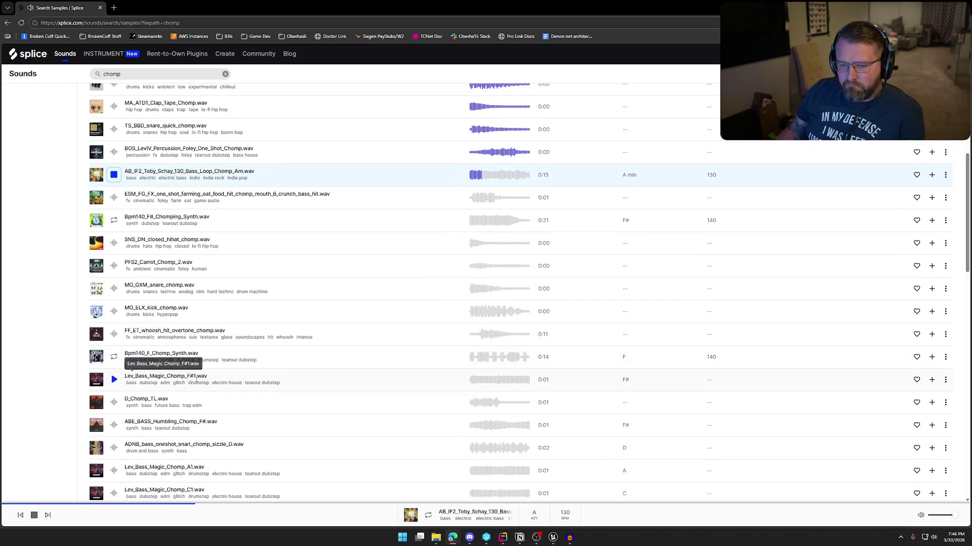
left_click(115, 289)
left_click(114, 311)
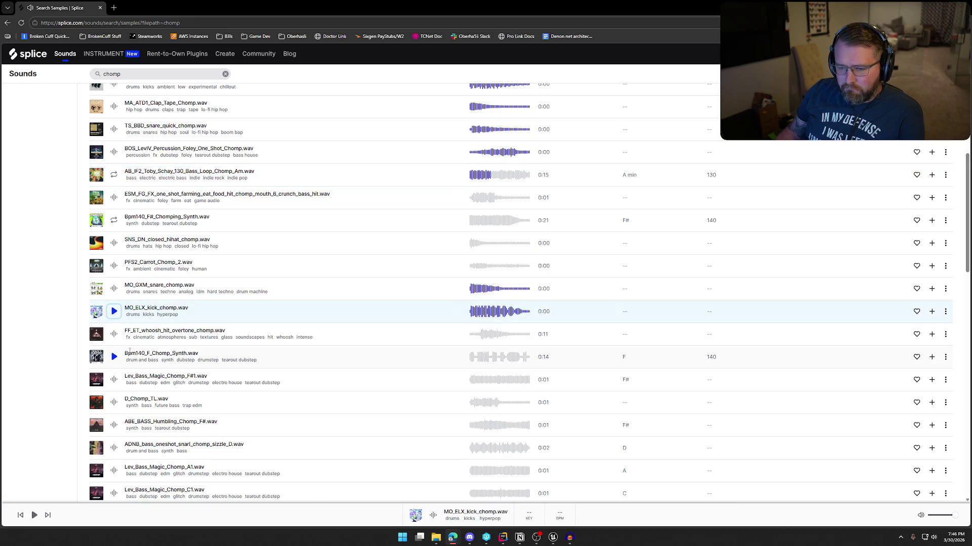
left_click(114, 335)
scroll(122, 314, "down", 2)
left_click(114, 284)
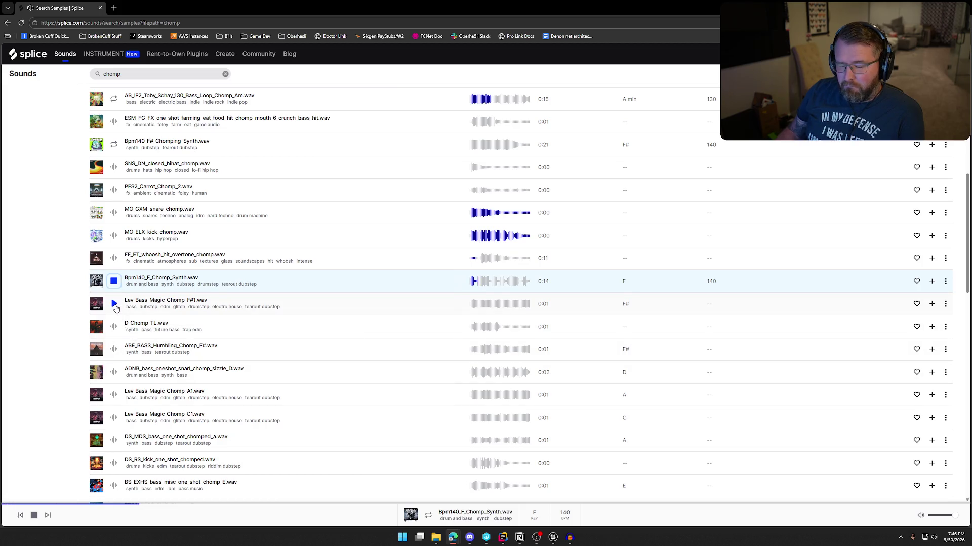
left_click(115, 305)
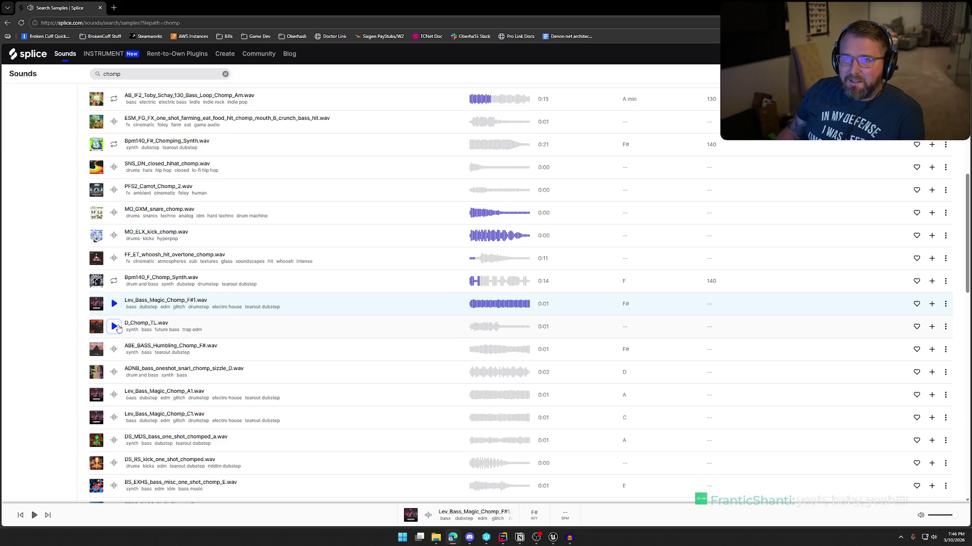
left_click(115, 326)
Audition ABE_BASS_Humbling_Chomp_F# and Lev_Bass_Magic_Chomp_A1, then select the search term
scroll(119, 329, "down", 2)
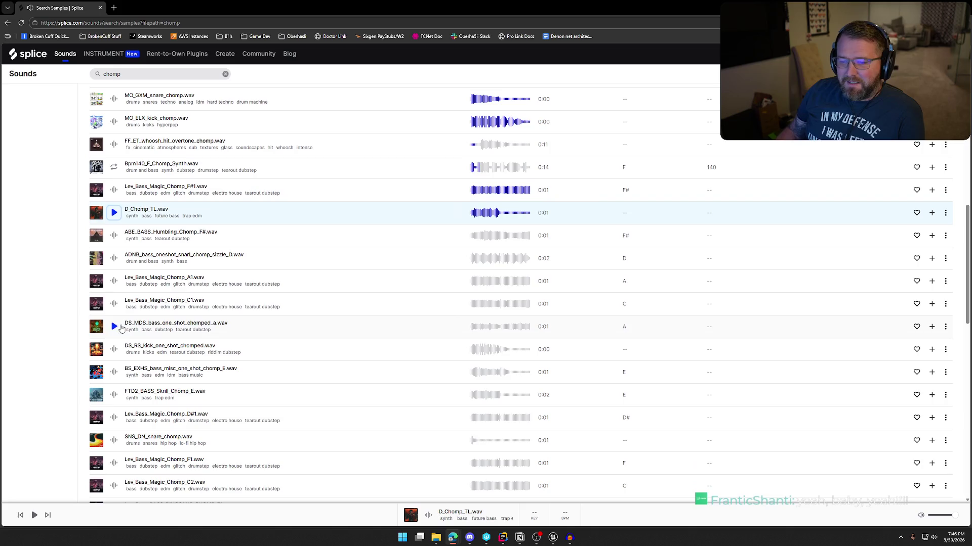
left_click(114, 235)
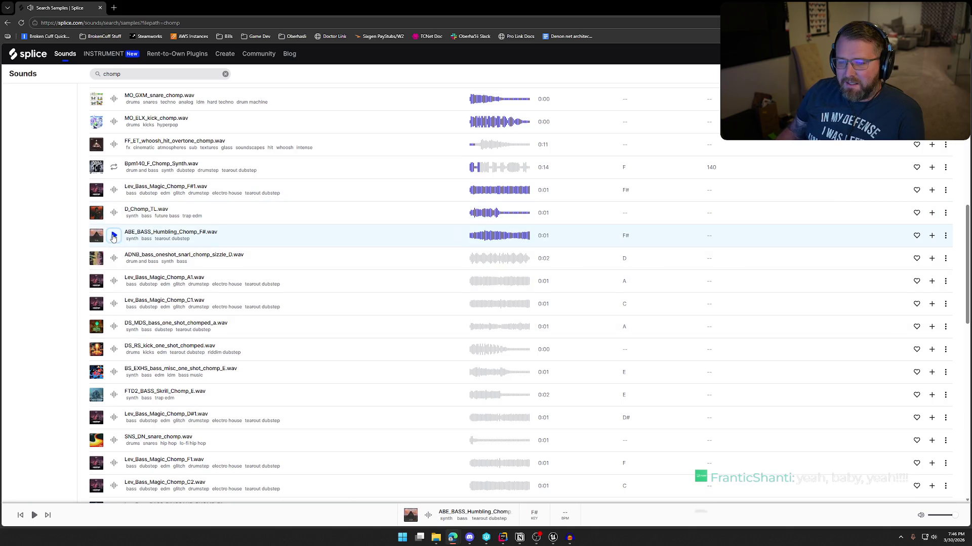
left_click(114, 281)
scroll(115, 282, "down", 2)
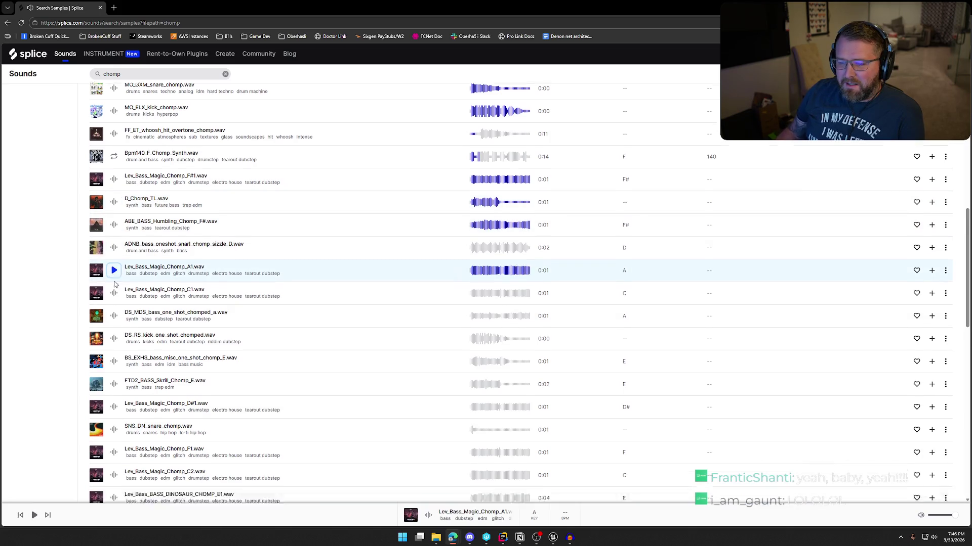
scroll(303, 368, "down", 3)
scroll(303, 368, "up", 10)
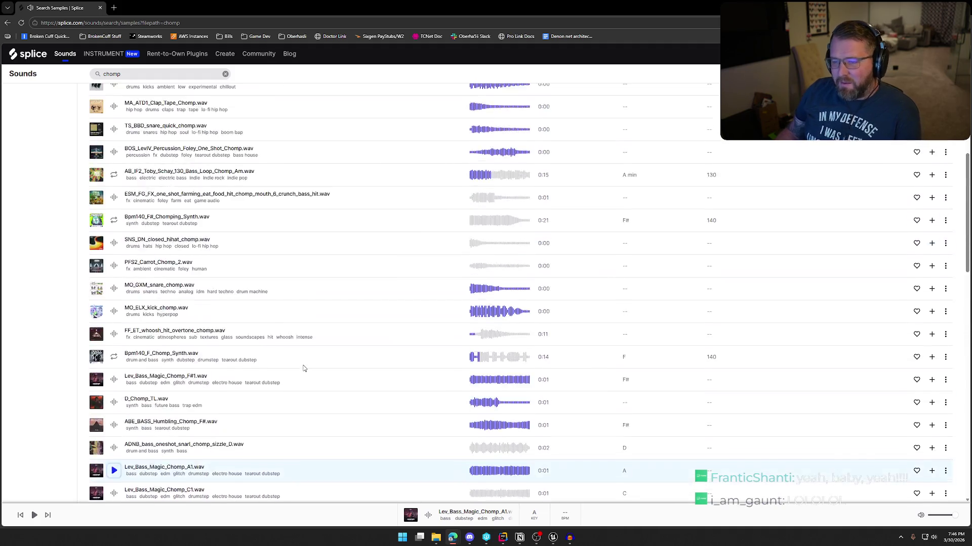
left_click(126, 74)
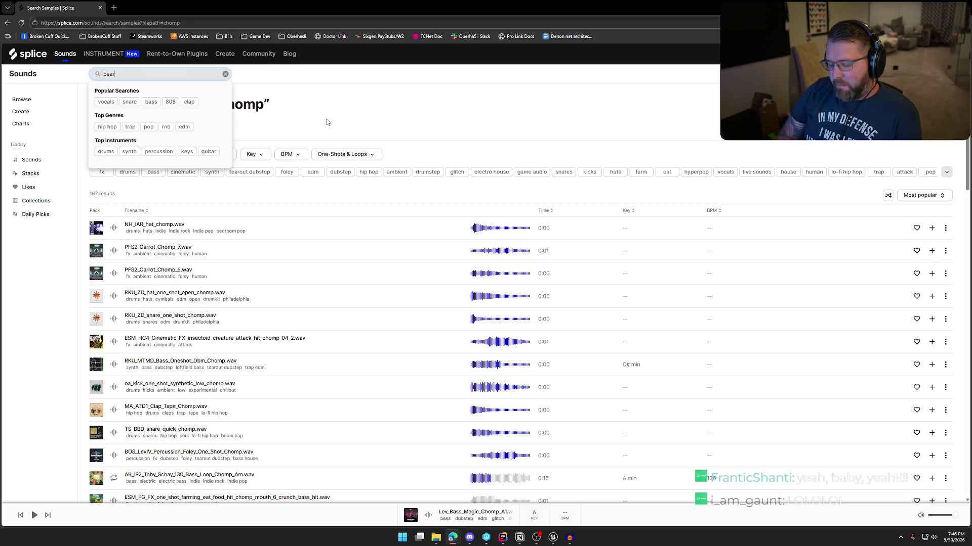
Search Splice for 'bear swipe', then change the search to 'bear punch'
key("BackSpace")
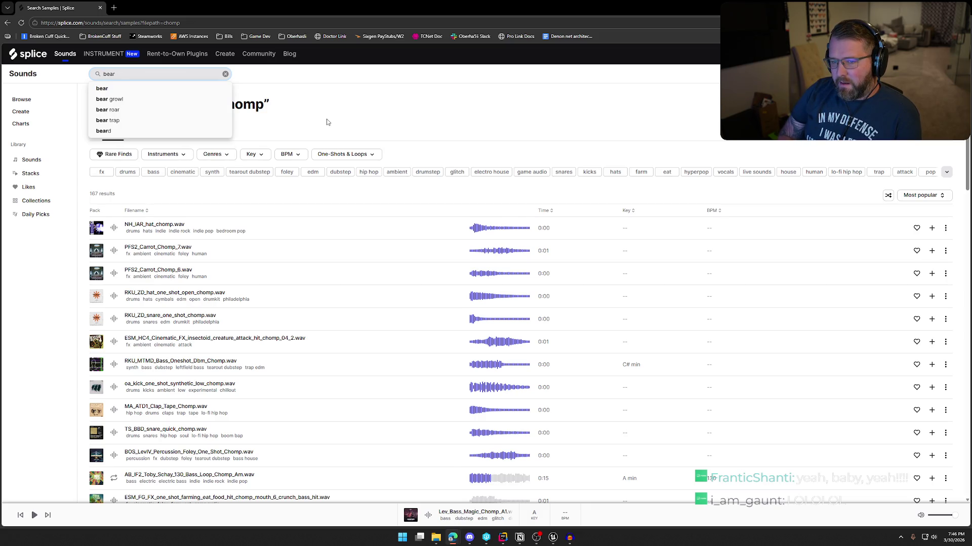
type("swpe")
key("Return")
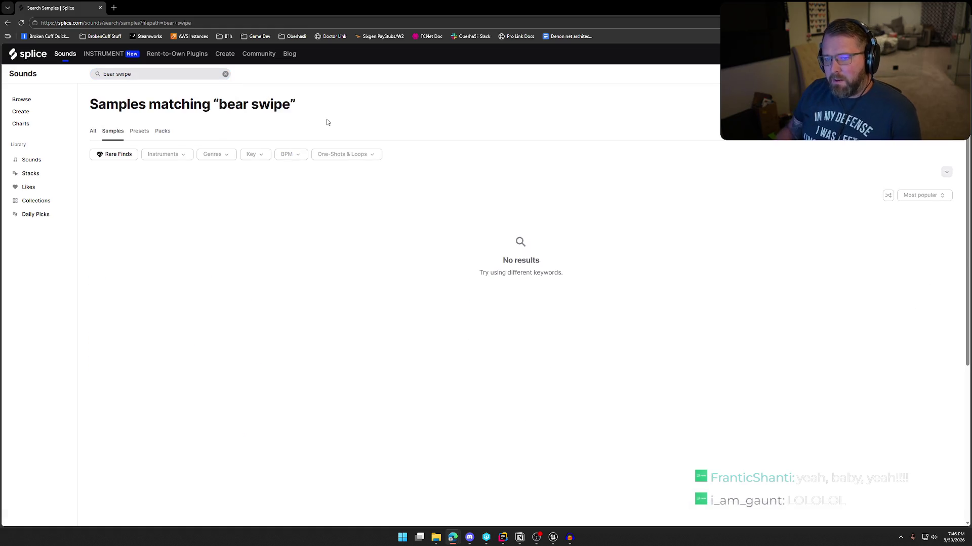
double_click(123, 74)
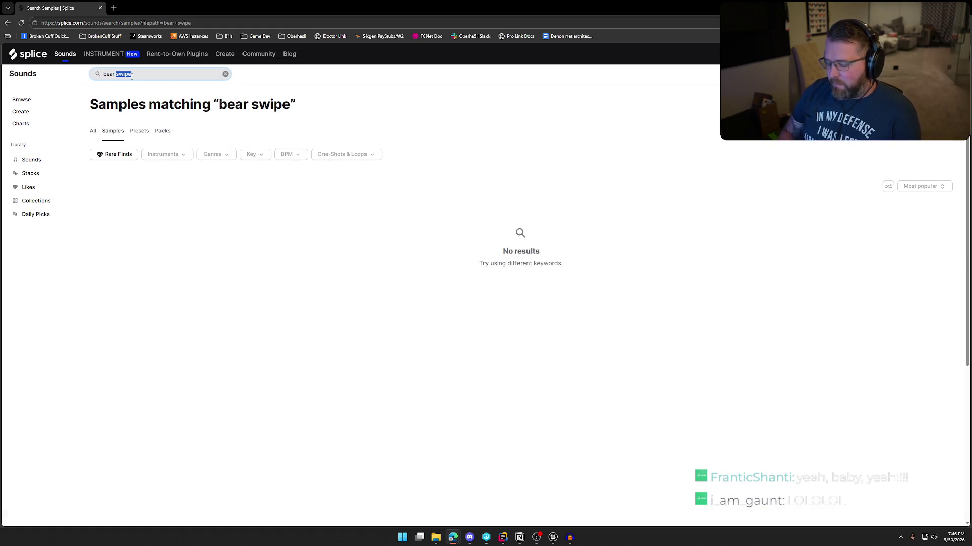
type("punch")
key("Return")
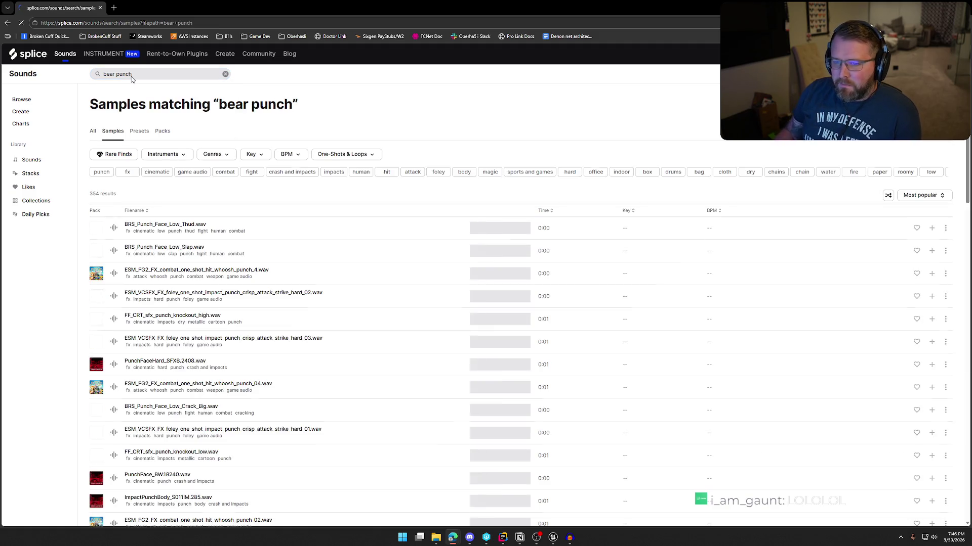
Audition the bear punch results, such as BRS_Punch_Face_Low_Thud and PunchFaceHard_SFX8.2408
left_click(115, 228)
left_click(114, 252)
left_click(114, 274)
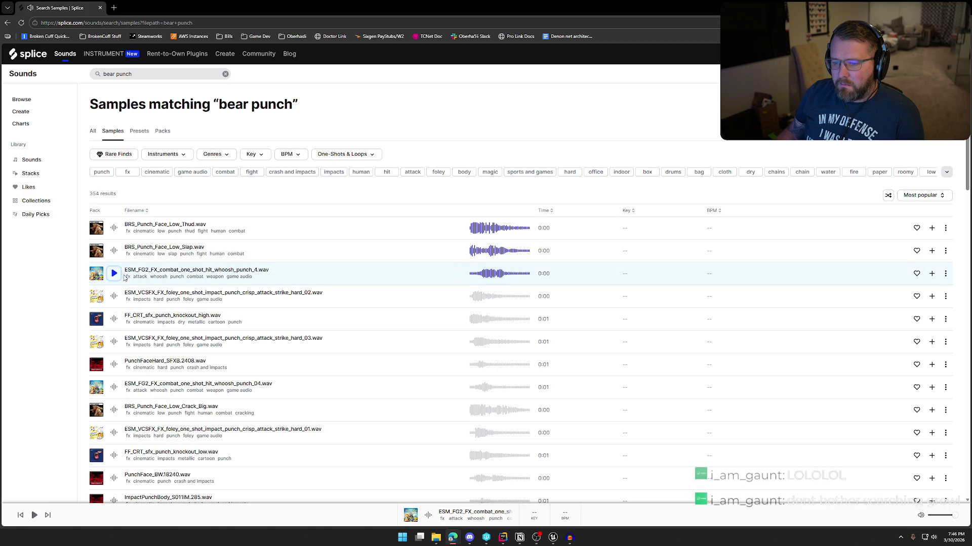
scroll(151, 284, "down", 2)
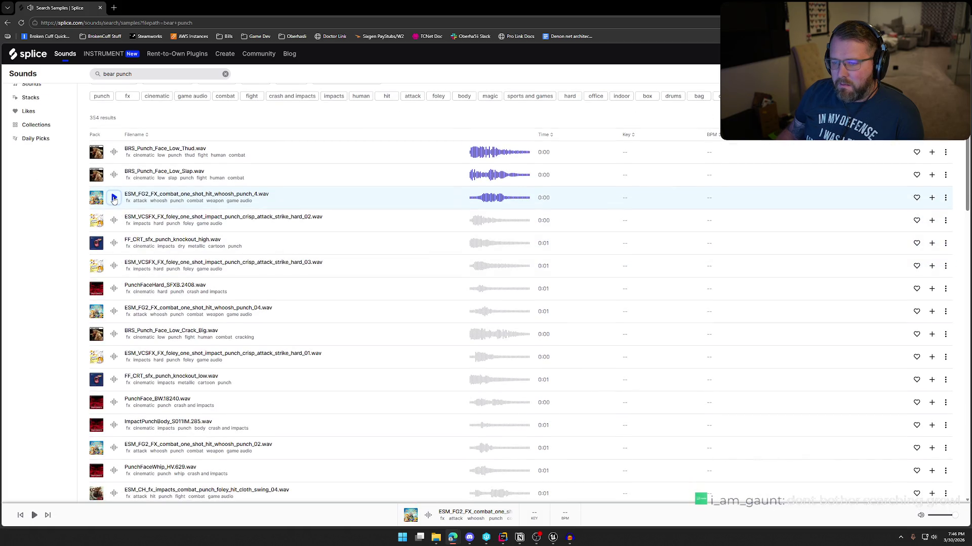
left_click(116, 223)
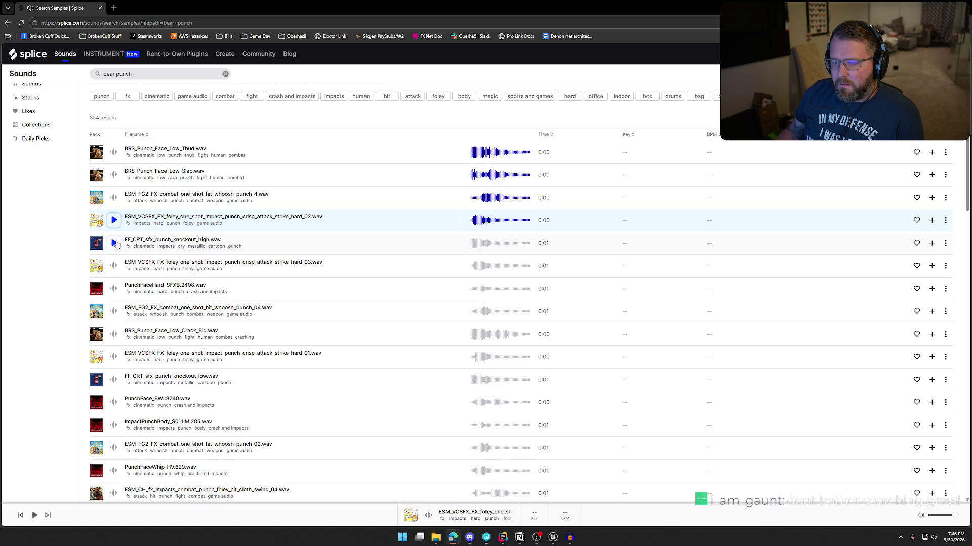
left_click(115, 243)
left_click(113, 287)
left_click(115, 267)
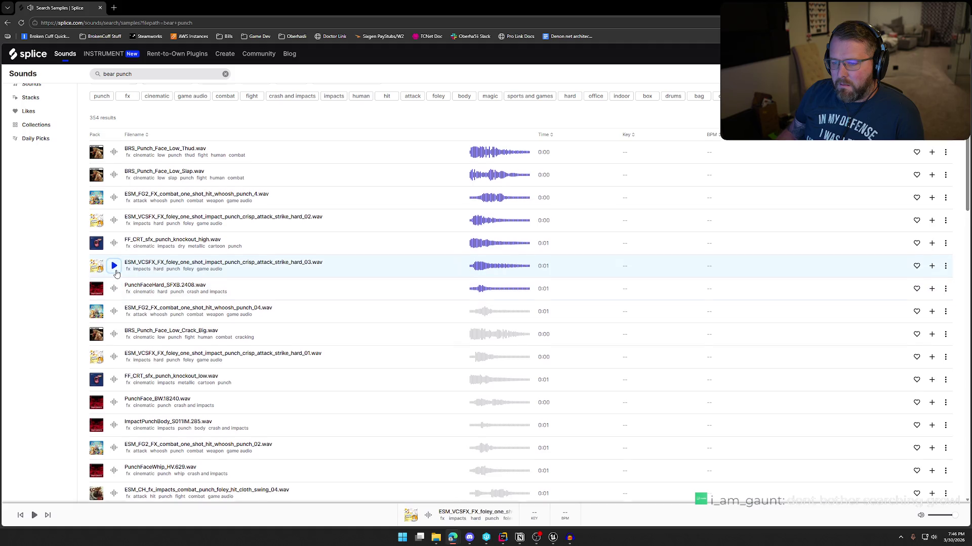
scroll(116, 274, "down", 1)
left_click(115, 274)
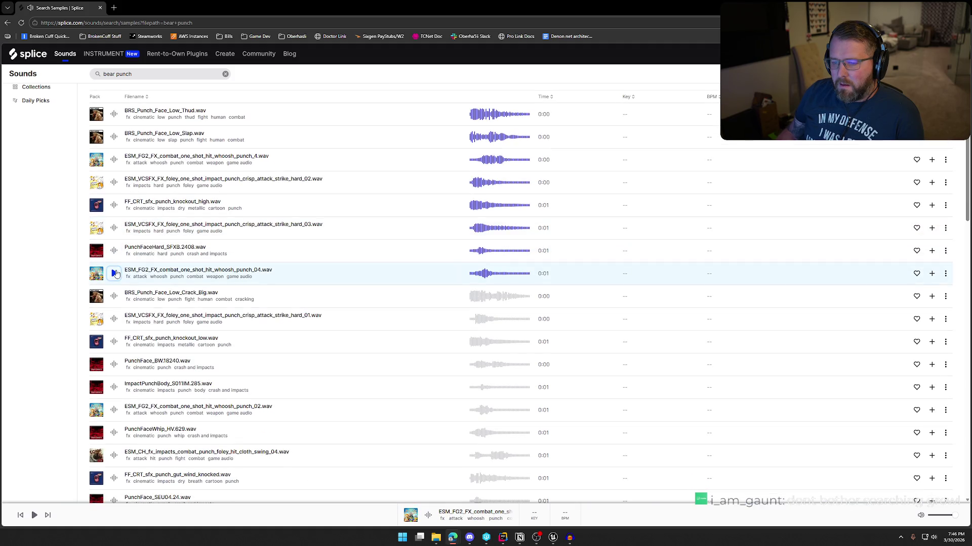
Search for 'whoosh' and preview three results, including BRS_SFX_Whoosh_Ringy_Camera
left_click(108, 74)
type("whoosh")
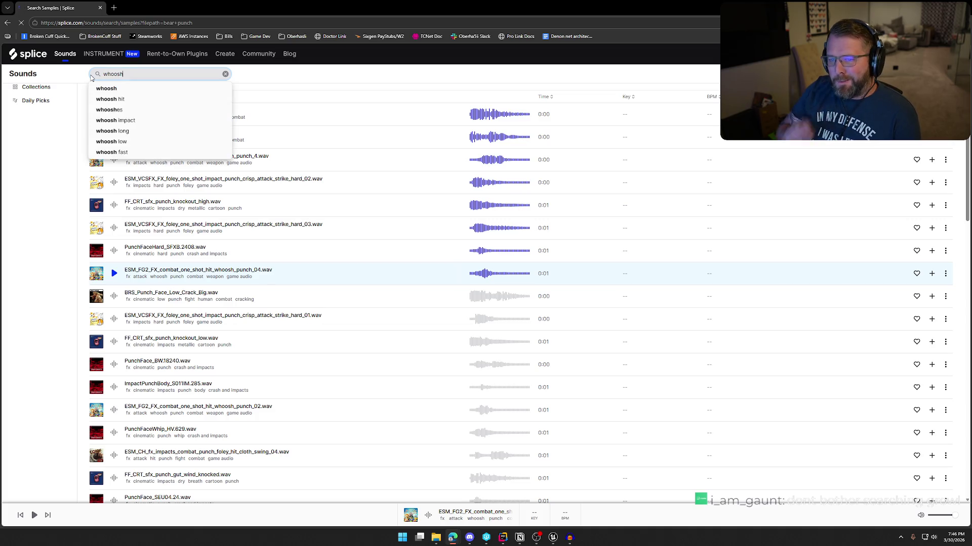
key("Return")
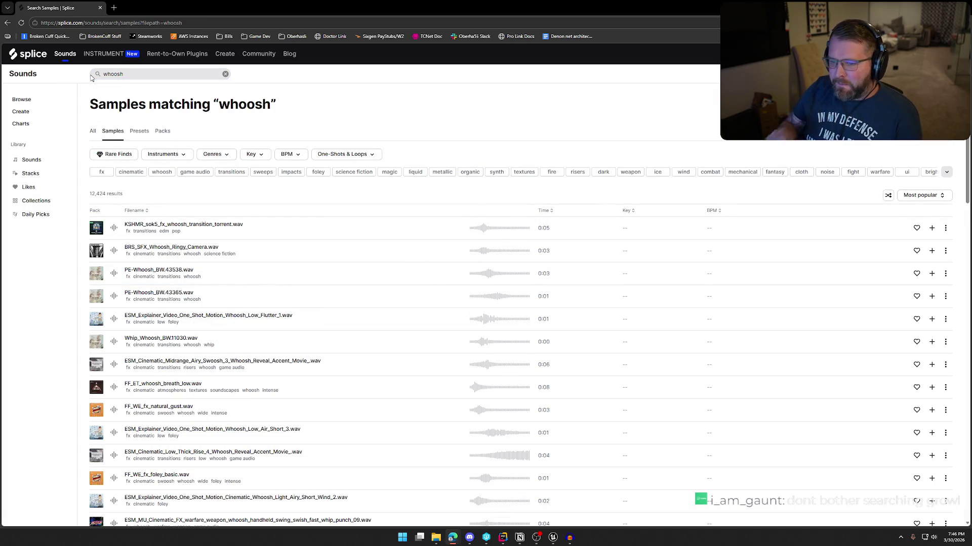
left_click(114, 229)
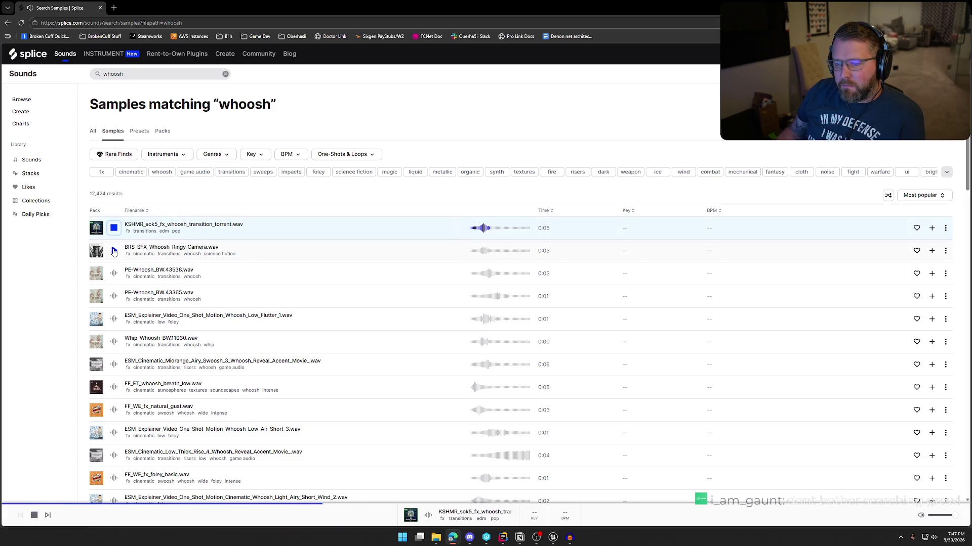
left_click(114, 252)
left_click(114, 273)
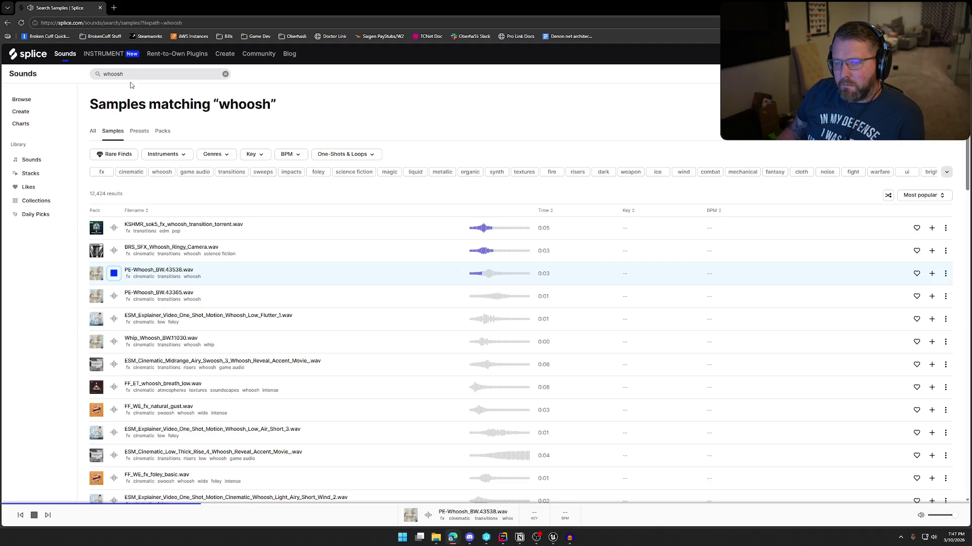
Search for 'punch', then refine the search to 'punch whoosh'
left_click(116, 74)
type("punch")
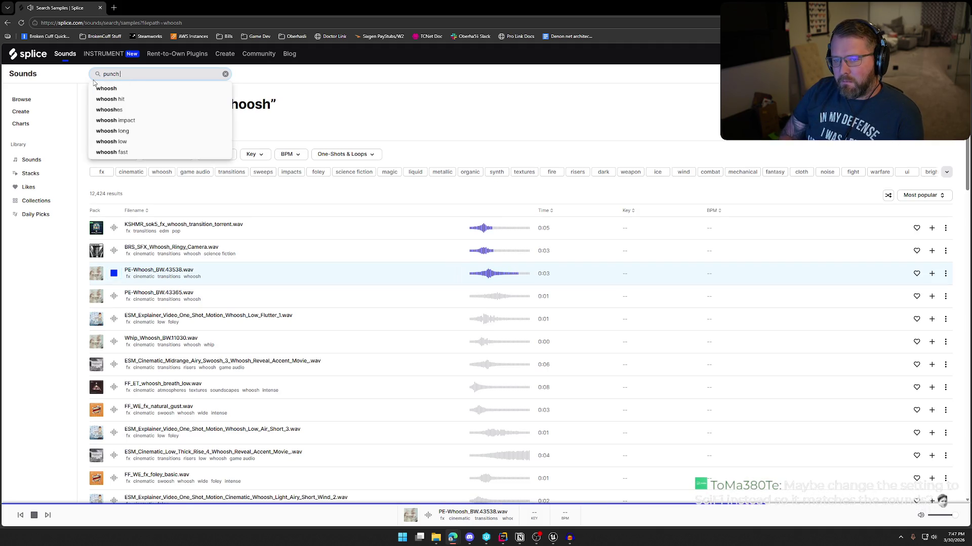
key("Return")
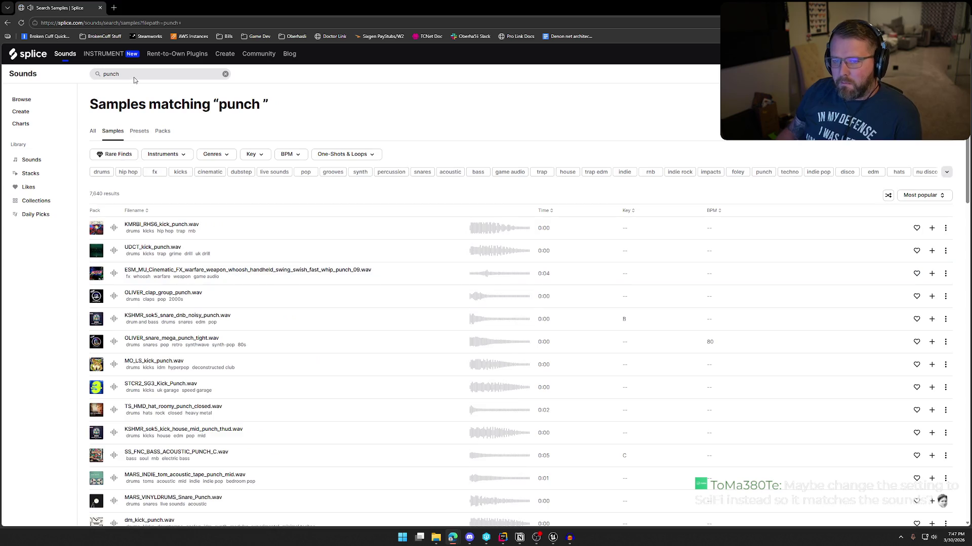
left_click(146, 73)
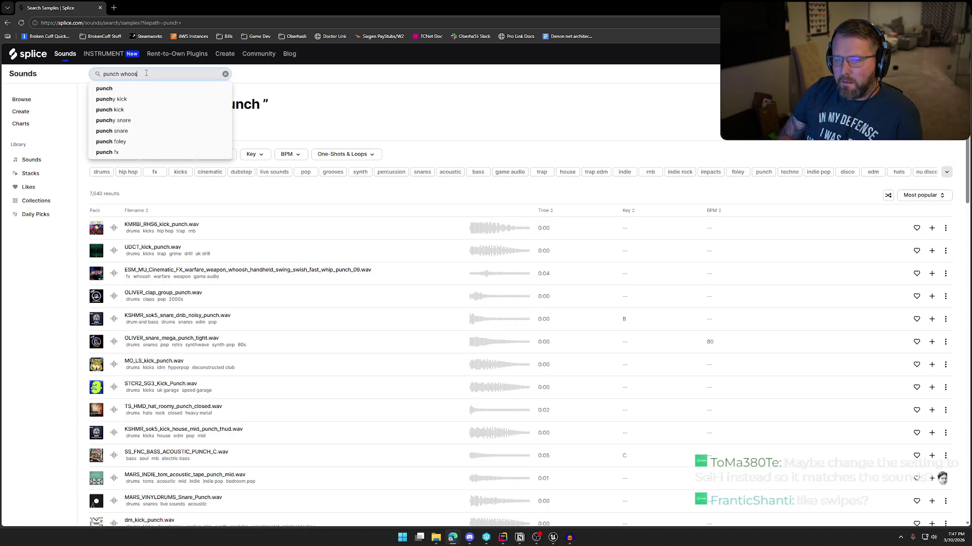
type("sh")
key("Return")
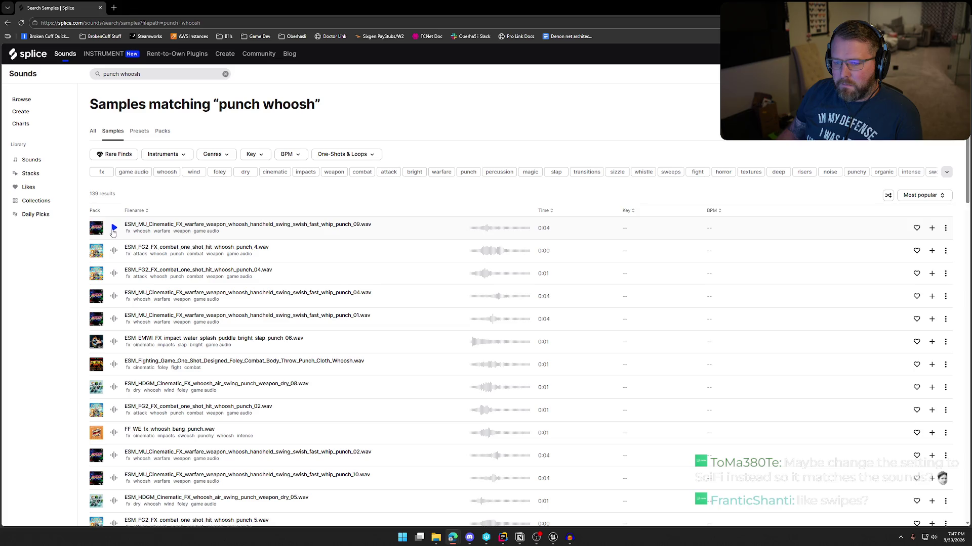
Audition the first seven punch whoosh results, including whip_punch_01 and water splash slap punch
left_click(114, 228)
left_click(114, 252)
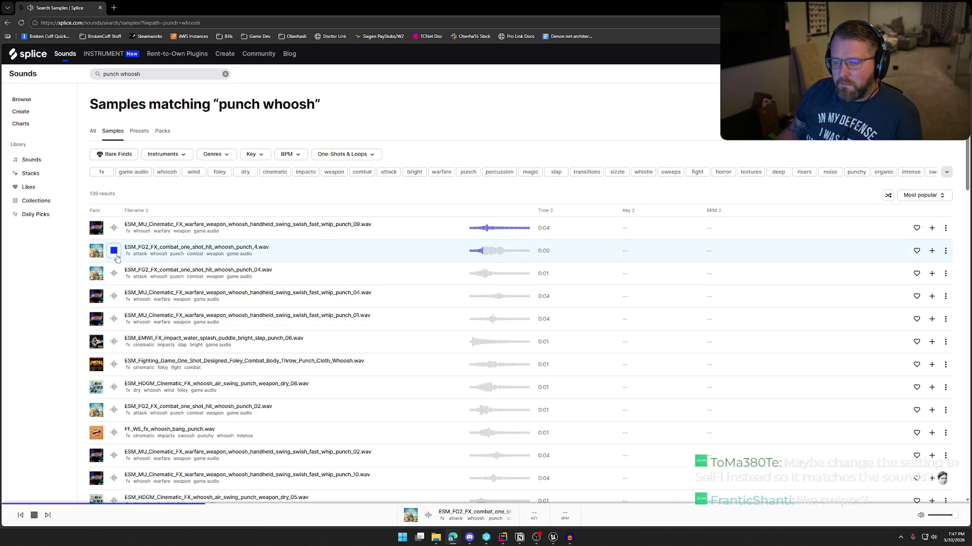
left_click(114, 274)
left_click(114, 297)
left_click(114, 319)
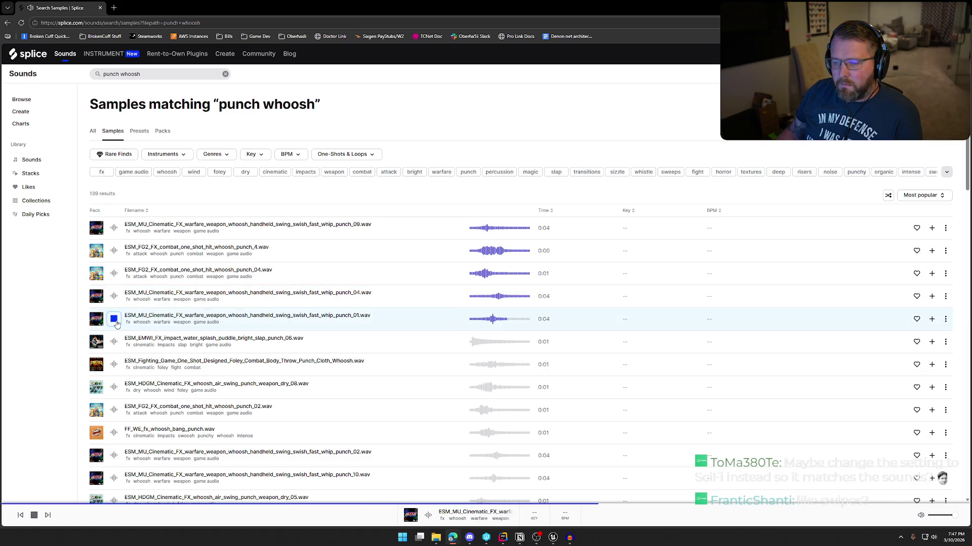
left_click(114, 342)
left_click(114, 365)
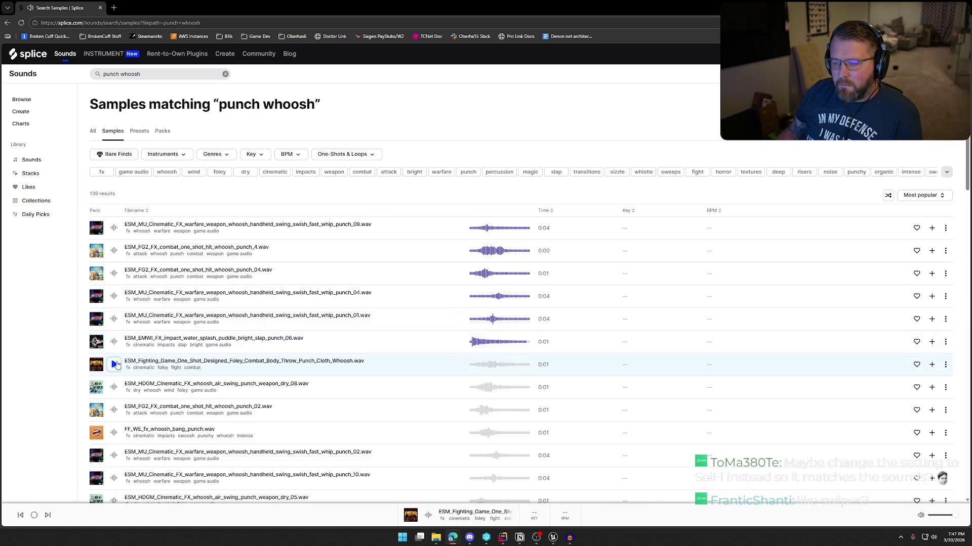
scroll(111, 364, "down", 2)
Audition further results such as air_swing_punch_weapon_dry_05, then bring Unreal Engine to the front
left_click(113, 273)
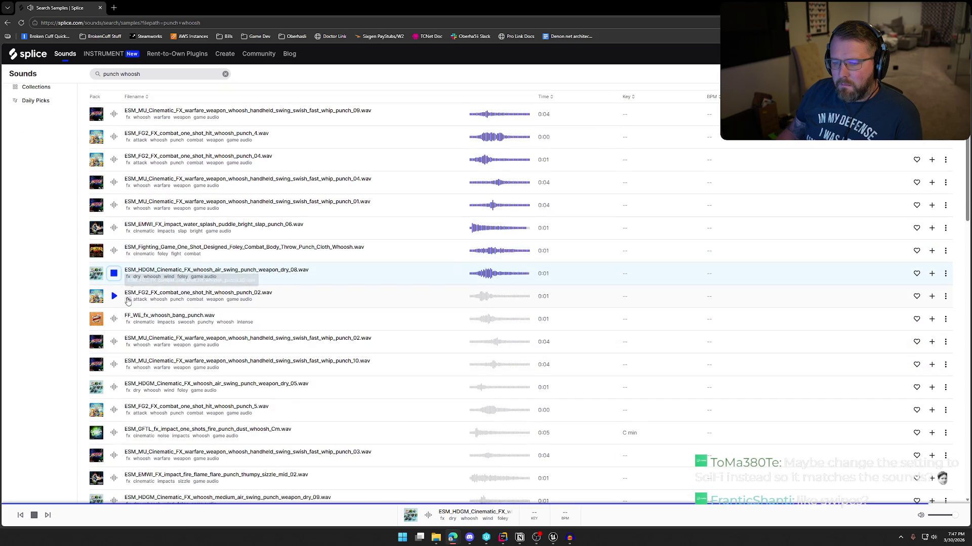
left_click(114, 296)
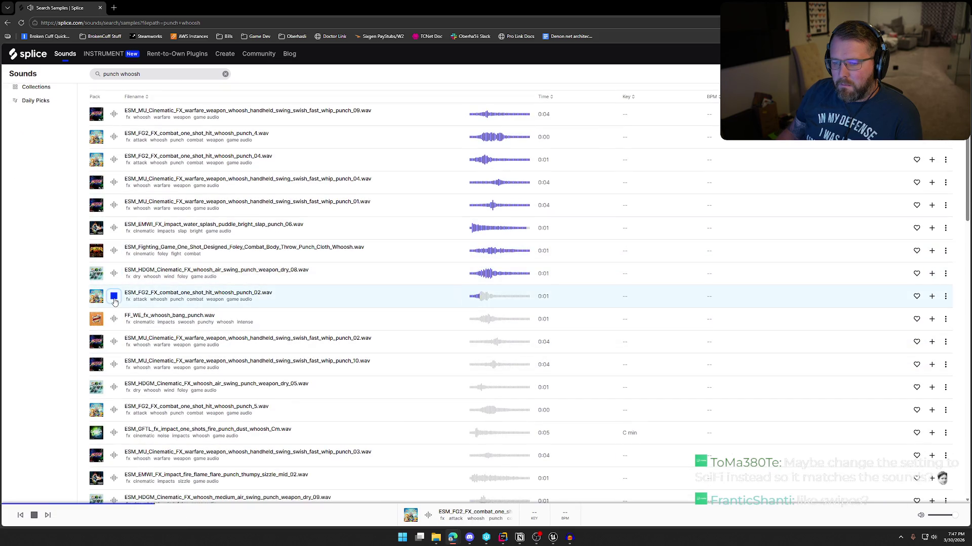
left_click(114, 320)
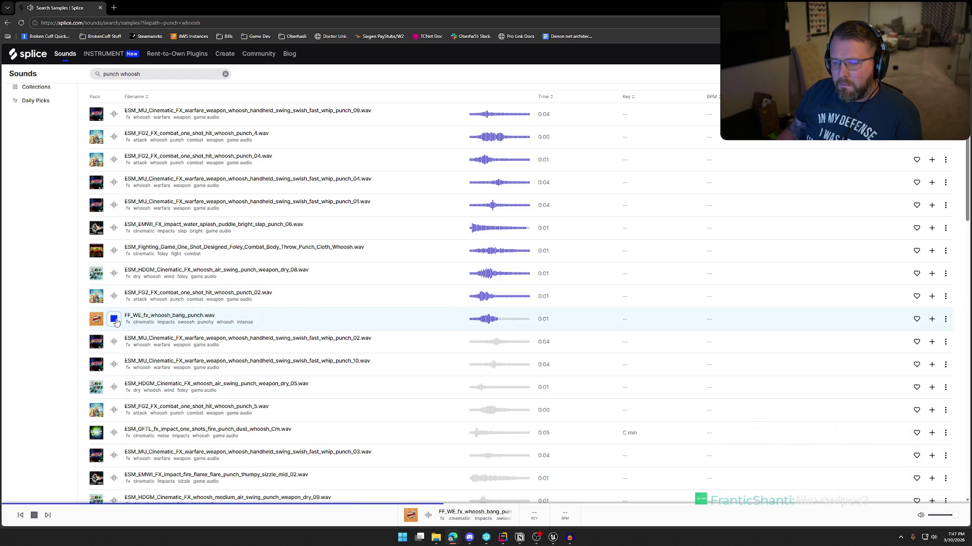
left_click(114, 342)
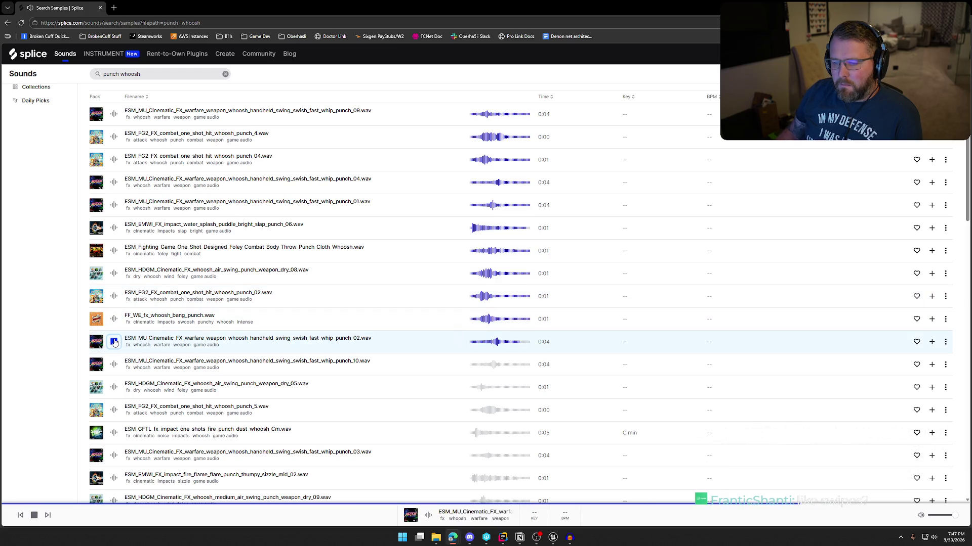
left_click(115, 365)
scroll(112, 275, "down", 2)
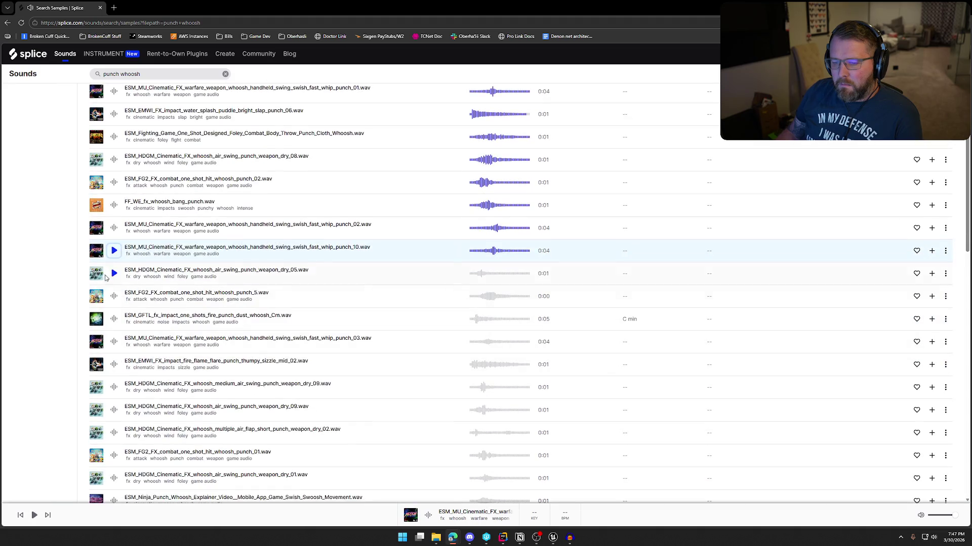
left_click(113, 274)
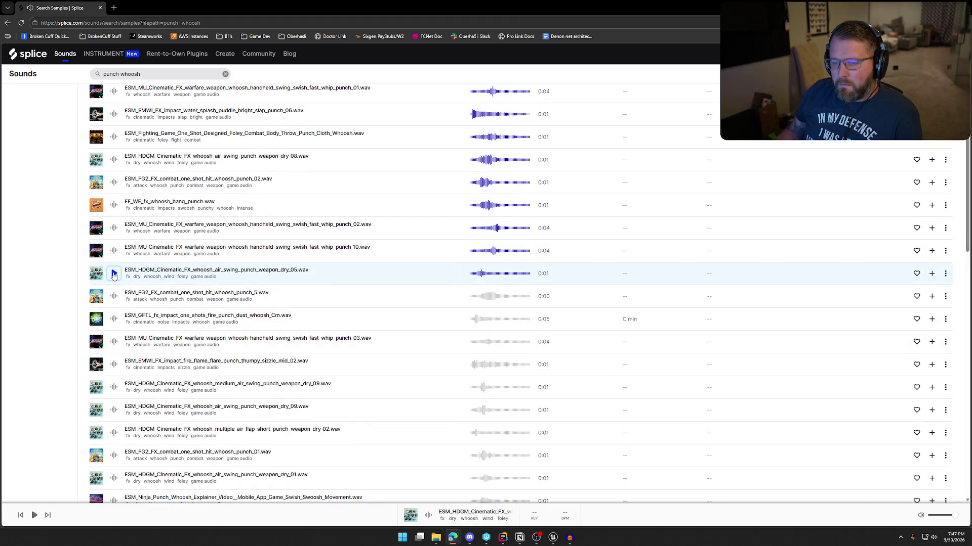
left_click(114, 298)
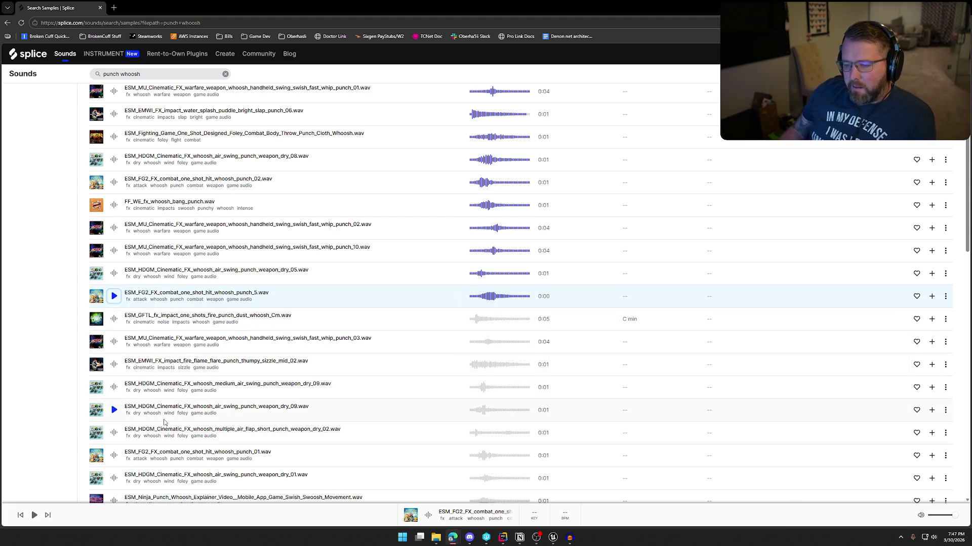
scroll(167, 424, "down", 1)
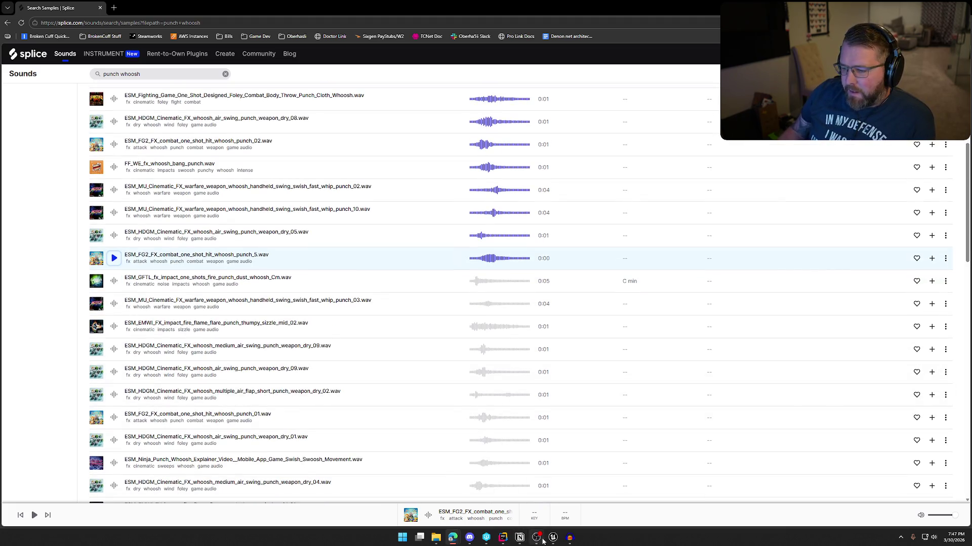
left_click(553, 538)
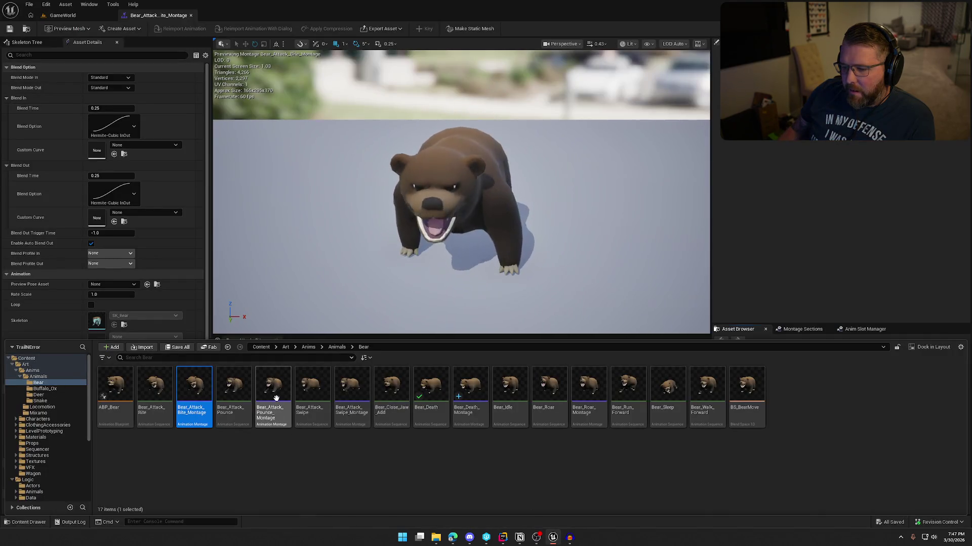
Watch Bear_Attack_Swipe_Montage in Unreal, then preview Splice's fire punch dust whoosh sample
double_click(354, 388)
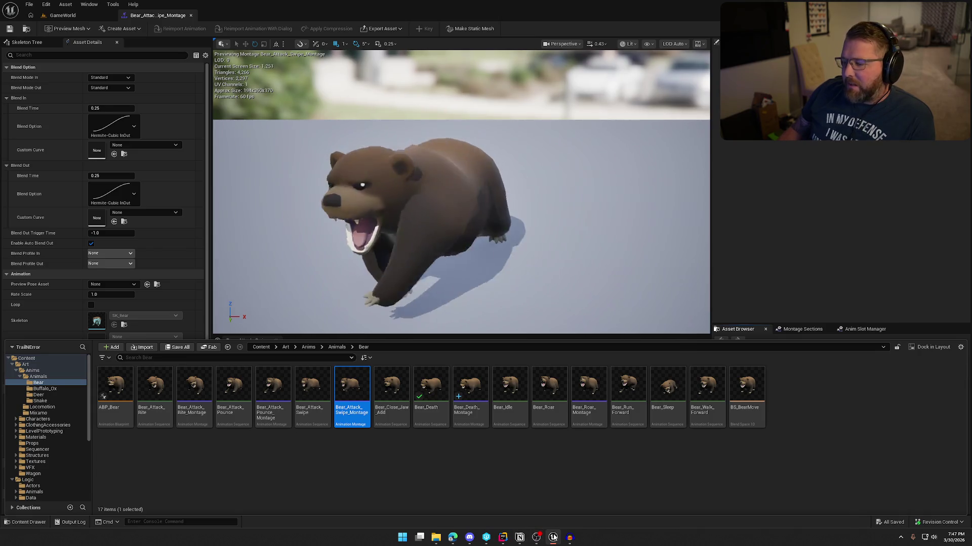
mouse_move(553, 537)
mouse_move(452, 537)
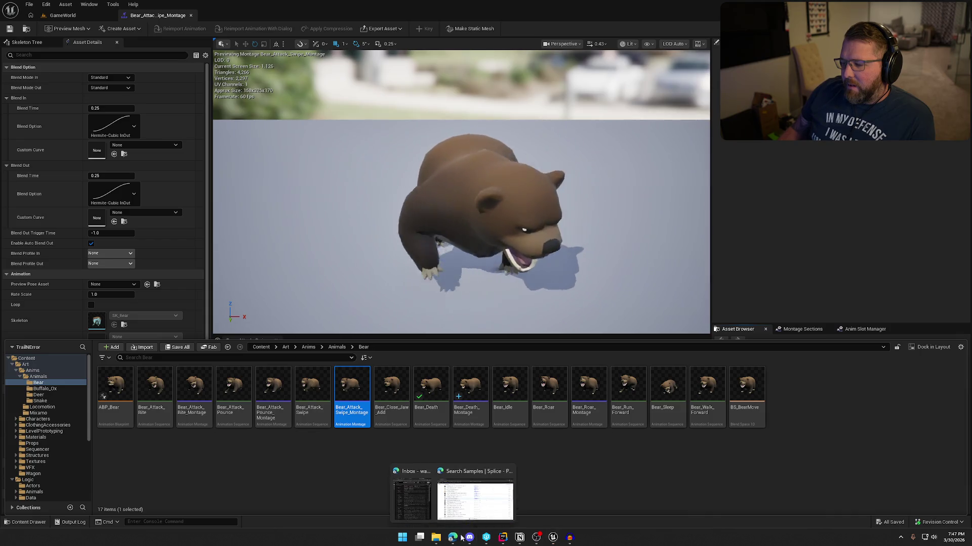
left_click(477, 513)
left_click(113, 281)
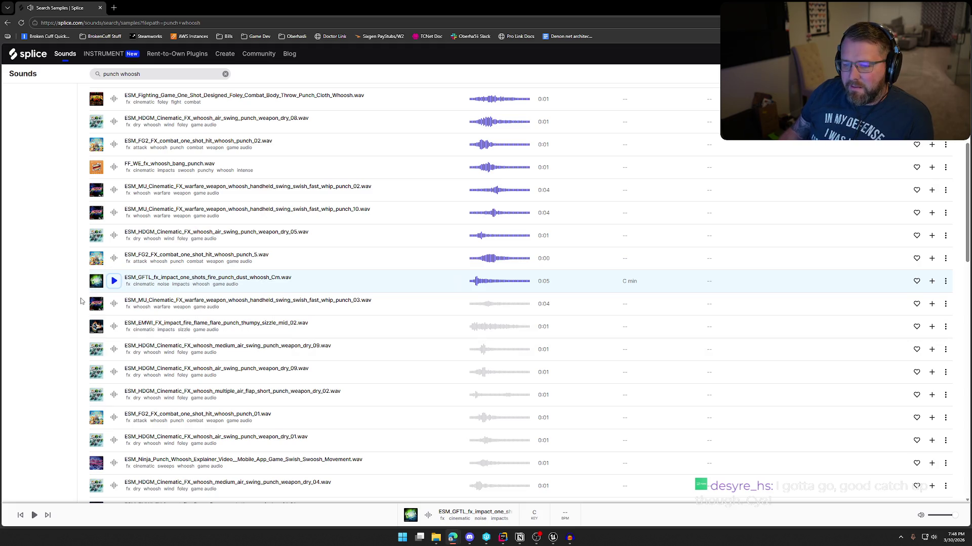
Audition whip_punch_03, fire flame flare punch, both dry_09 air swings and multiple air flap
left_click(113, 304)
left_click(114, 327)
left_click(114, 349)
left_click(114, 373)
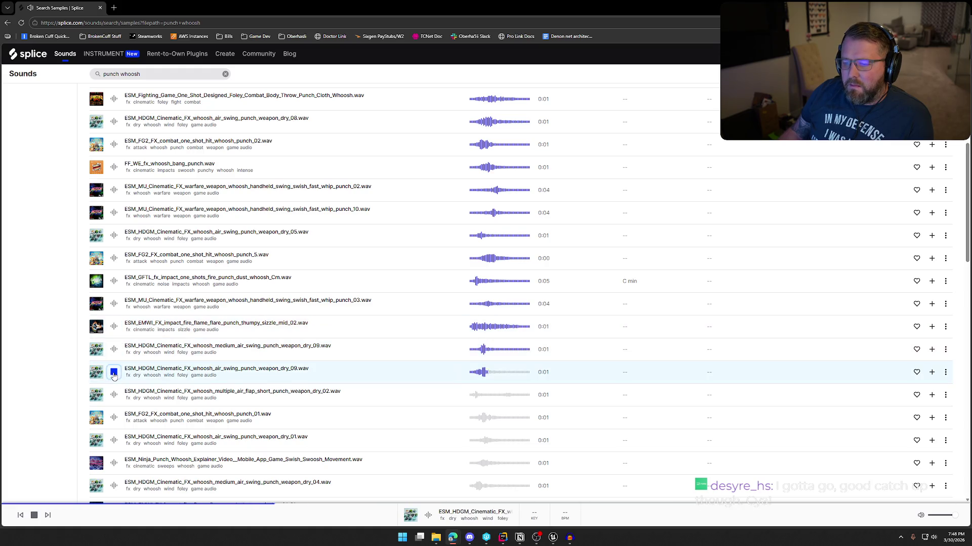
left_click(114, 396)
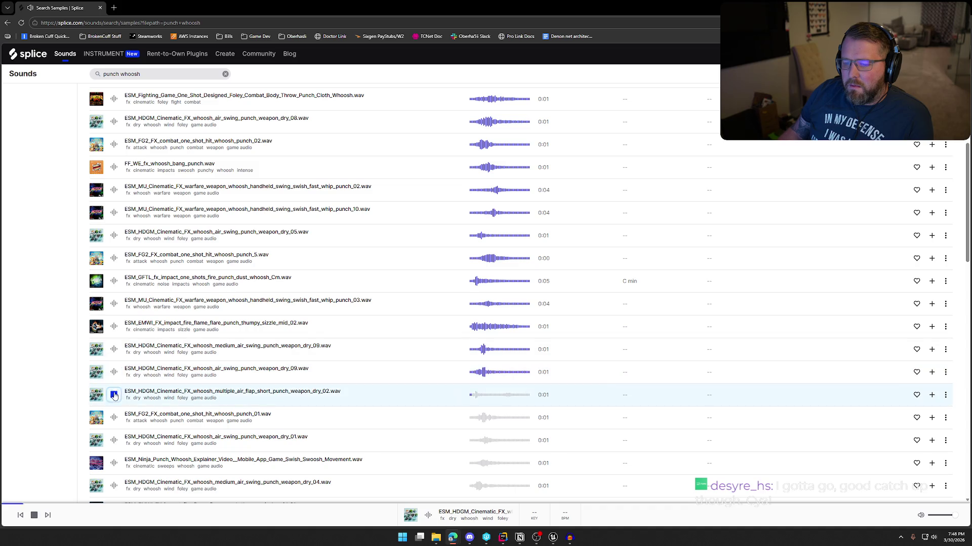
left_click(115, 373)
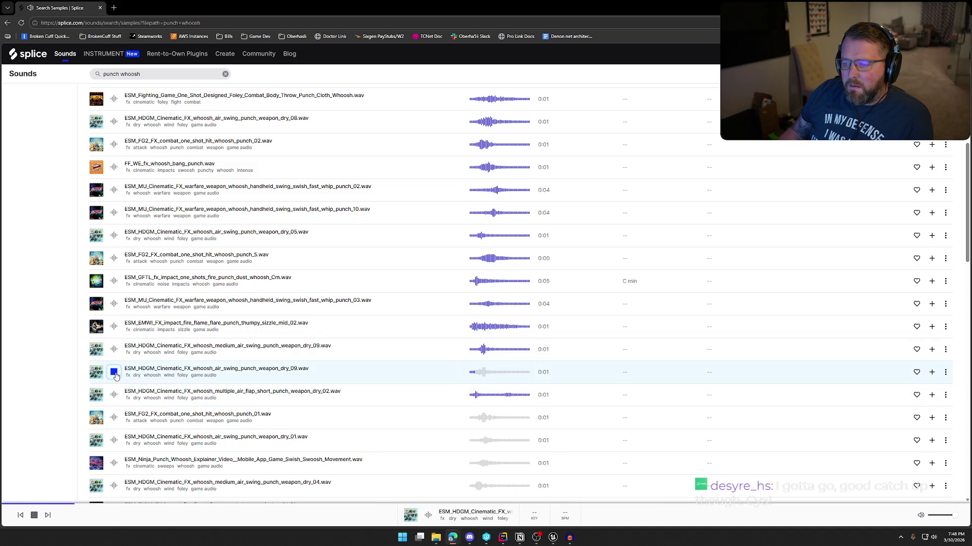
left_click(113, 350)
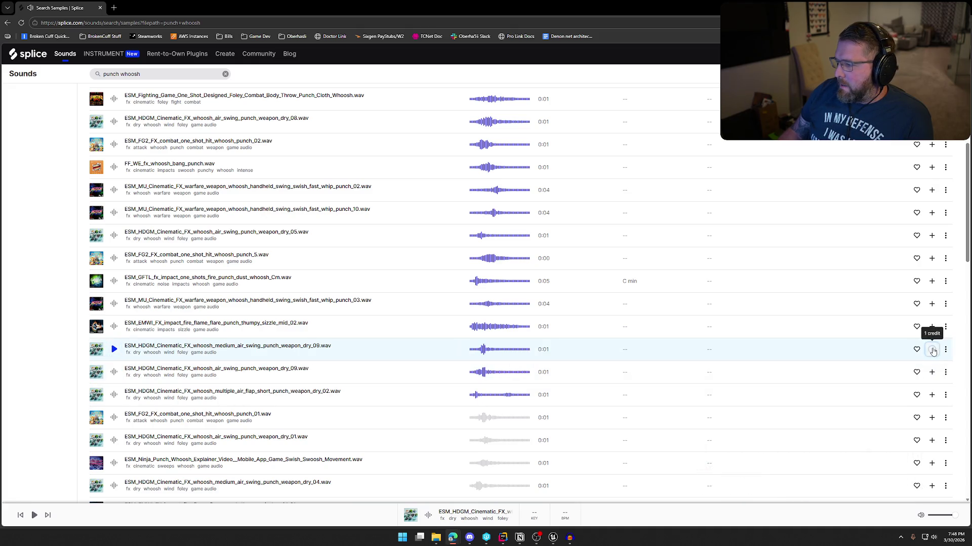
Download the medium_air_swing and air_swing dry_09 samples and return to Unreal
left_click(901, 350)
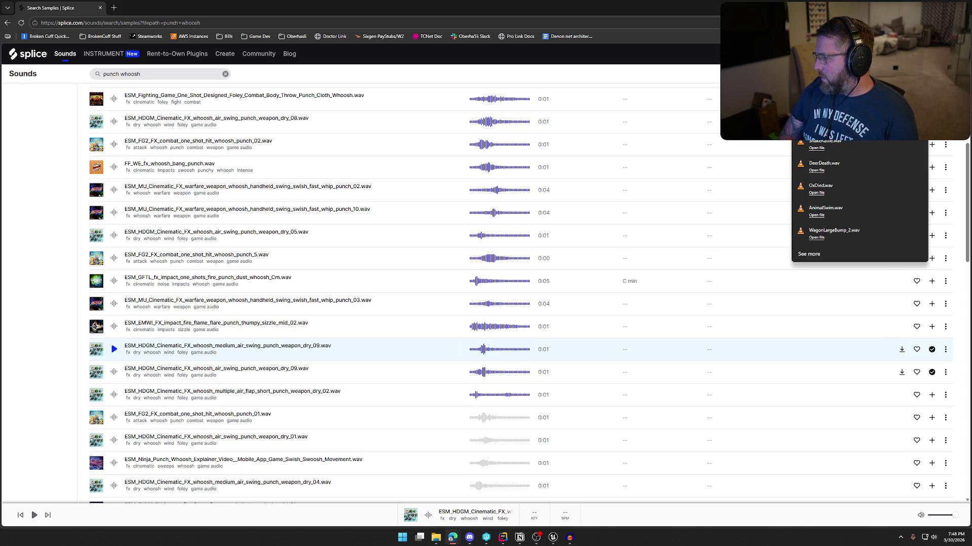
left_click(902, 372)
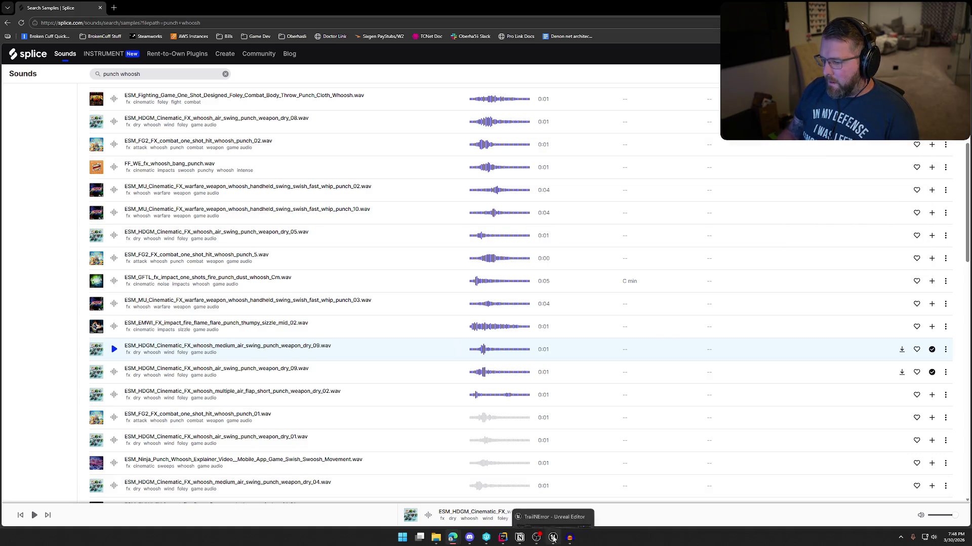
left_click(554, 539)
Import the two swipe WAVs into Sounds/Animals as BearSwipe_1 and BearSwipe_2, opening BearSwipe_1
key("ctrl+space")
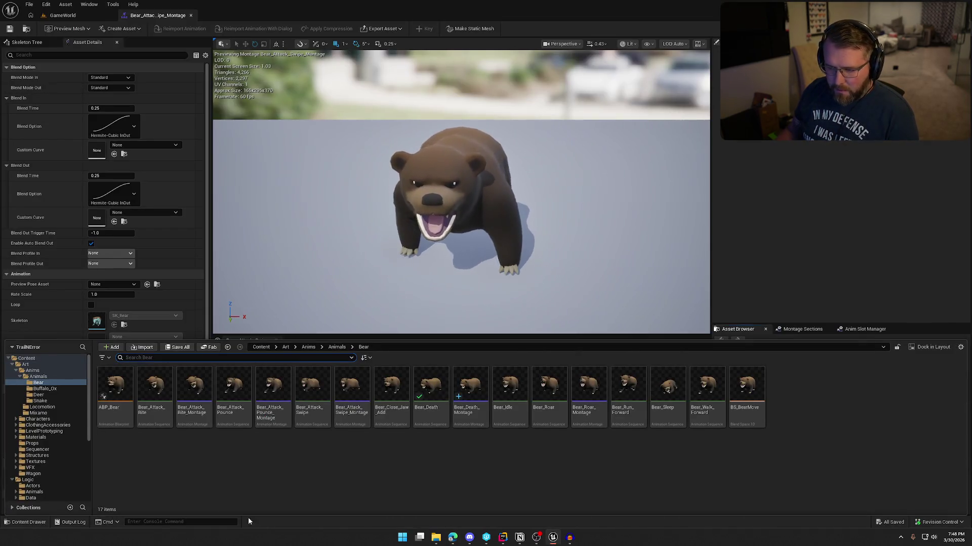
scroll(45, 485, "down", 5)
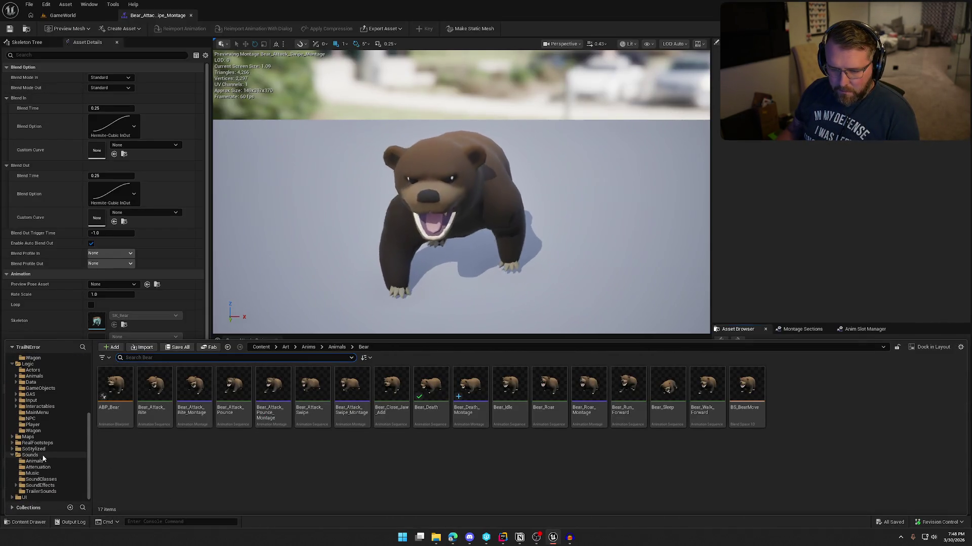
left_click(35, 461)
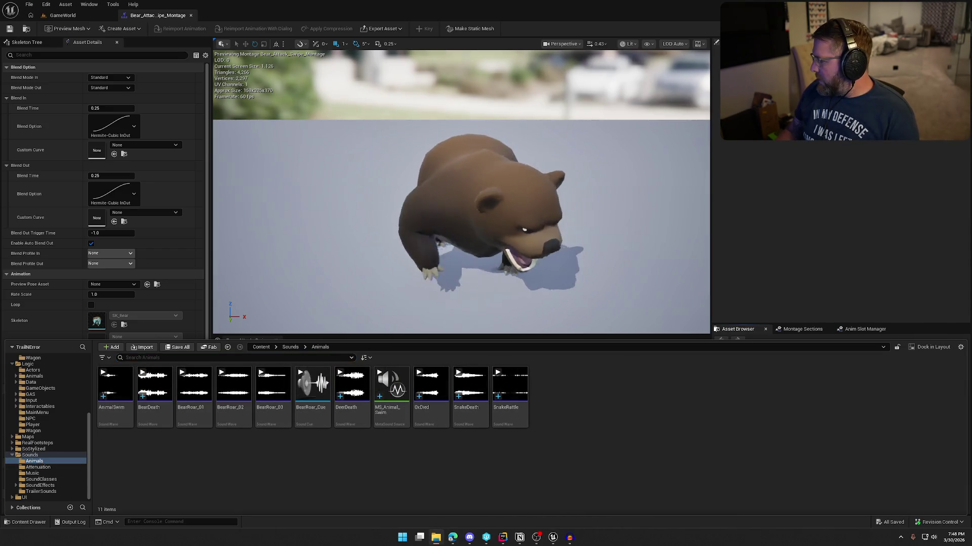
mouse_move(971, 446)
left_mouse_down()
mouse_move(652, 451)
mouse_move(657, 439)
left_mouse_up()
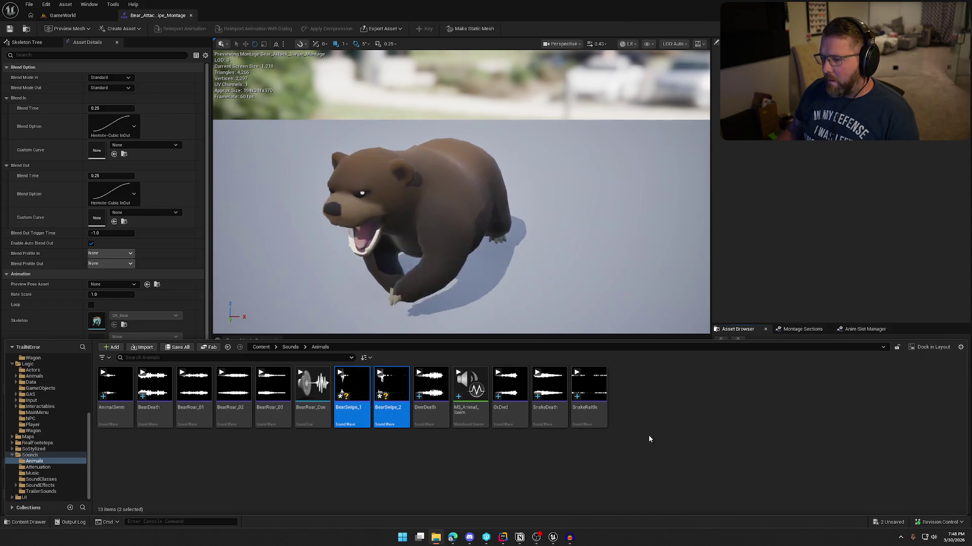
left_click(352, 390)
key("ctrl+space")
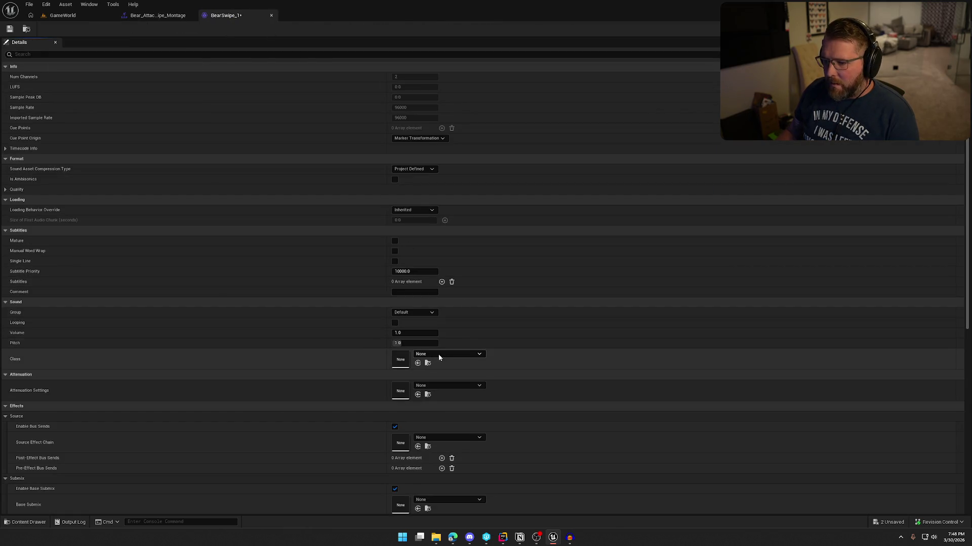
Give BearSwipe_1 the SFX class, Item_Atten attenuation and Play when Silent, then save it
left_click(439, 356)
left_click(459, 295)
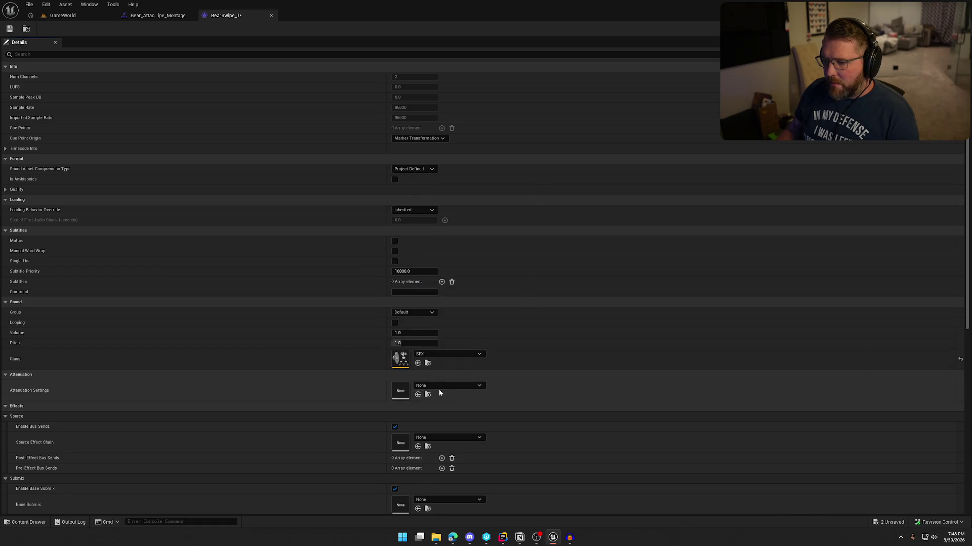
left_click(439, 387)
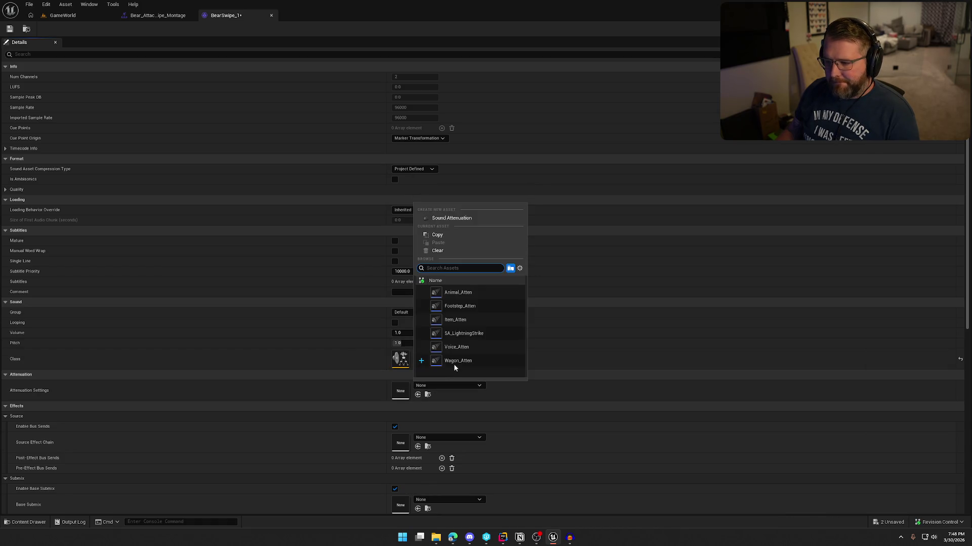
left_click(454, 321)
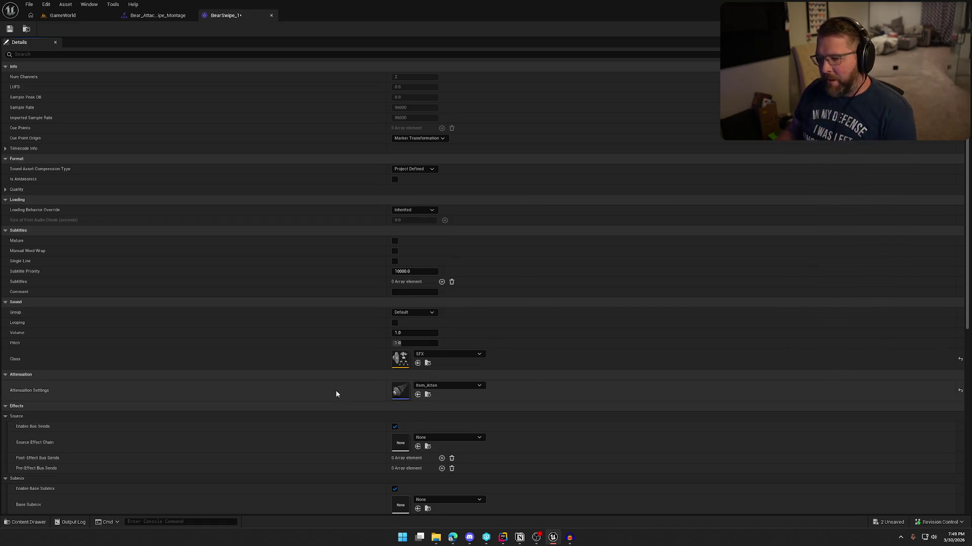
scroll(334, 397, "down", 5)
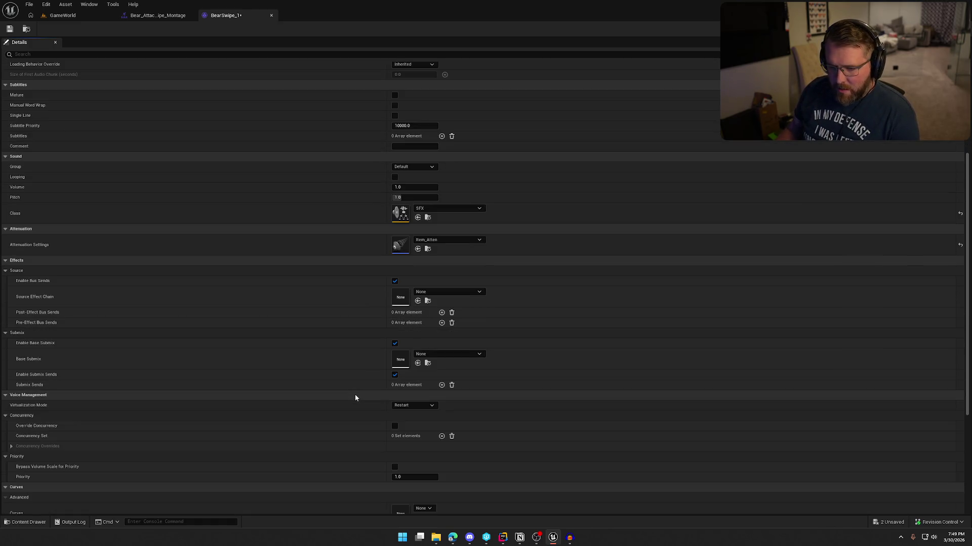
left_click(405, 405)
left_click(408, 419)
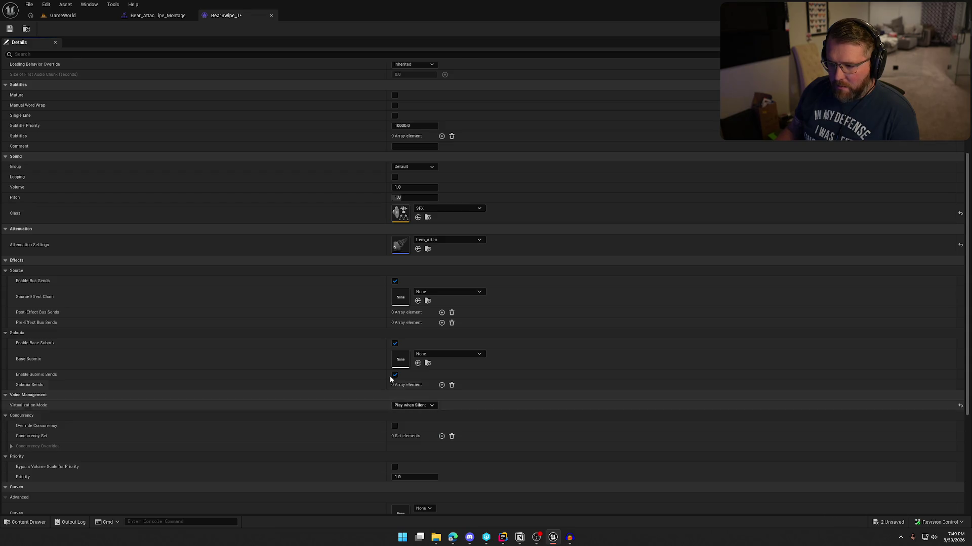
key("ctrl+s")
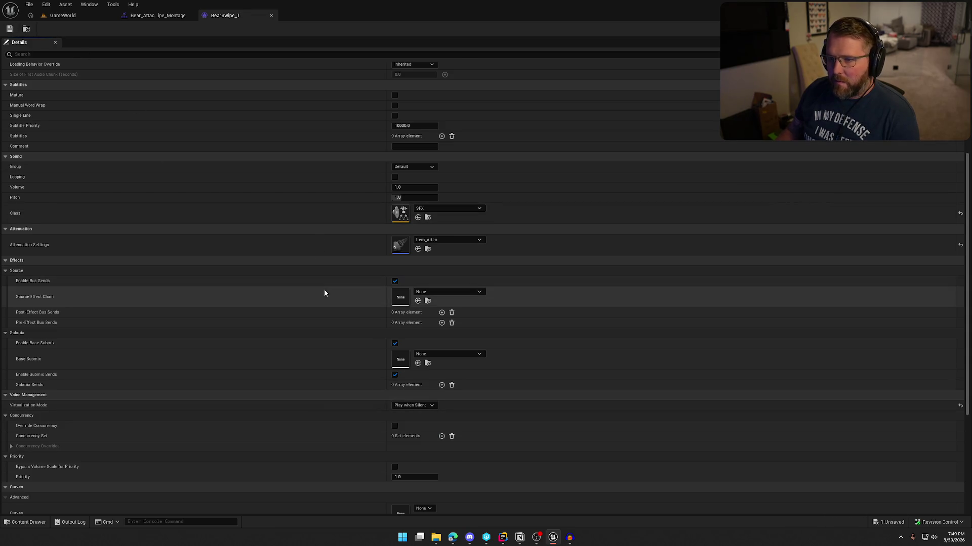
Give BearSwipe_2 Item_Atten attenuation, SFX class and Play when Silent, then return to the montage
key("ctrl+space")
double_click(387, 418)
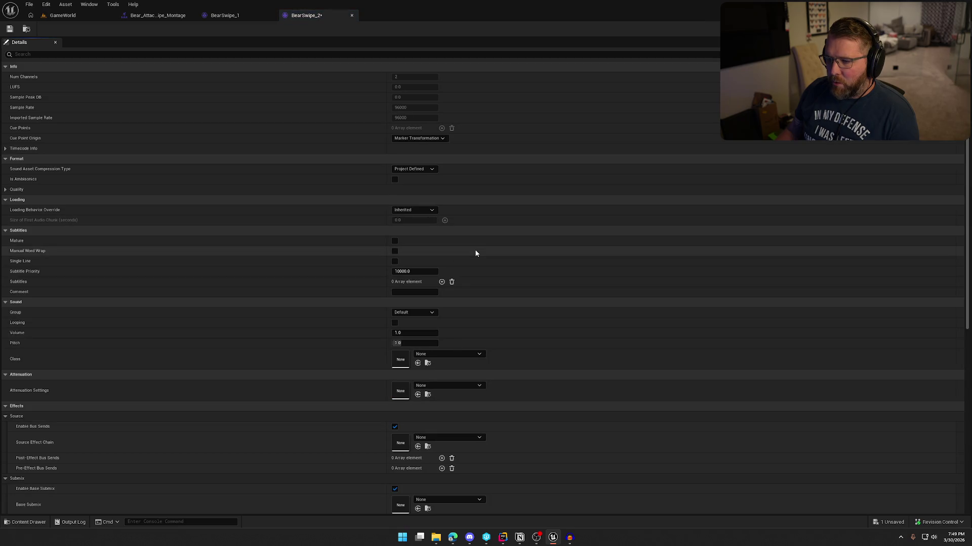
left_click(435, 386)
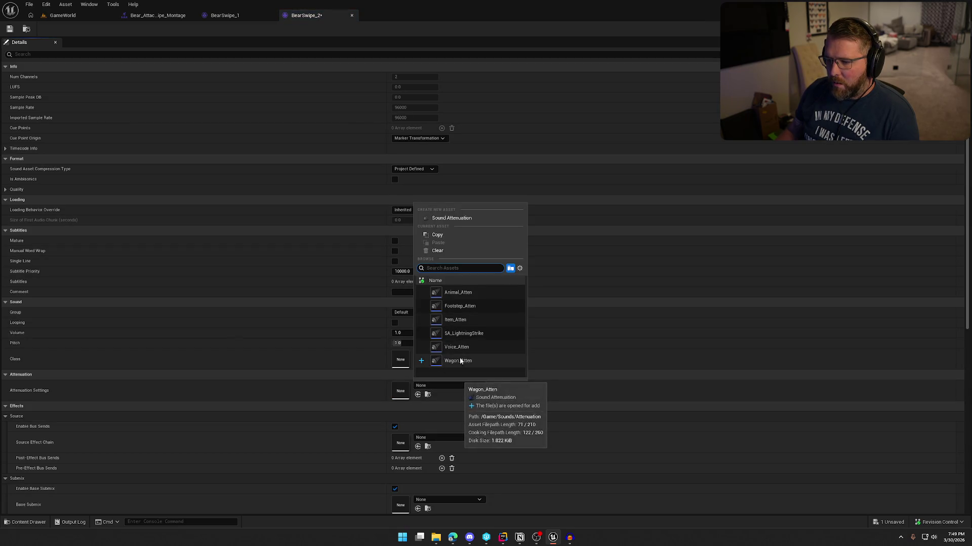
left_click(453, 320)
left_click(436, 354)
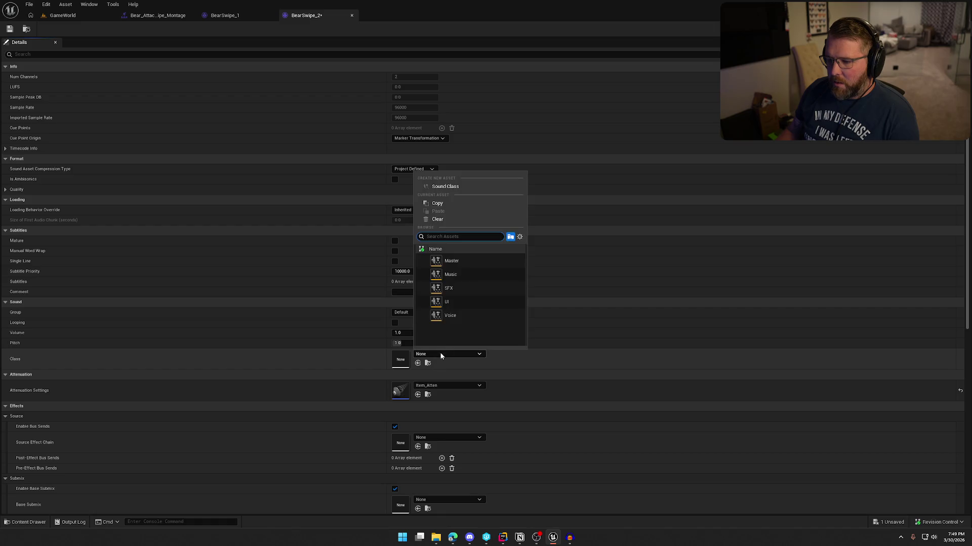
left_click(450, 289)
scroll(349, 350, "down", 3)
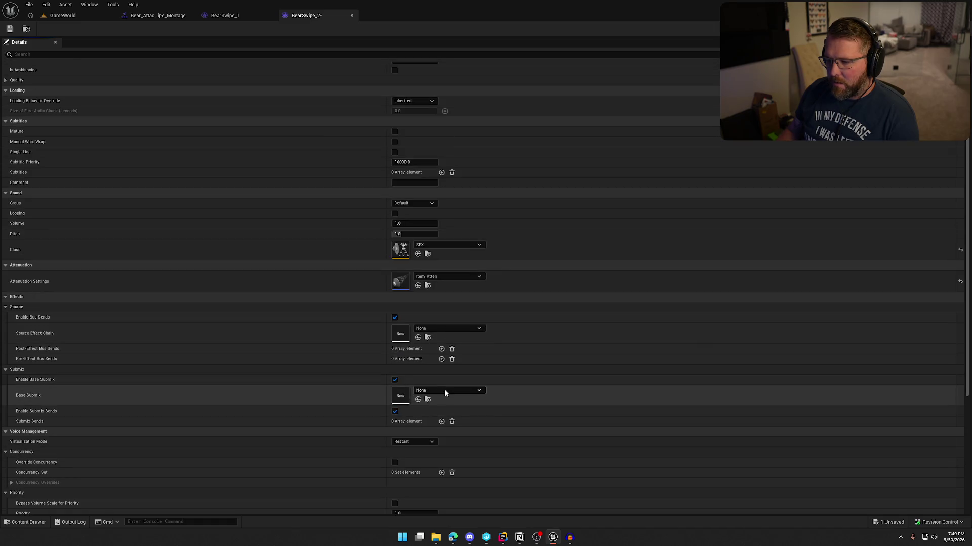
scroll(435, 390, "down", 2)
left_click(413, 382)
left_click(421, 399)
left_click(162, 15)
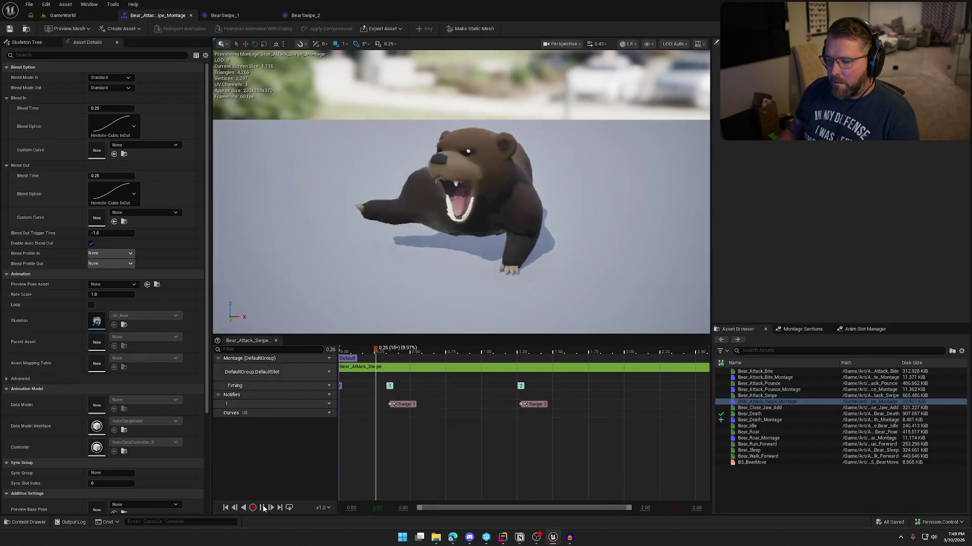
Add notify track 2 with a Play Sound notify for BearSwipe_1 at the first swipe
left_click(265, 507)
mouse_move(424, 352)
left_mouse_down()
mouse_move(363, 354)
mouse_move(379, 359)
left_mouse_up()
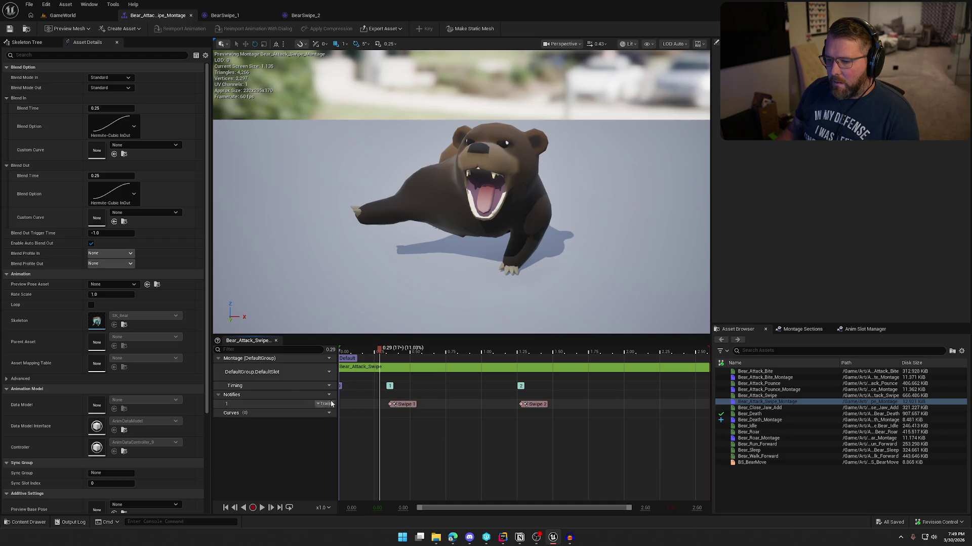
left_click(325, 395)
left_click(381, 415)
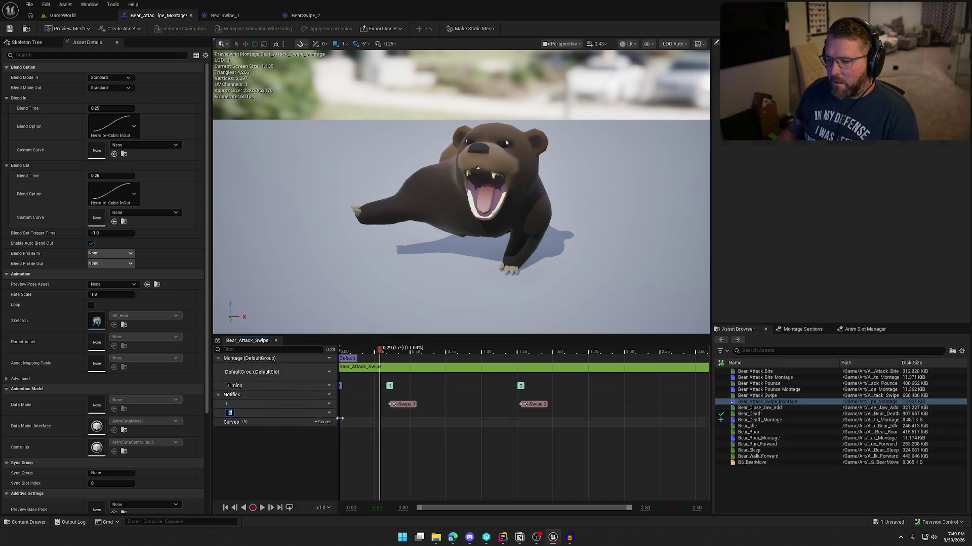
right_click(381, 414)
mouse_move(411, 428)
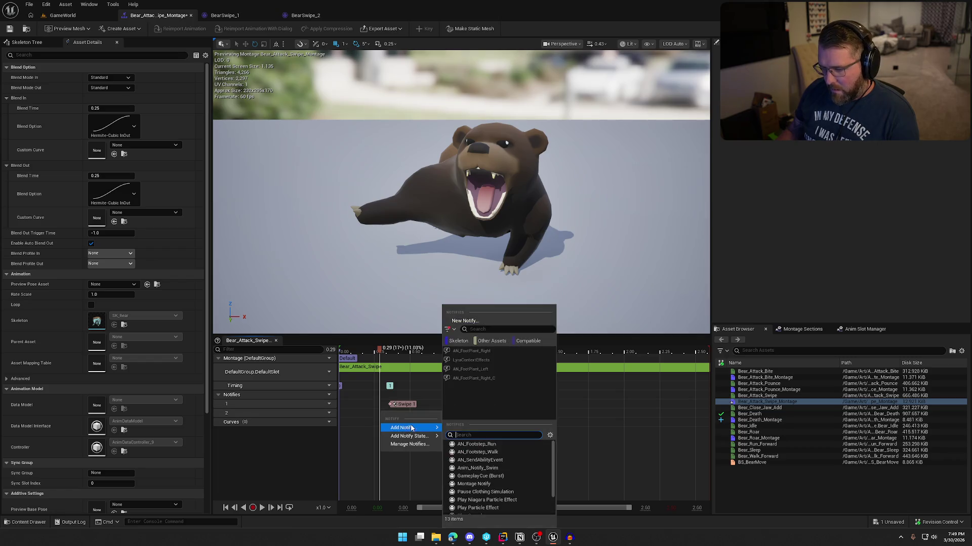
scroll(505, 488, "down", 3)
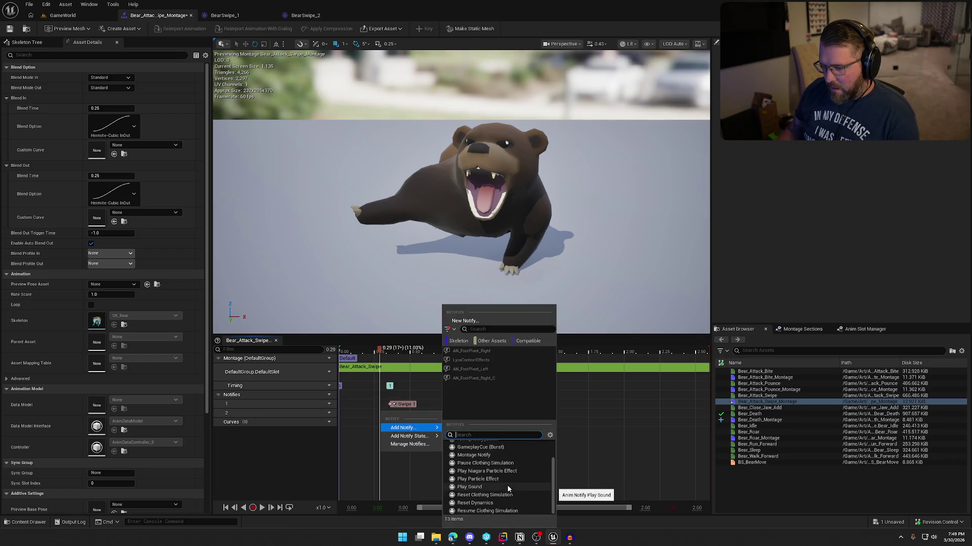
left_click(505, 486)
left_click(387, 413)
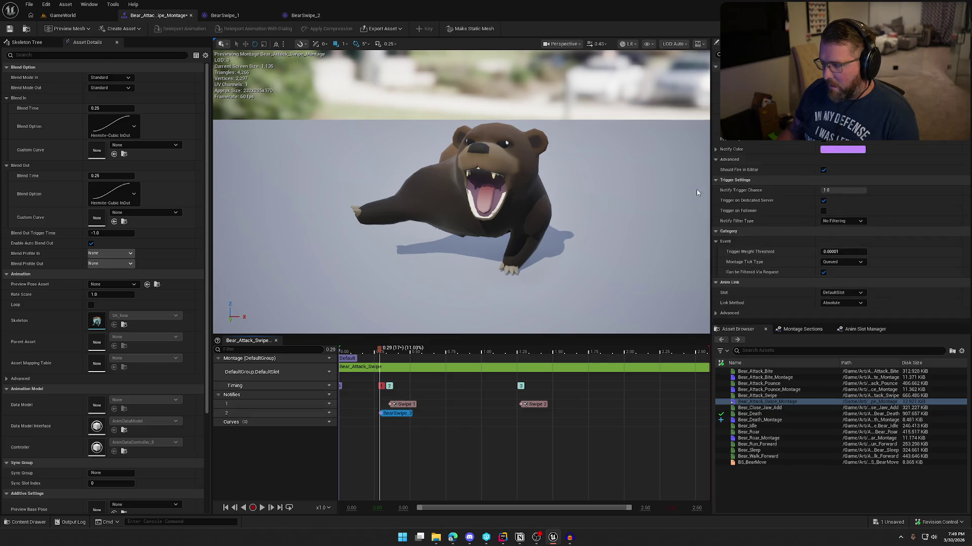
left_click(861, 136)
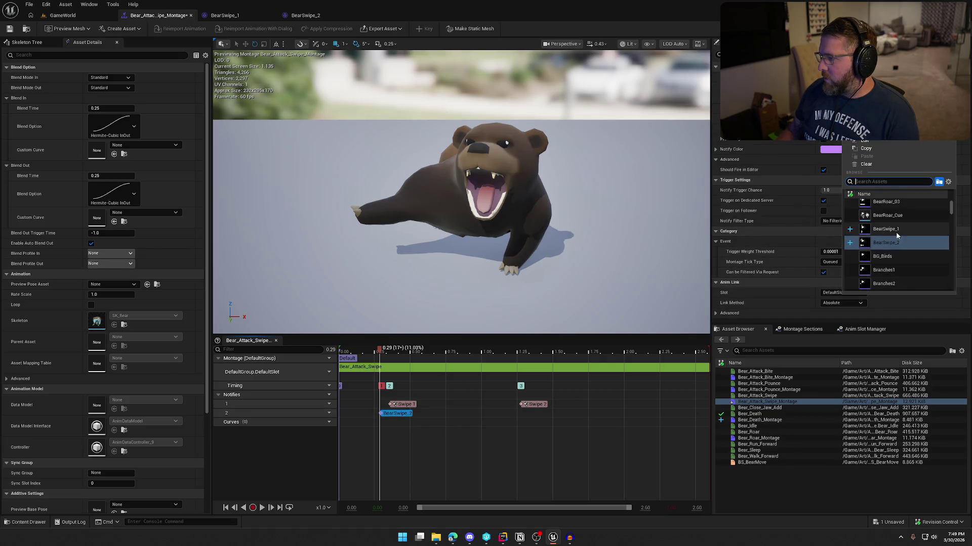
left_click(885, 205)
Add a second Play Sound notify at the second swipe for BearSwipe_2
mouse_move(379, 351)
left_mouse_down()
mouse_move(358, 351)
mouse_move(512, 354)
left_mouse_up()
left_click(511, 416)
right_click(511, 412)
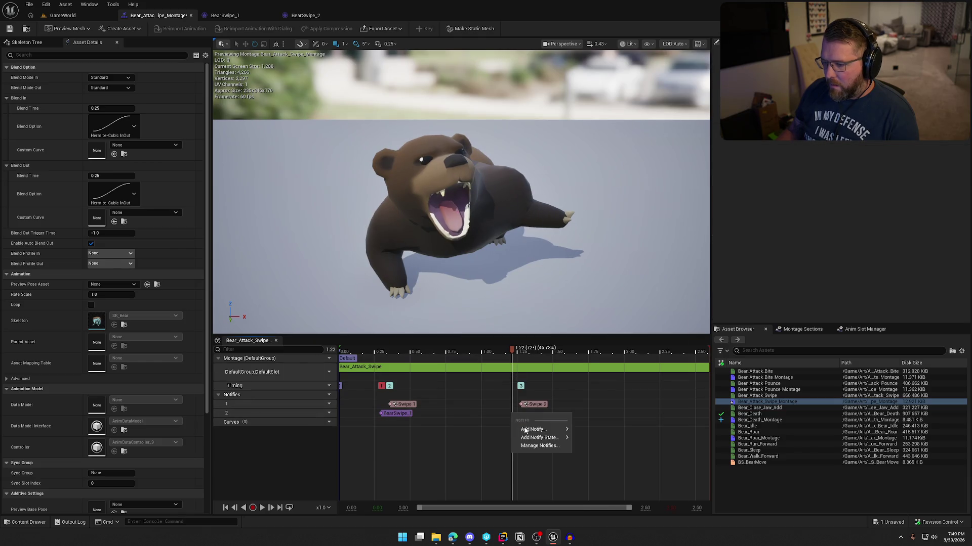
mouse_move(536, 429)
scroll(629, 501, "down", 2)
left_click(626, 488)
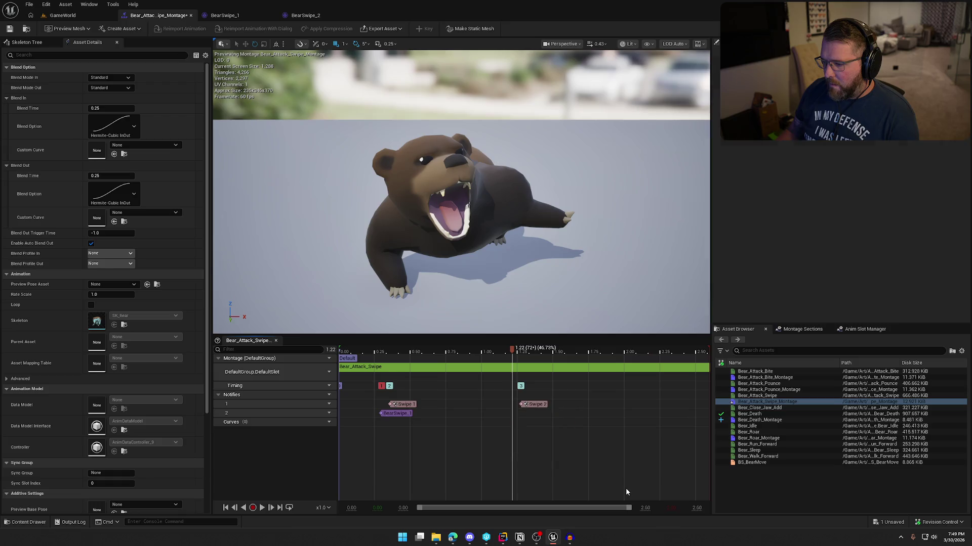
left_click(528, 414)
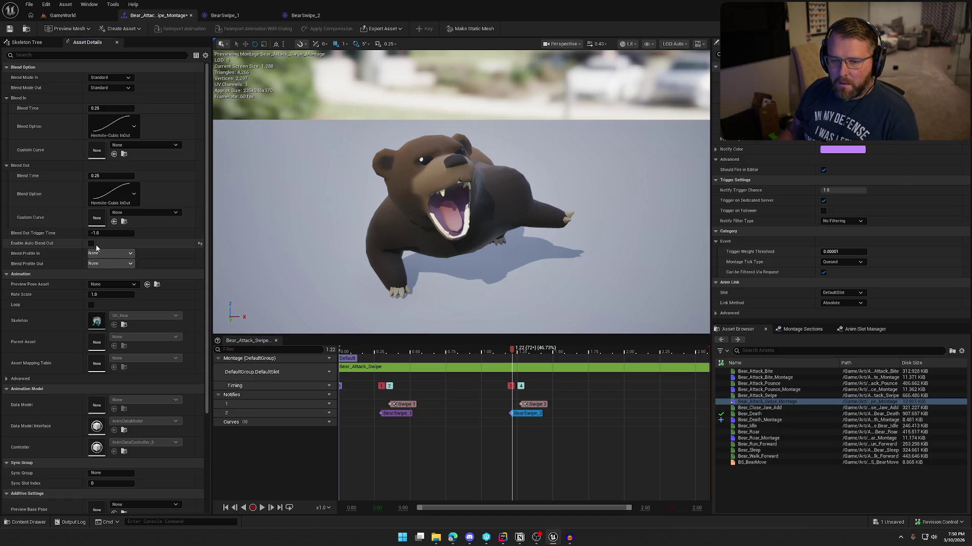
left_click(27, 42)
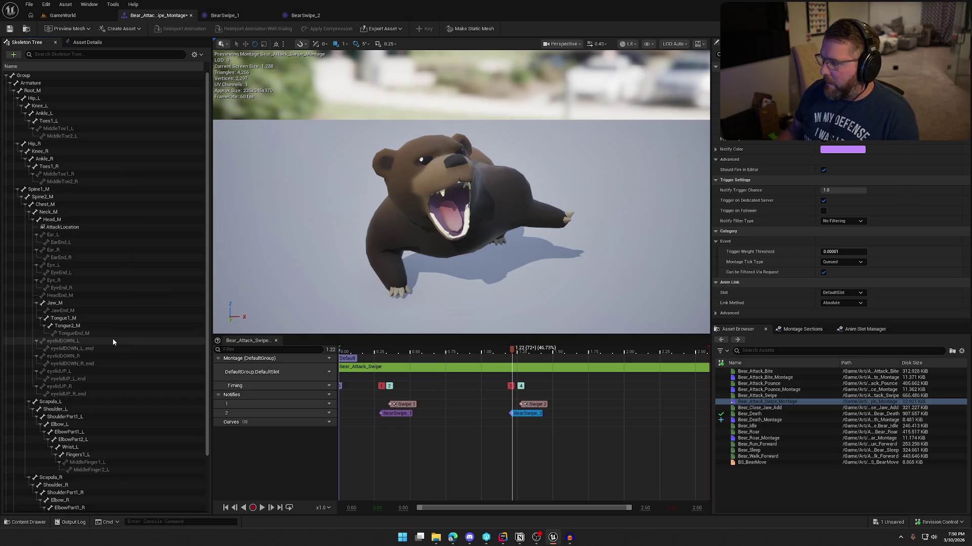
Inspect the Wrist_L bone, then reselect the BearSwipe_1 sound notify
scroll(89, 402, "down", 2)
left_click(96, 399)
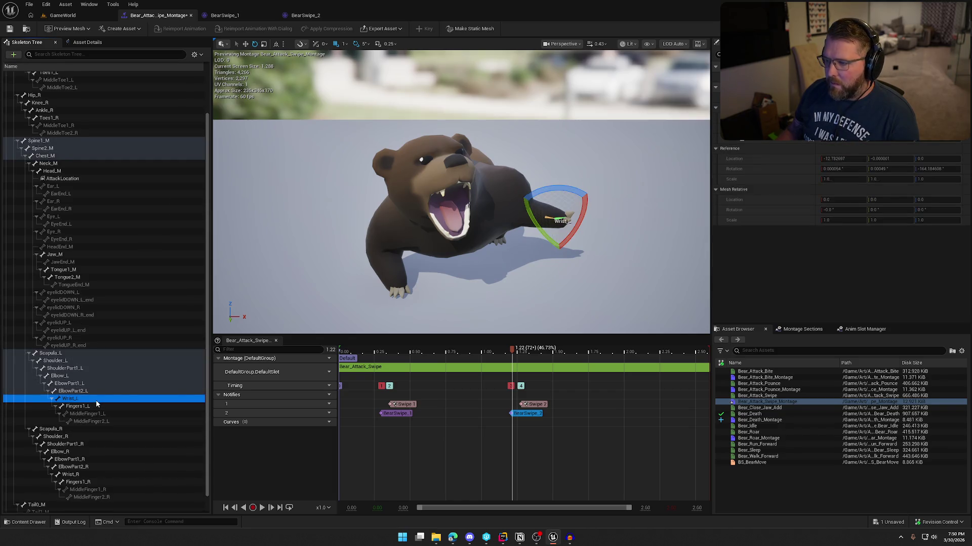
left_click(526, 413)
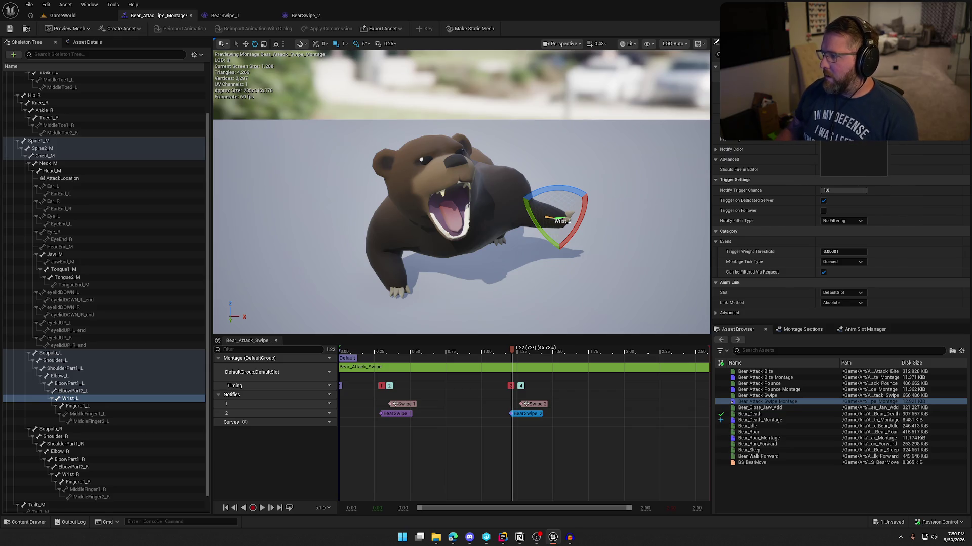
left_click(400, 413)
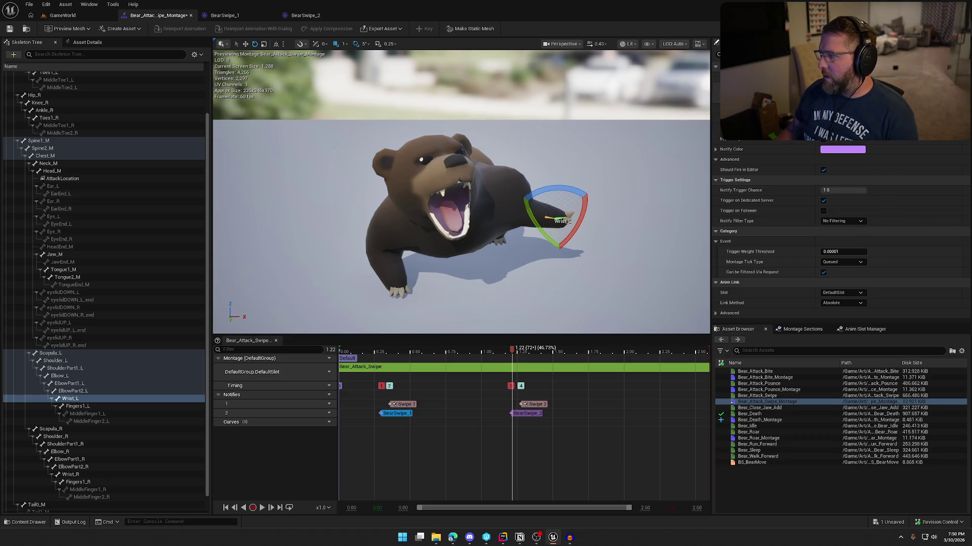
Save the swipe montage, confirming the check-out, and return to the GameWorld level
left_click(10, 28)
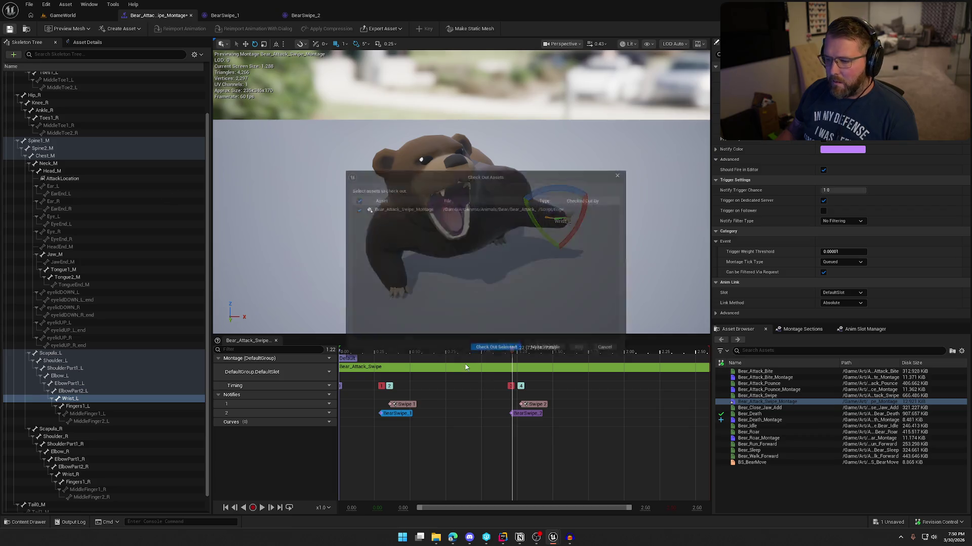
left_click(503, 354)
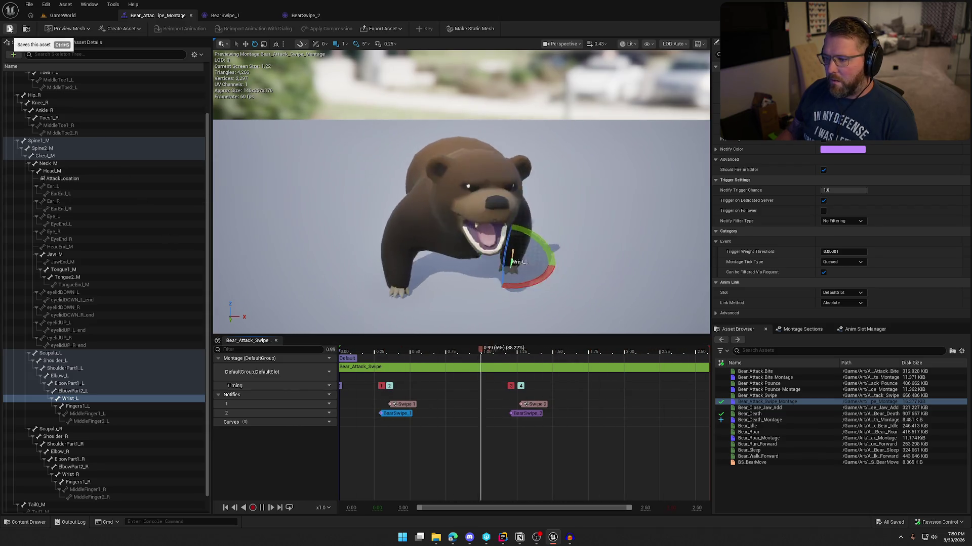
left_click(262, 508)
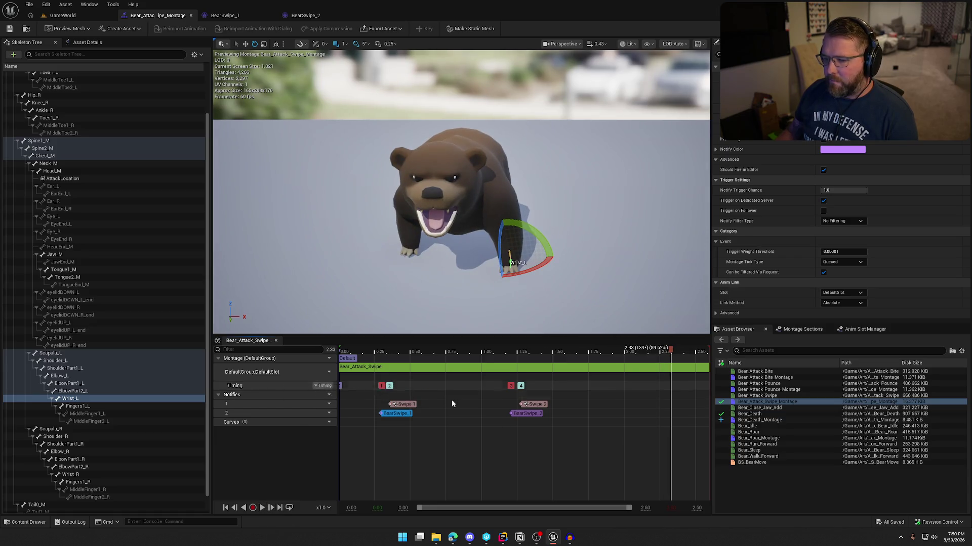
left_click(63, 15)
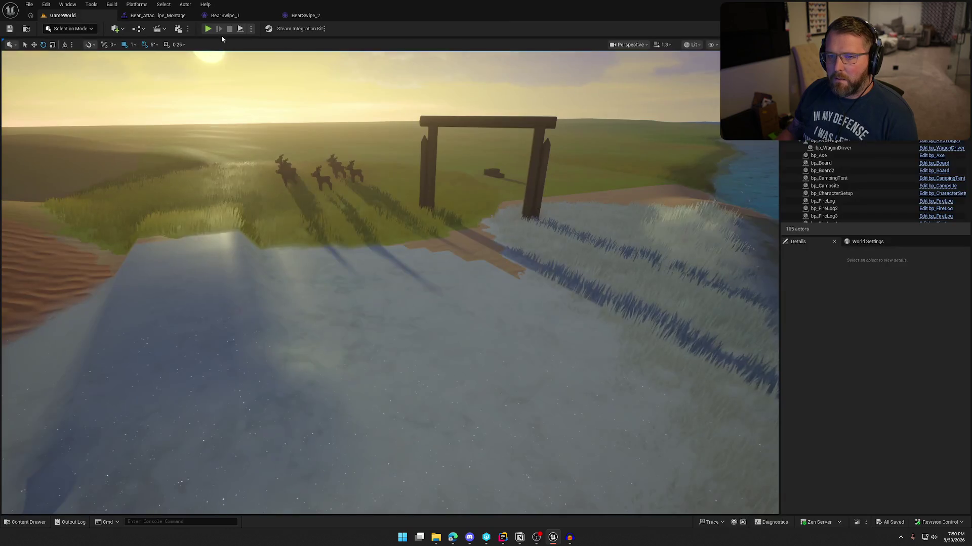
Place a bear blueprint beside the deer herd in the level
key("ctrl+space")
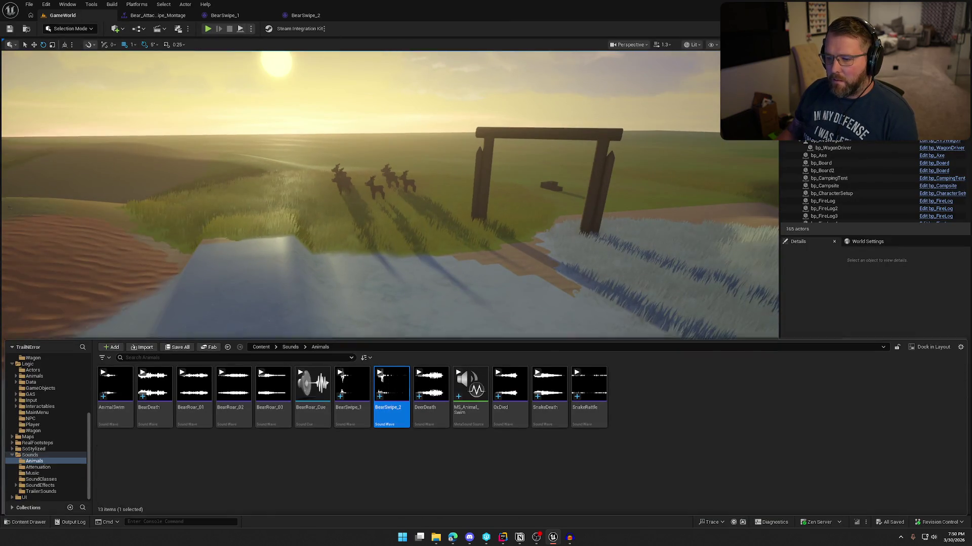
left_click(380, 189)
left_click(34, 376)
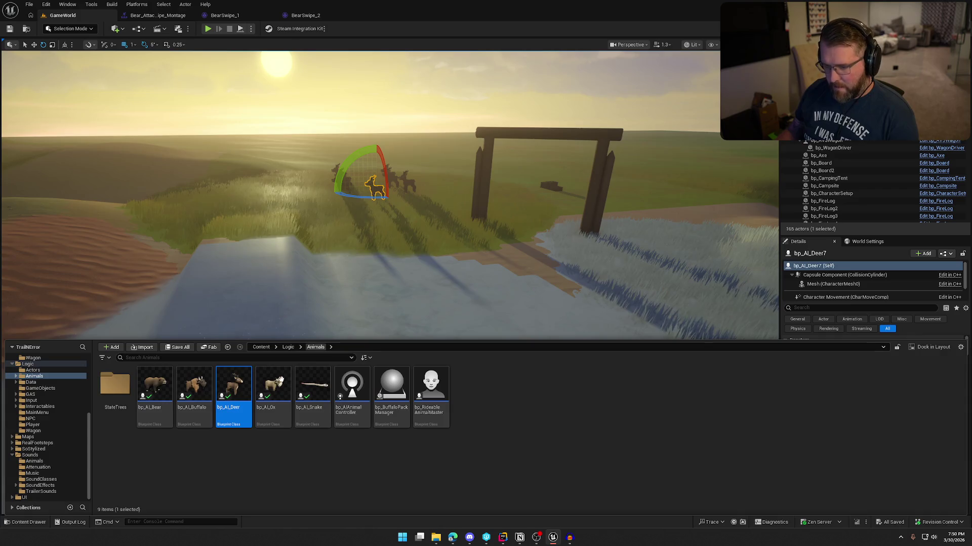
left_click_drag(155, 389, 390, 210)
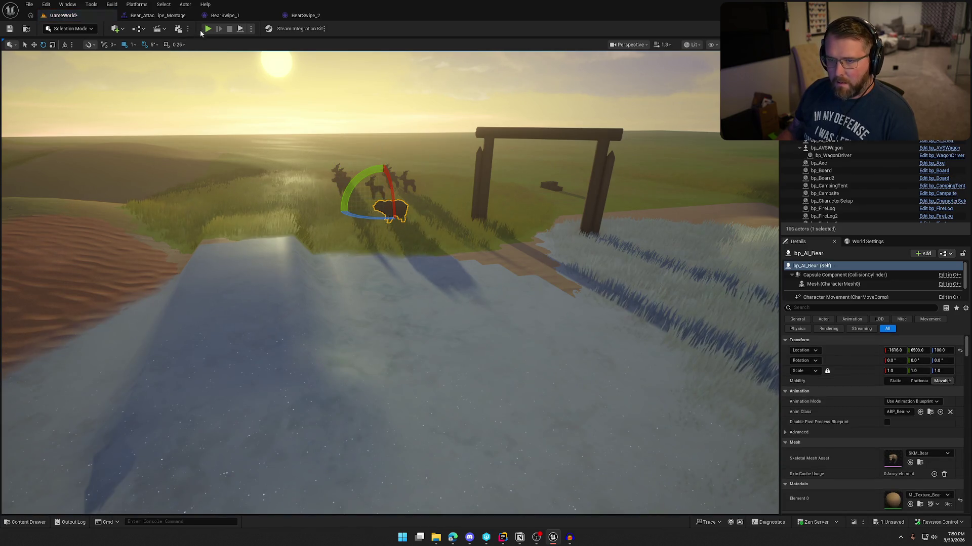
Play-test in the editor, walking toward the bear, then stop and switch to the code editor
key("alt+p")
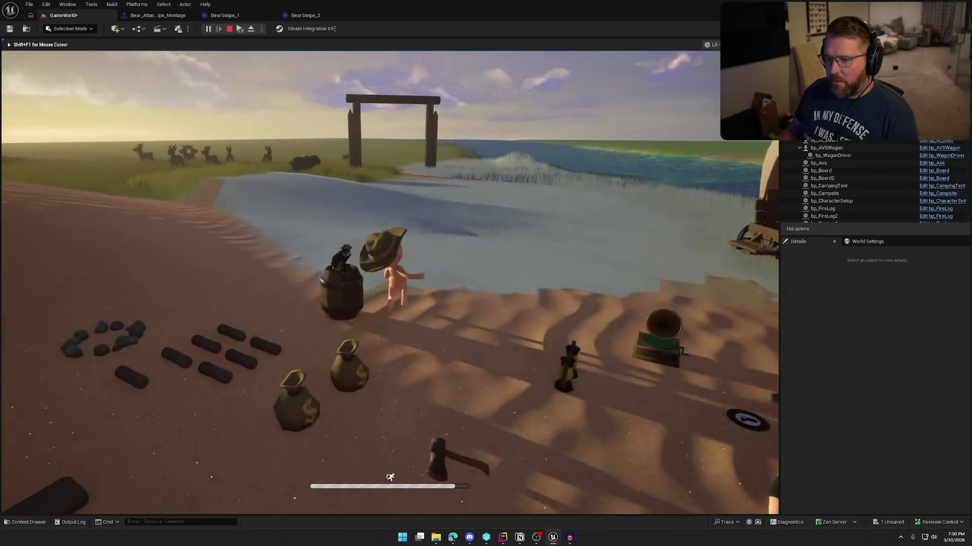
key("w")
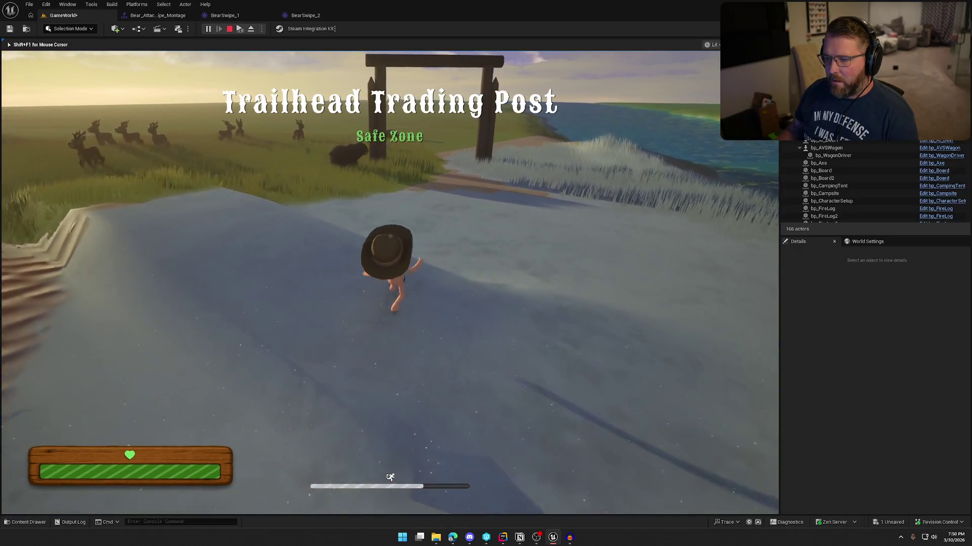
key("w")
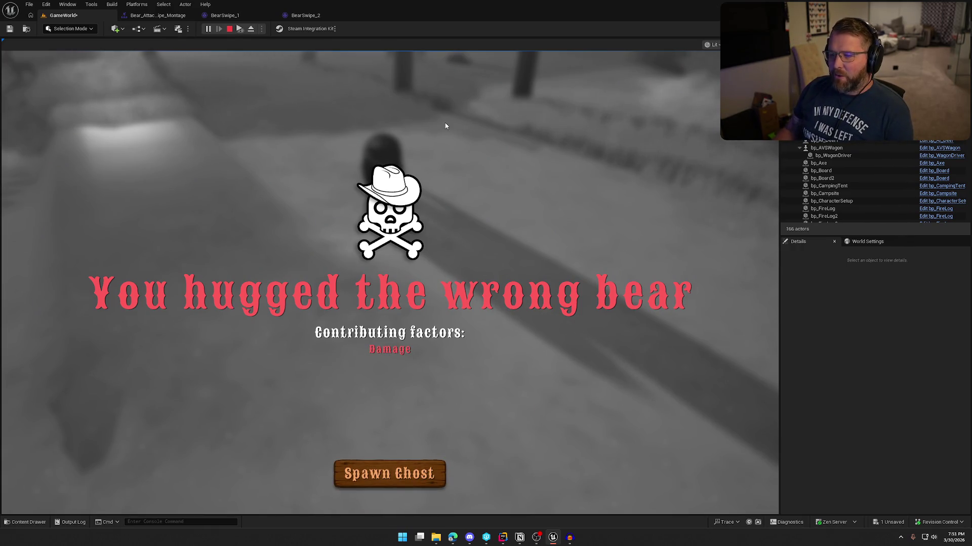
key("Escape")
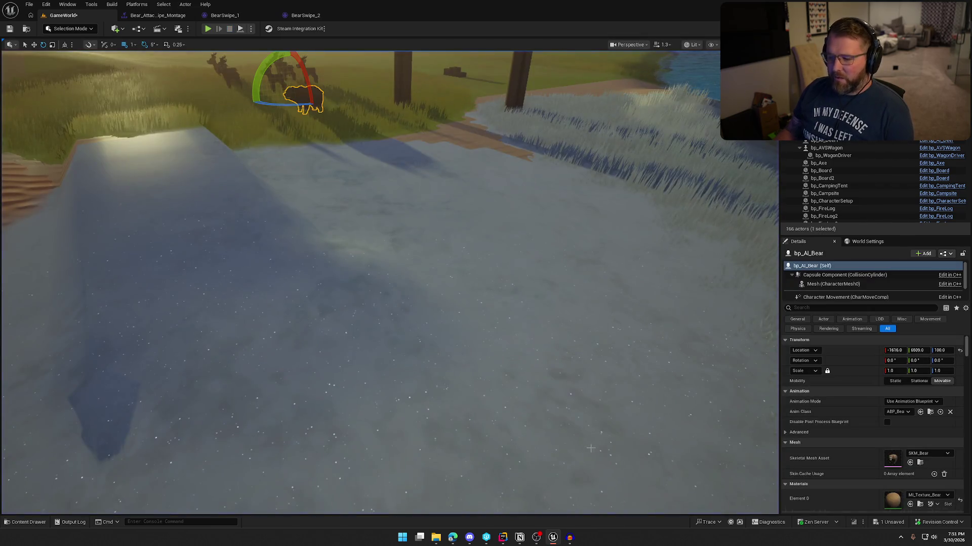
left_click(504, 538)
Search Splice for 'death' and preview the first two death samples
mouse_move(452, 538)
left_click(477, 516)
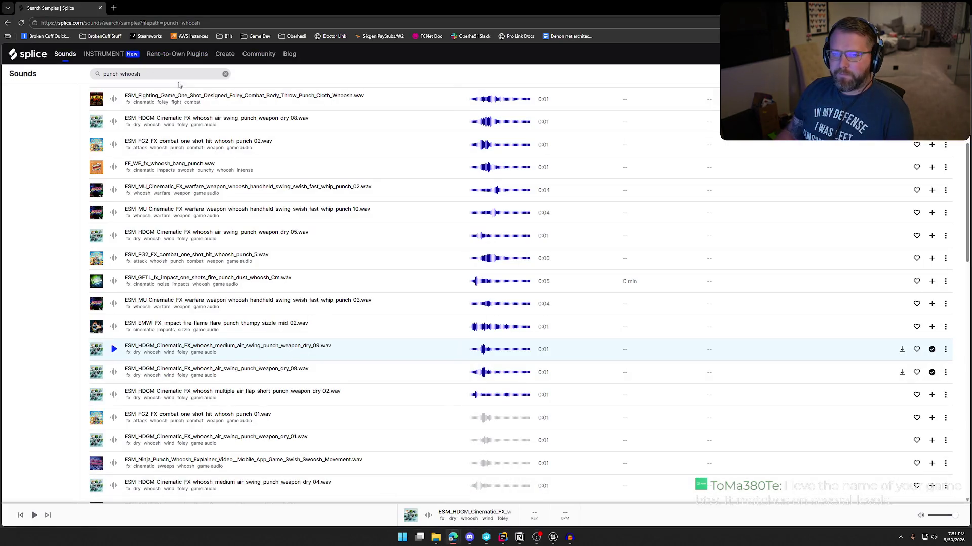
left_click(156, 76)
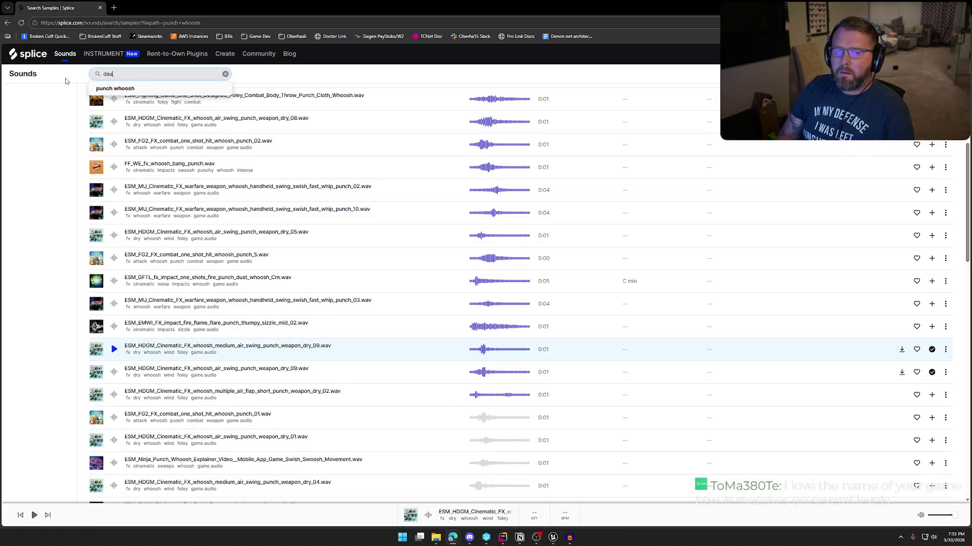
type("th s")
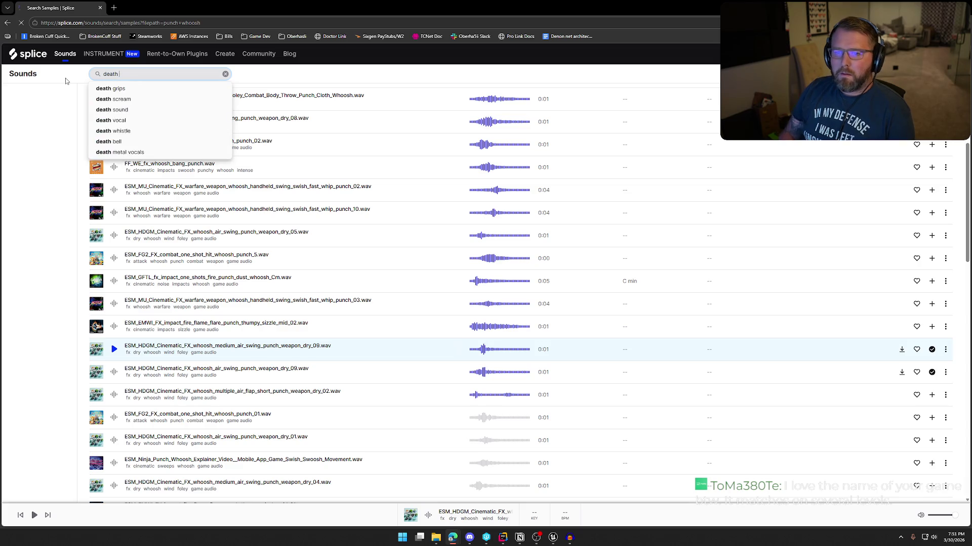
key("Return")
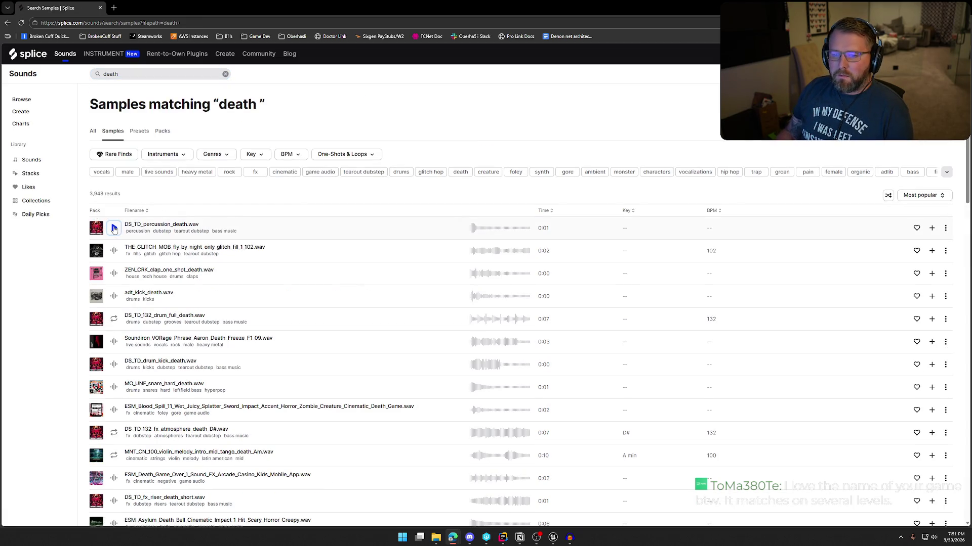
left_click(115, 228)
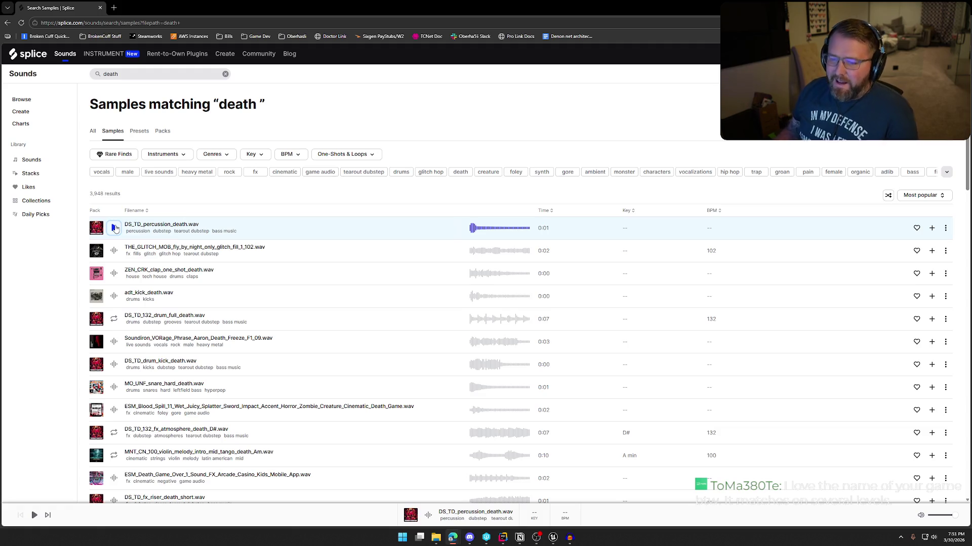
left_click(114, 252)
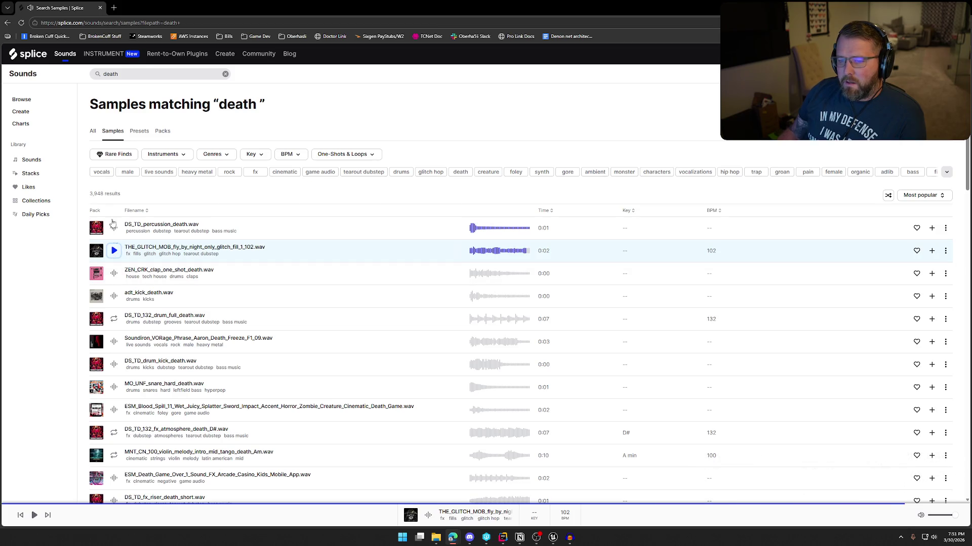
Search 'womp womp' and preview top results, including TSP_KOAN_snare_womp and ABE_BASS_Crispy_Womp_Womp_E
left_click(99, 77)
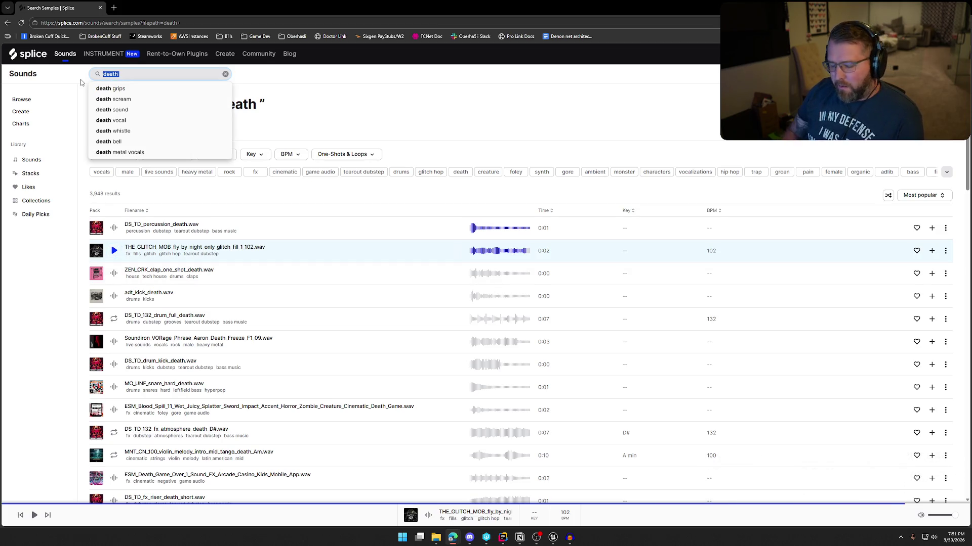
type("womp womp")
key("Return")
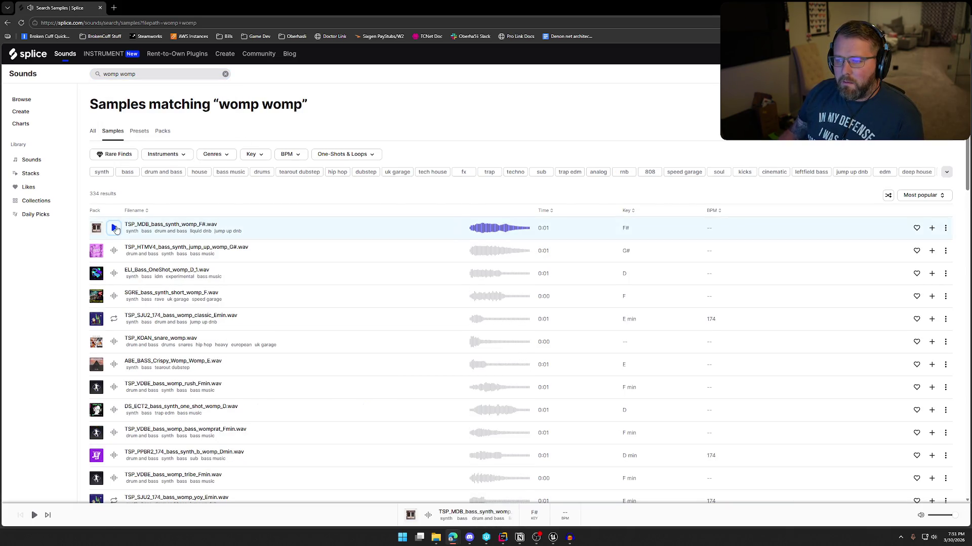
left_click(114, 251)
left_click(114, 273)
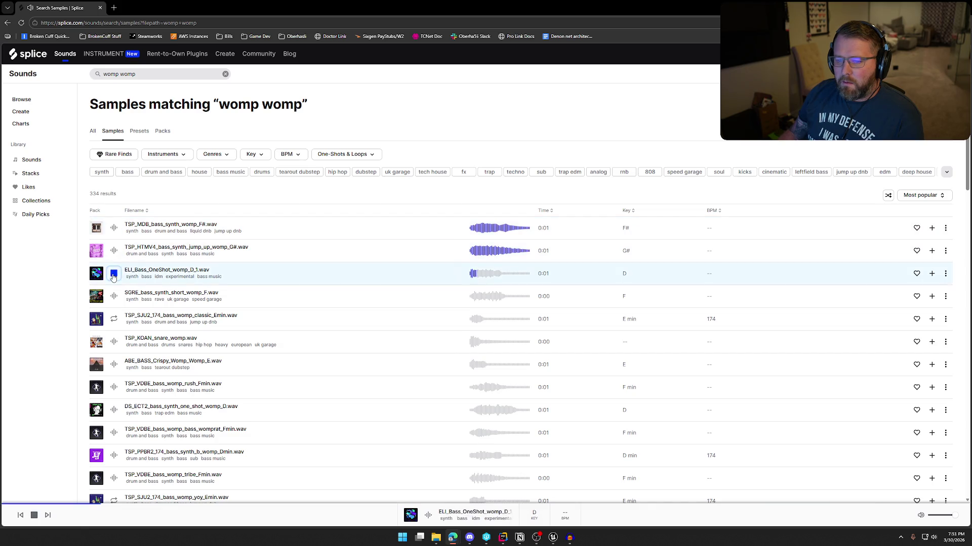
left_click(114, 296)
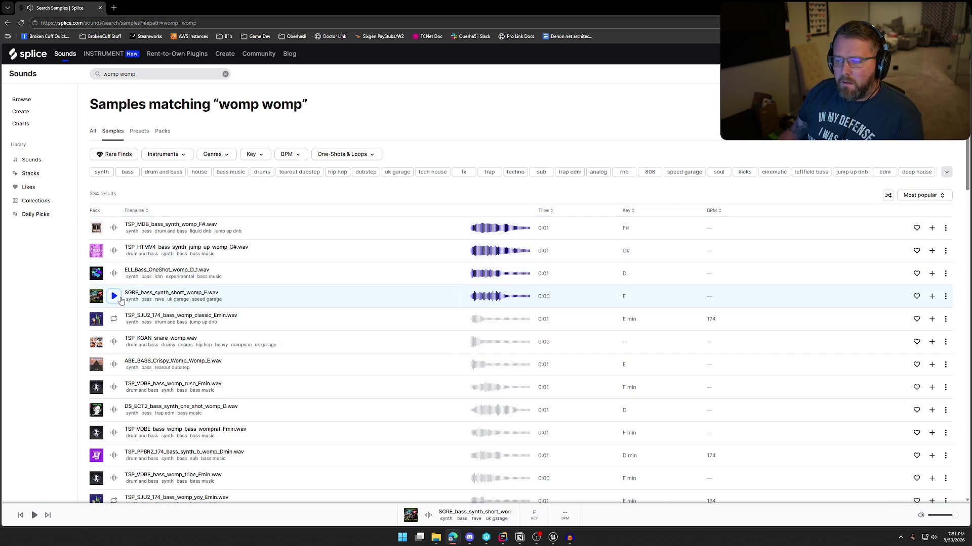
left_click(114, 342)
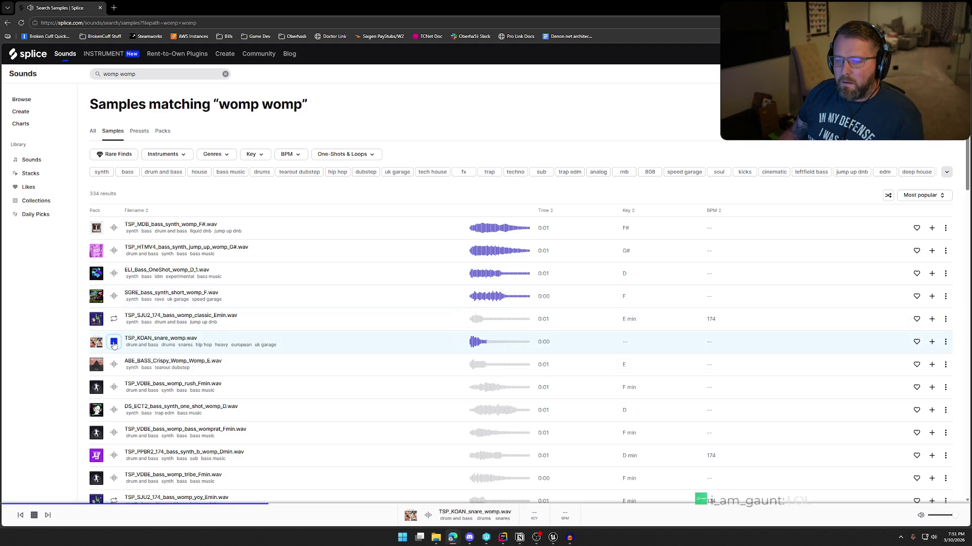
left_click(114, 364)
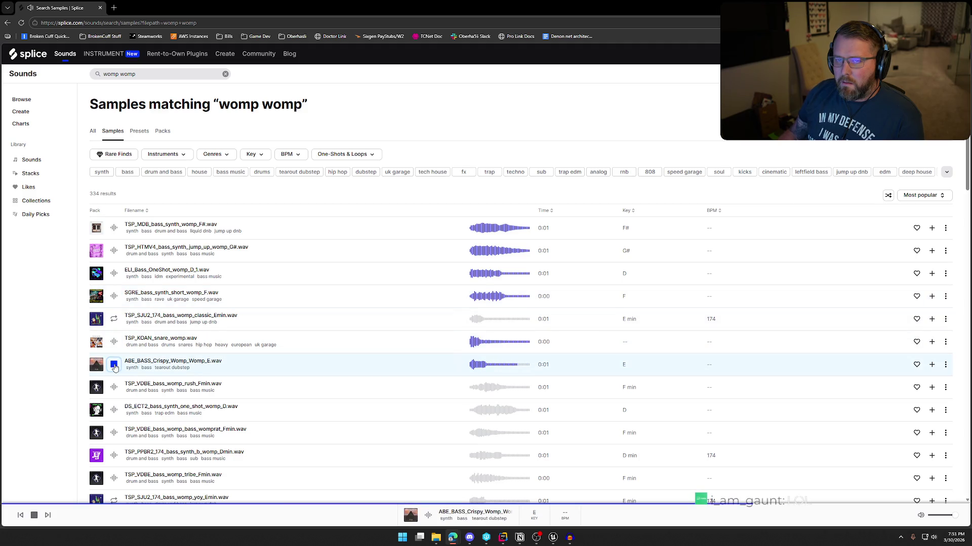
Preview TSP_VDBE_bass_womp_rush_Fmin further down the list, then clear the search box
scroll(309, 383, "down", 2)
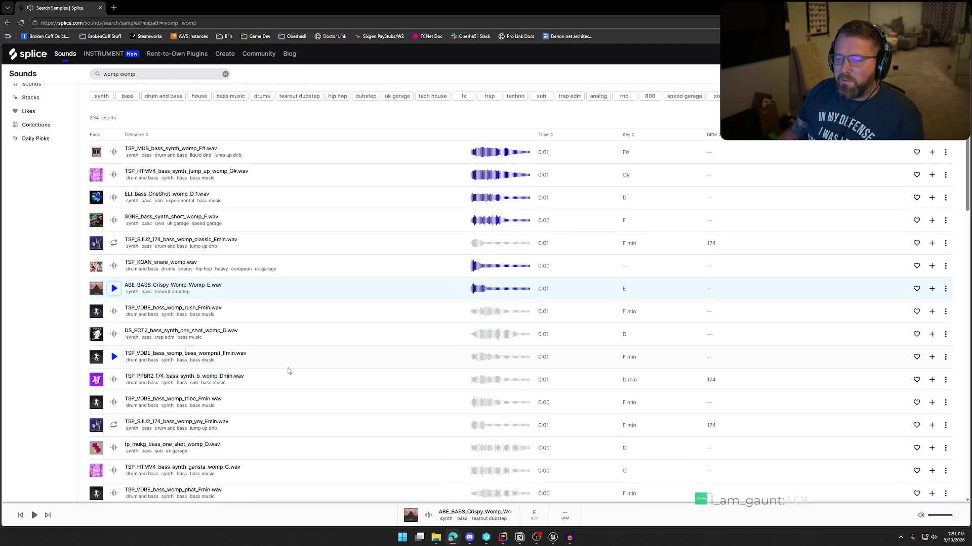
left_click(113, 314)
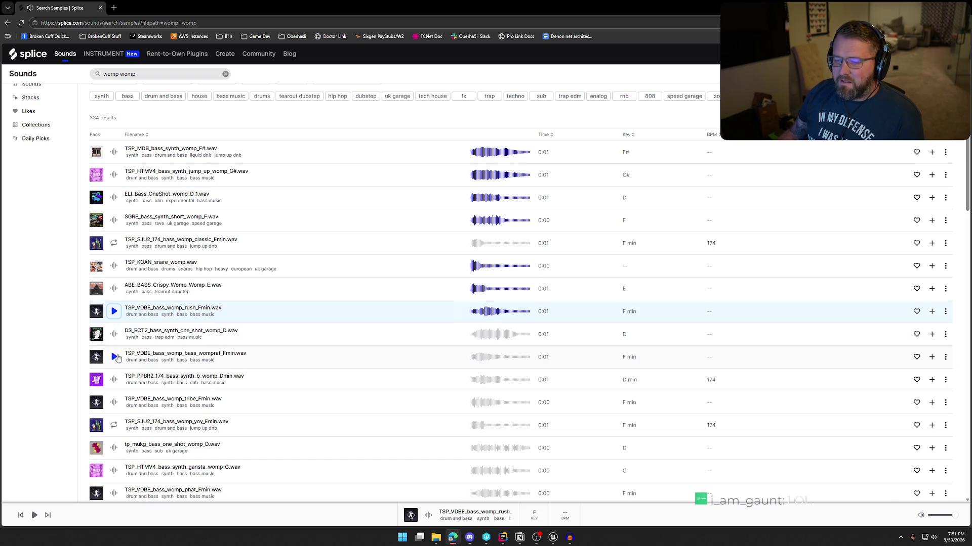
scroll(290, 395, "down", 6)
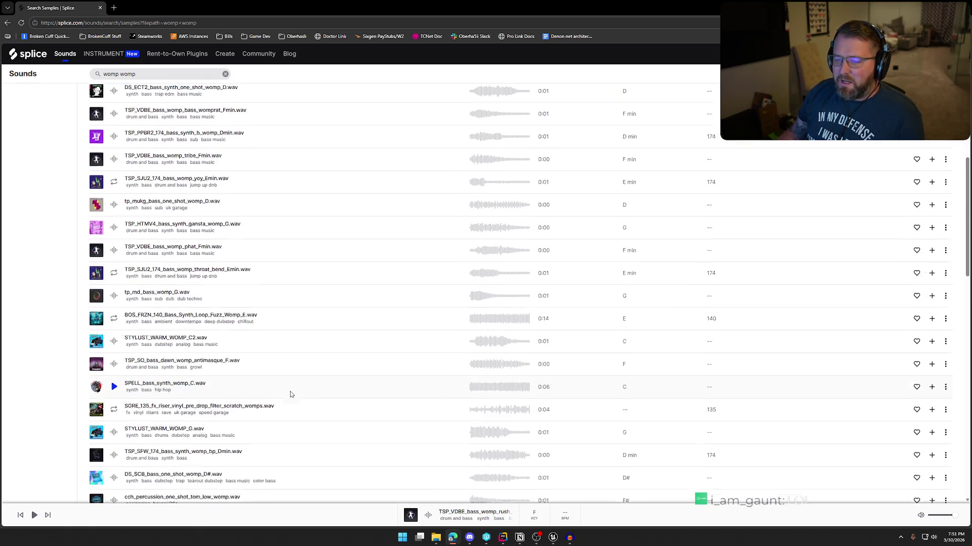
scroll(290, 394, "down", 1)
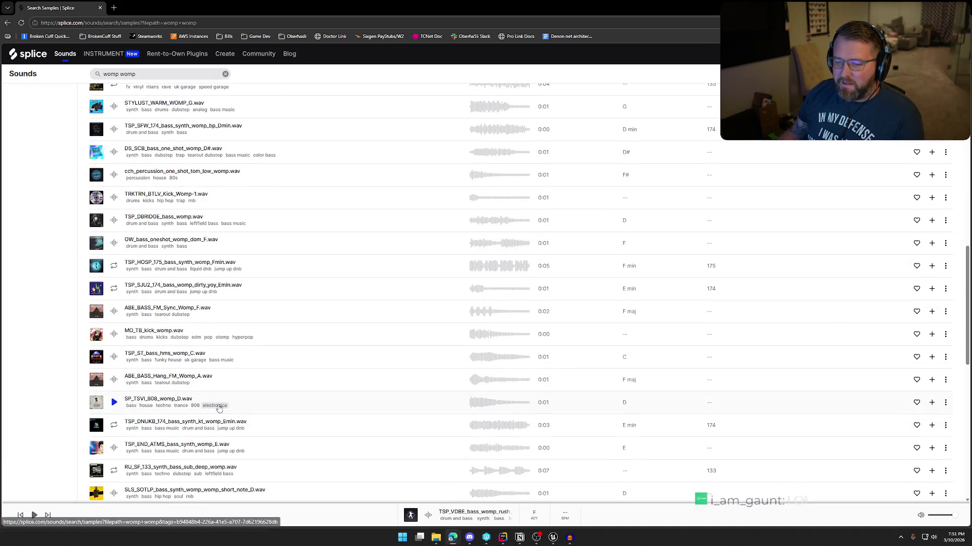
scroll(219, 408, "up", 8)
left_click(135, 80)
key("BackSpace")
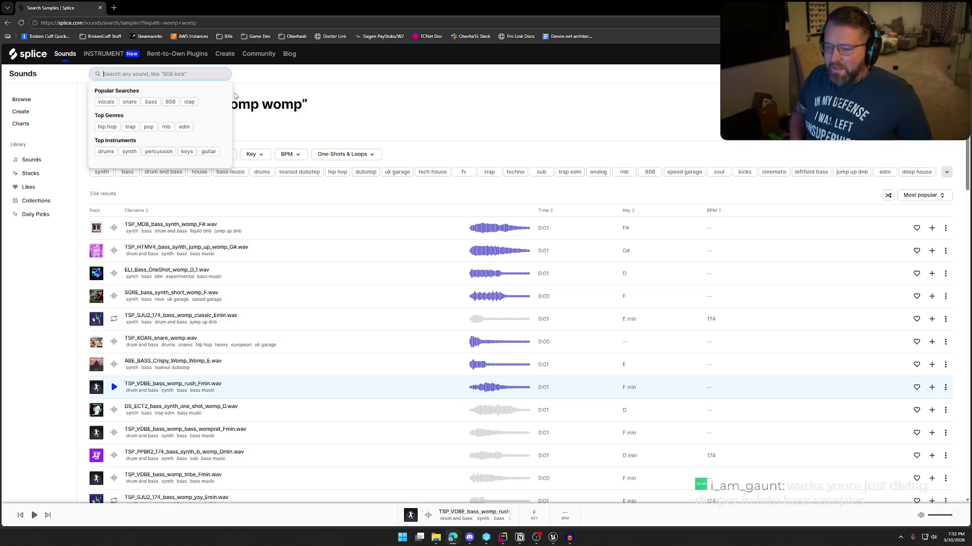
Search Splice for 'sad trombone' and preview the first result
type("sad trob")
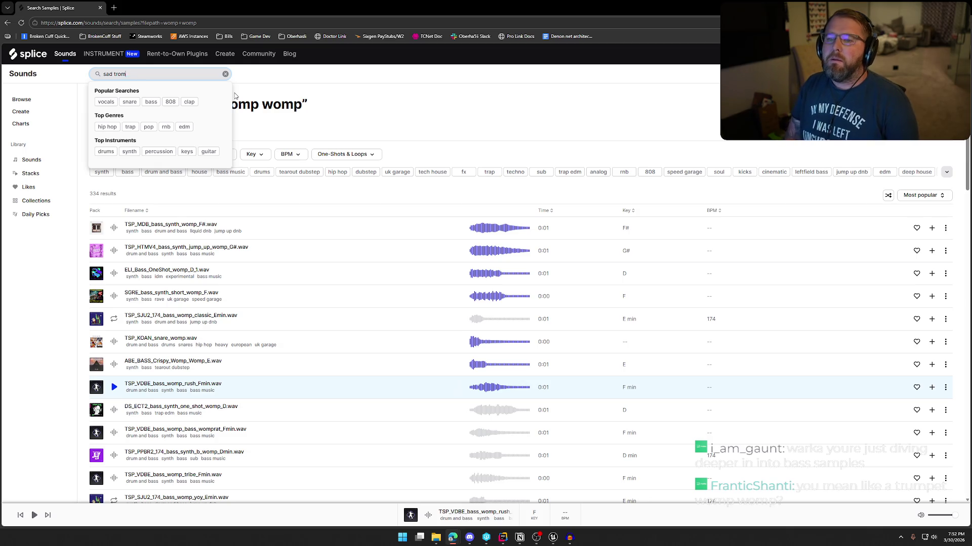
key("BackSpace")
type("mbone")
key("Return")
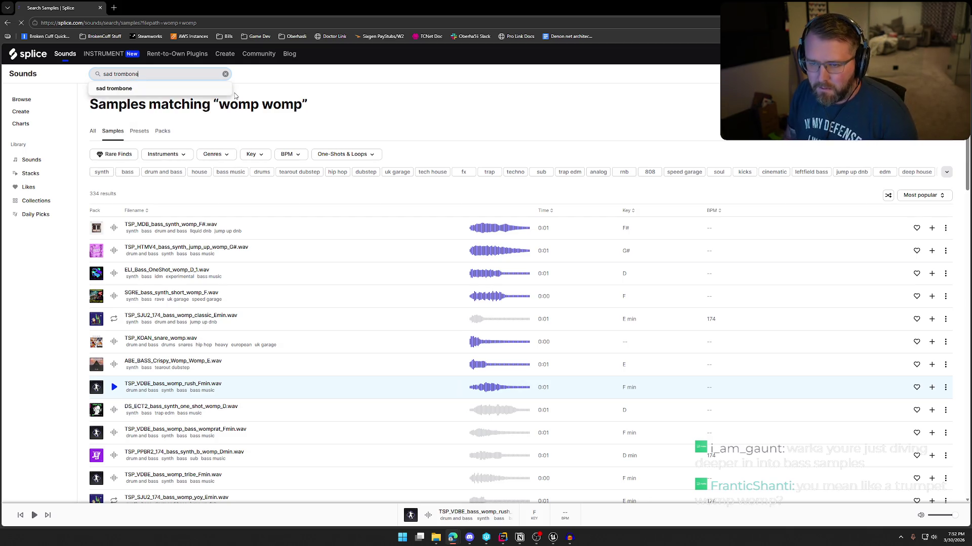
left_click(113, 229)
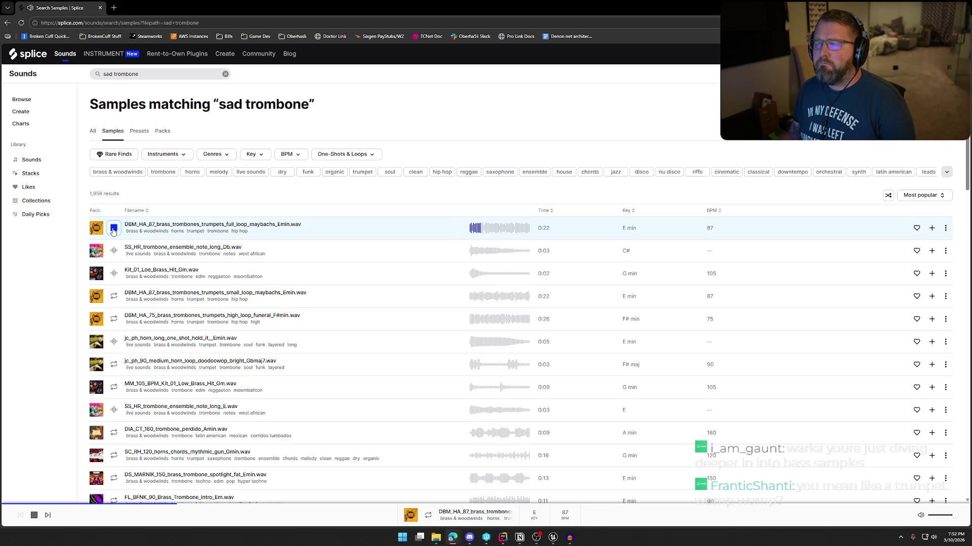
left_click(113, 229)
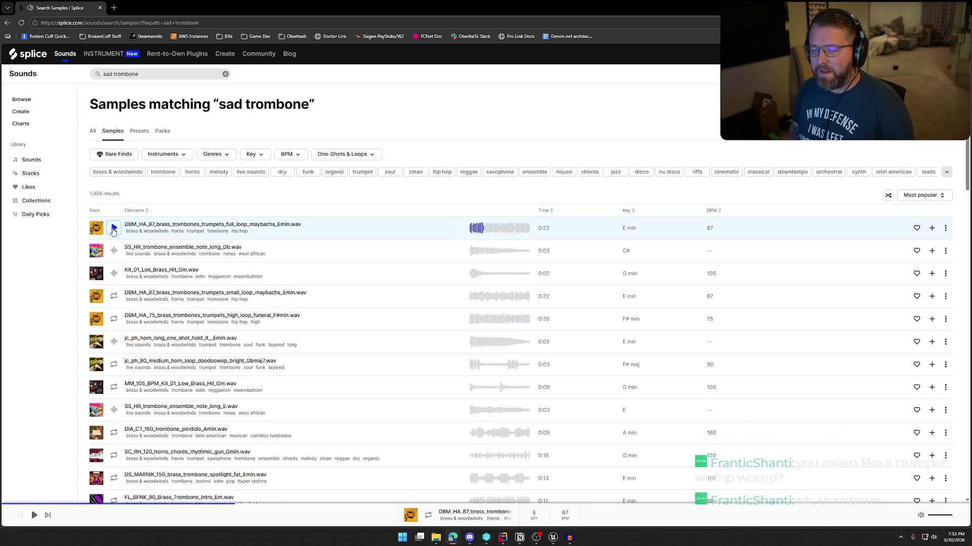
Preview the trombone ensemble note, Kit_01_Loe_Brass_Hit_Gm, trombone loops and horn samples
left_click(115, 251)
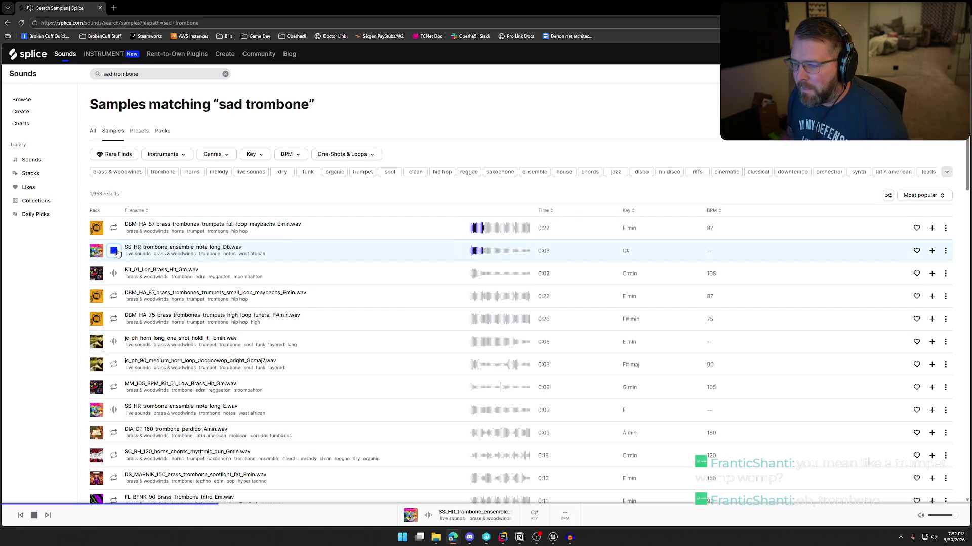
left_click(114, 274)
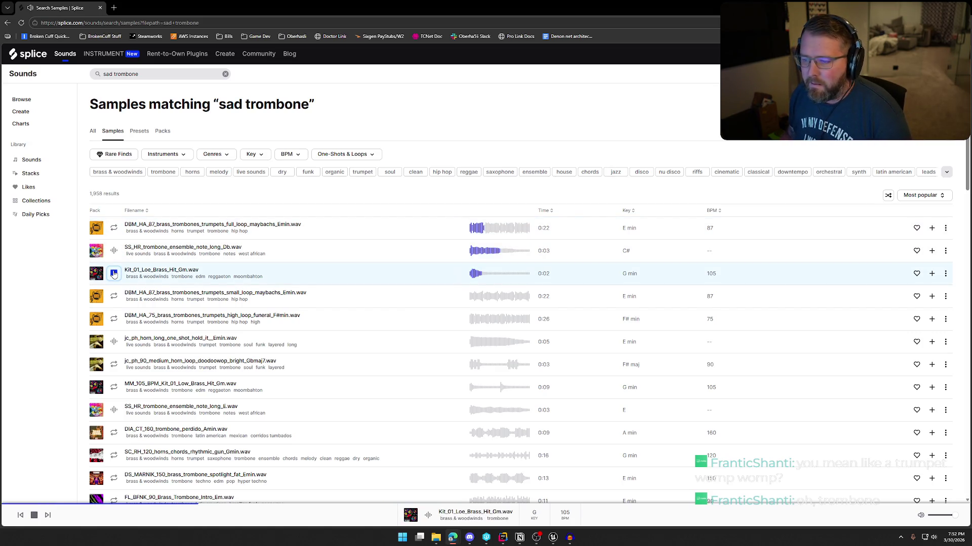
left_click(114, 296)
left_click(113, 319)
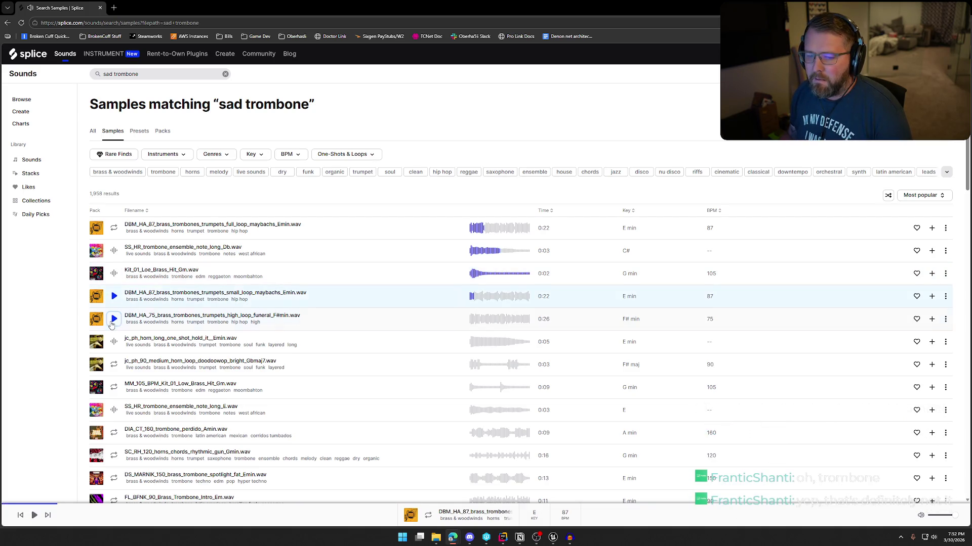
left_click(114, 342)
left_click(114, 365)
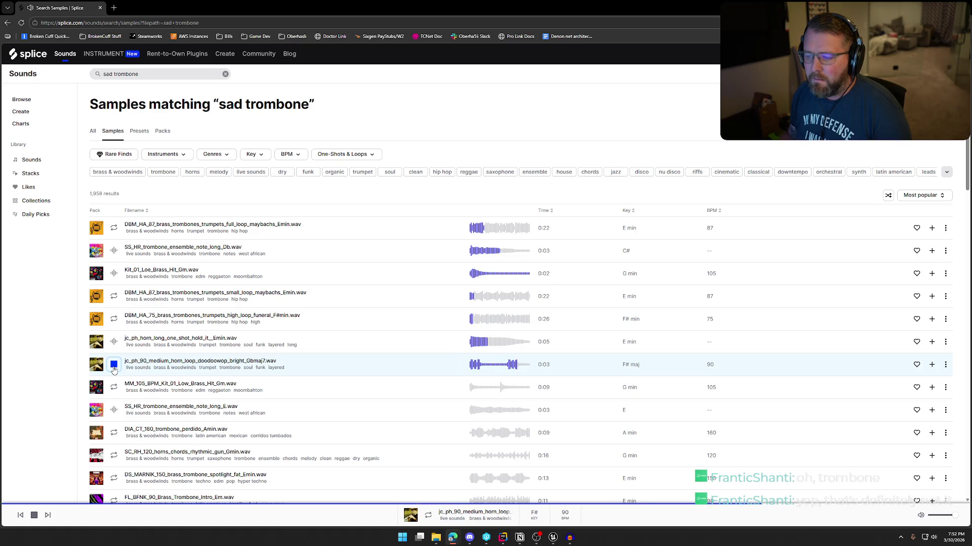
Preview SS_HR_trombone_ensemble_note_long_E further down, then clear the 'sad trombone' search
scroll(116, 374, "down", 2)
scroll(118, 379, "down", 1)
left_click(114, 296)
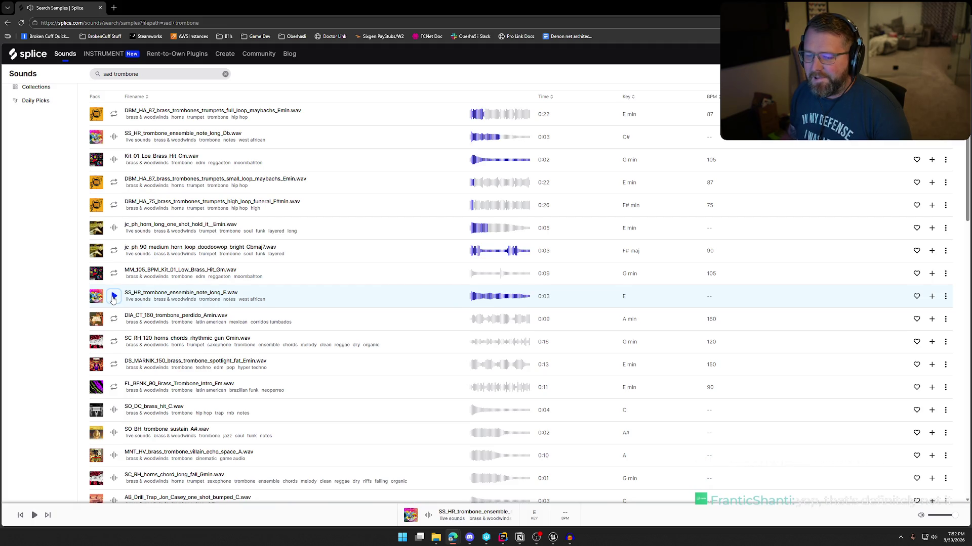
scroll(238, 324, "down", 2)
scroll(296, 385, "down", 7)
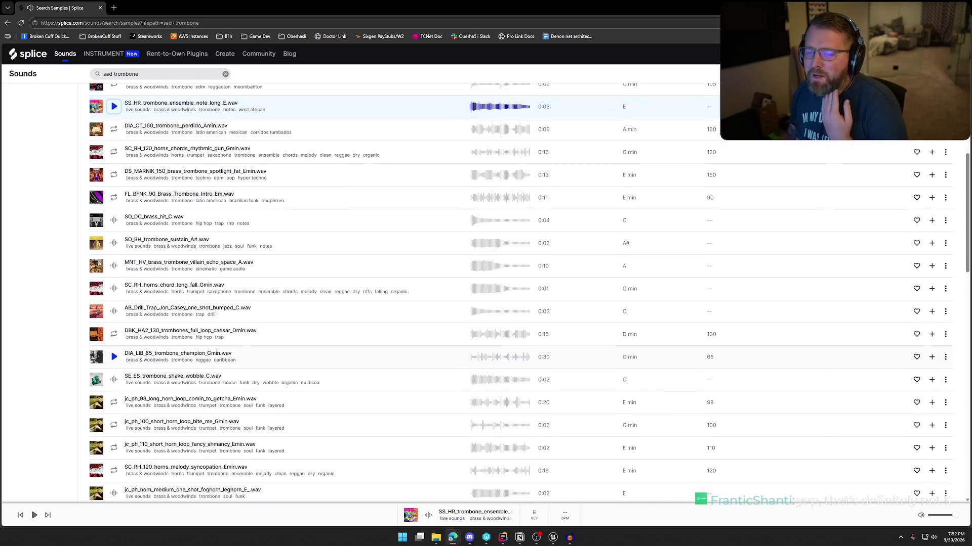
scroll(272, 412, "up", 15)
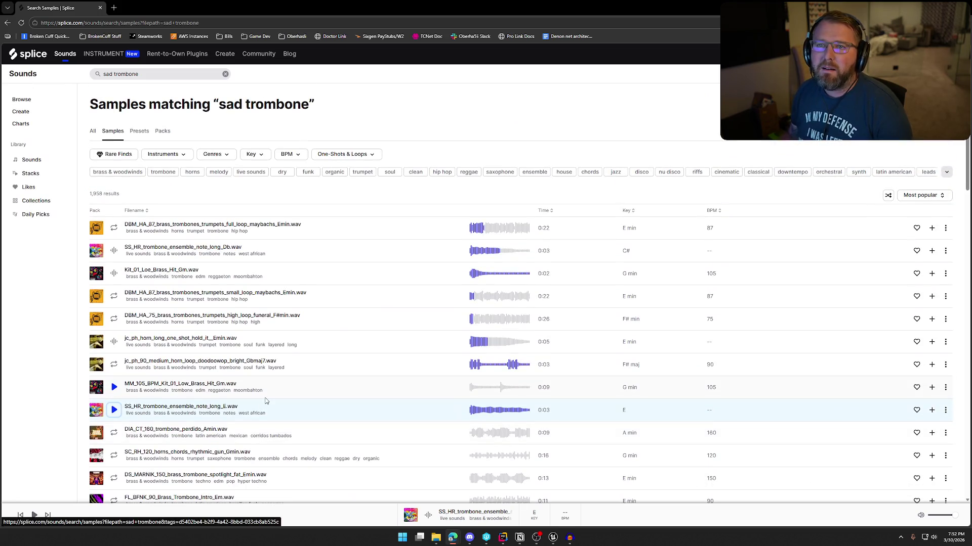
left_click(136, 74)
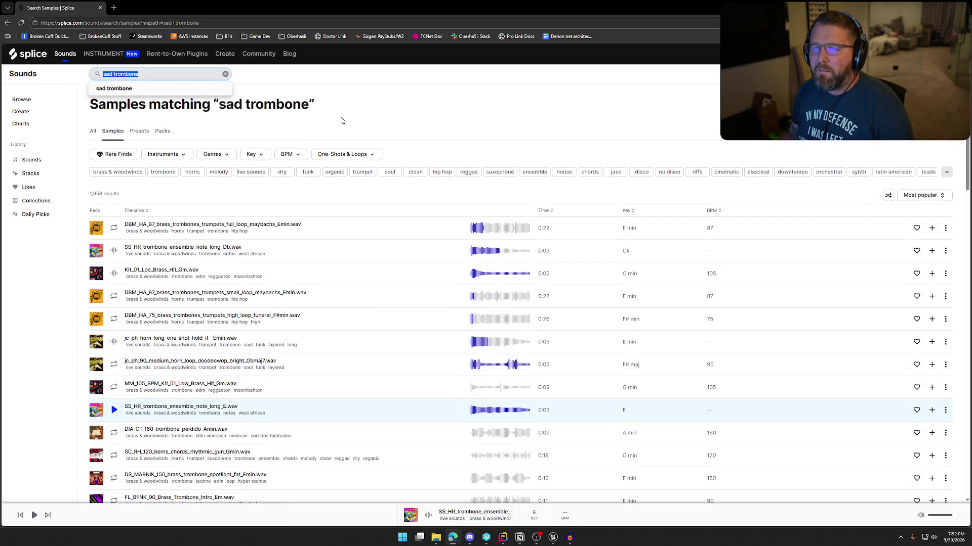
key("BackSpace")
Search 'player died', then 'died', and preview the guitar chord corduroy, ROTC and MO_SKRRT samples
type("player diedie")
key("Return")
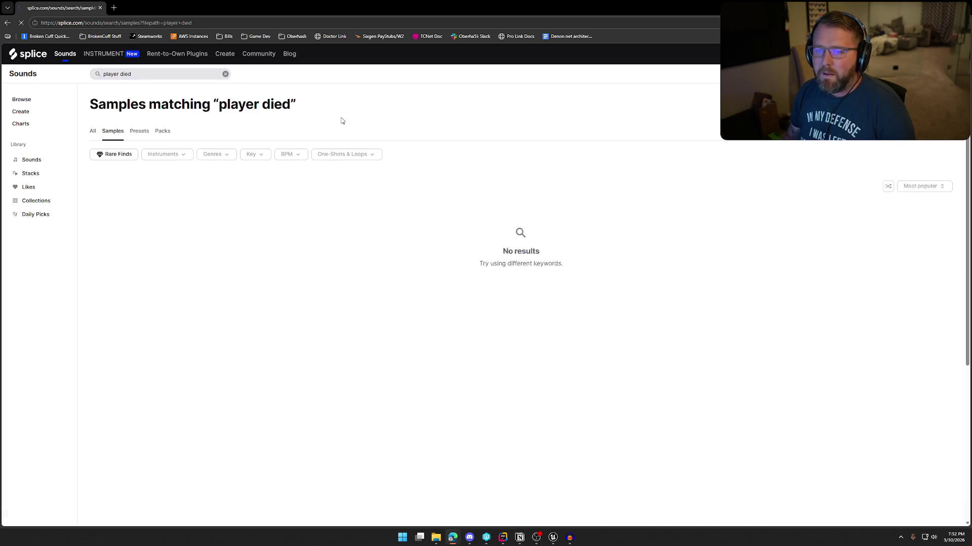
left_click(92, 79)
type("died")
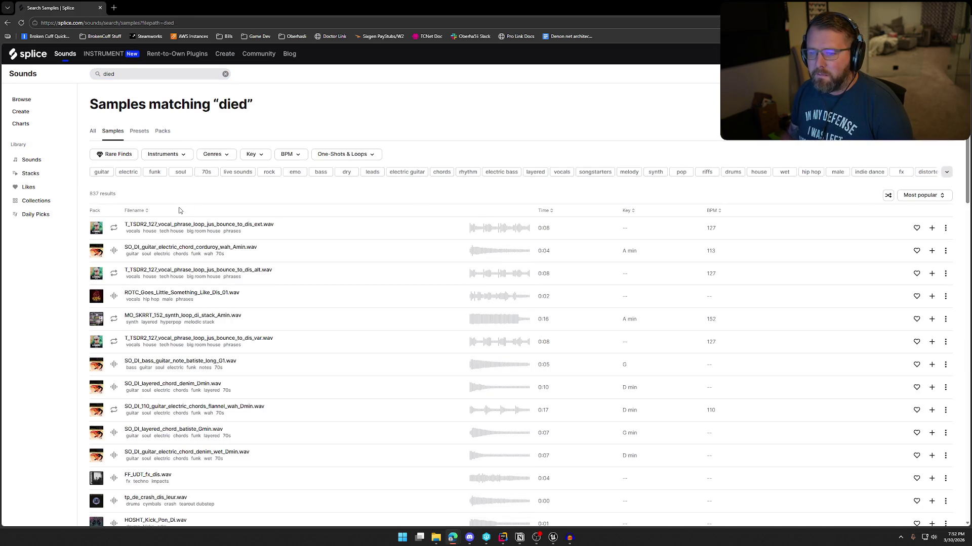
left_click(115, 229)
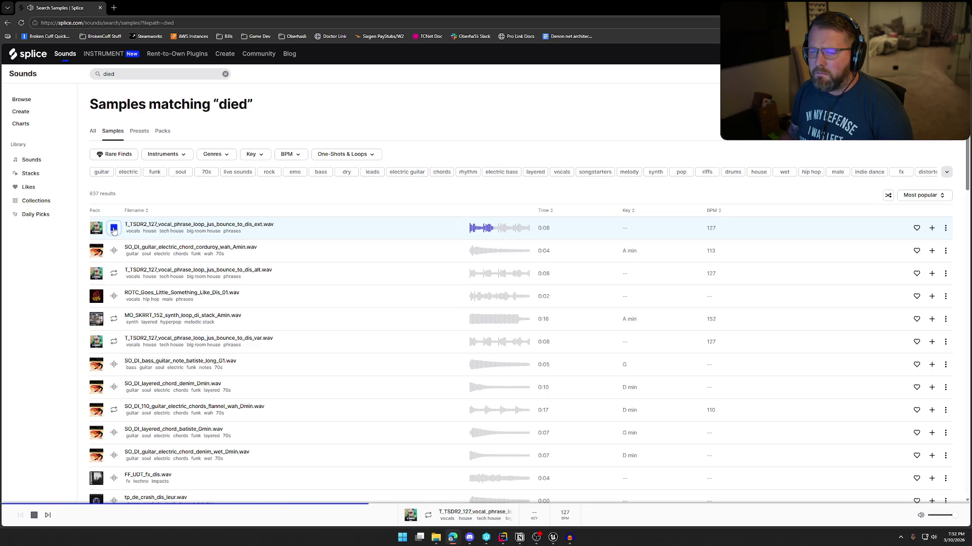
left_click(115, 251)
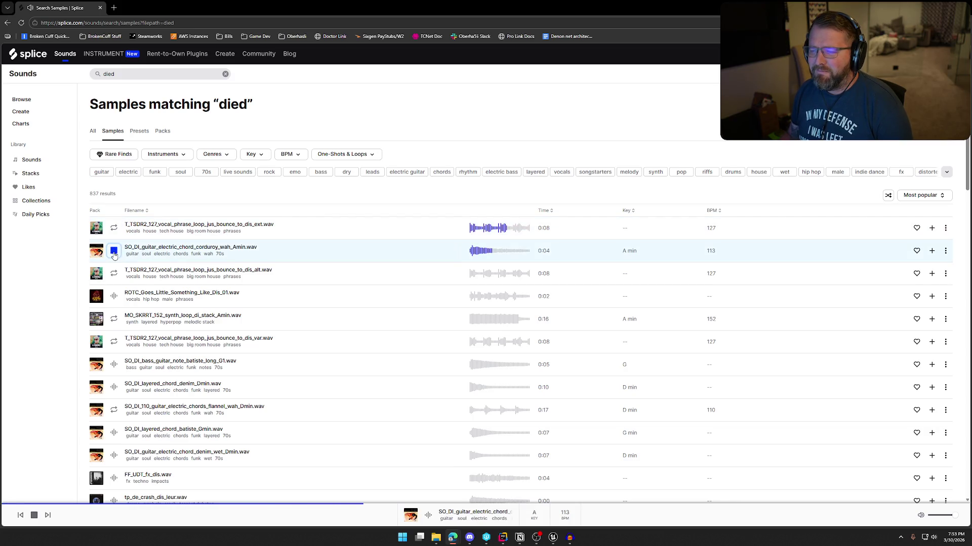
left_click(114, 252)
left_click(115, 298)
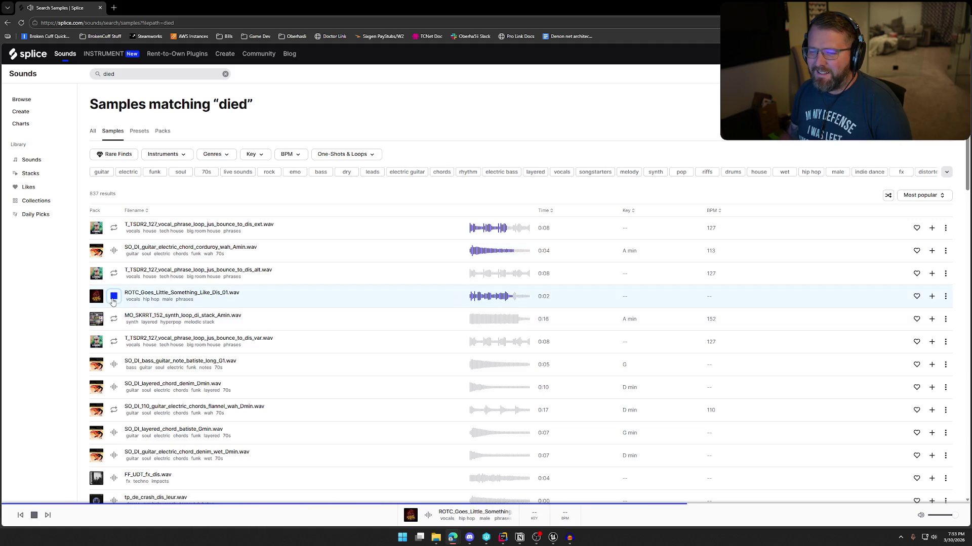
left_click(114, 320)
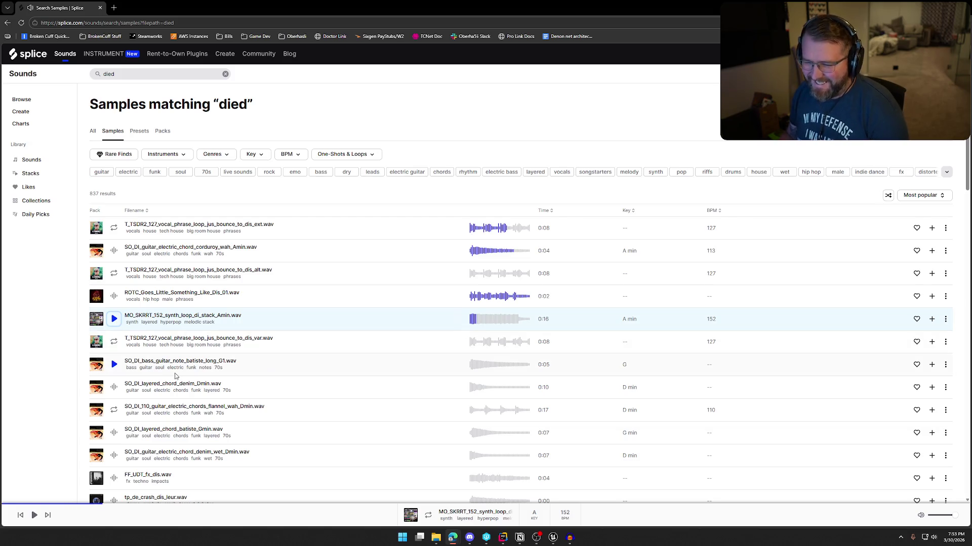
Scroll through the remaining 'died' results and delete the search term
scroll(354, 389, "down", 2)
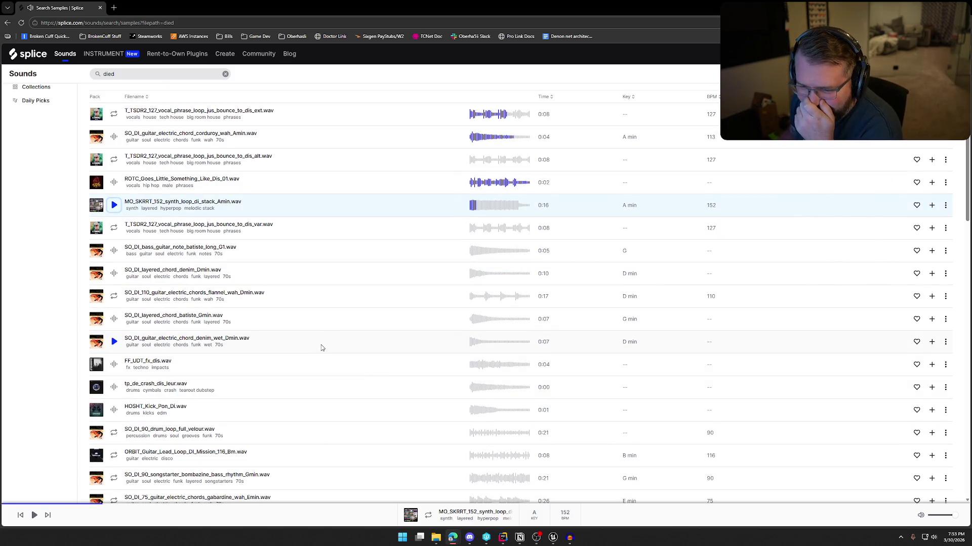
scroll(300, 344, "down", 3)
scroll(304, 358, "down", 5)
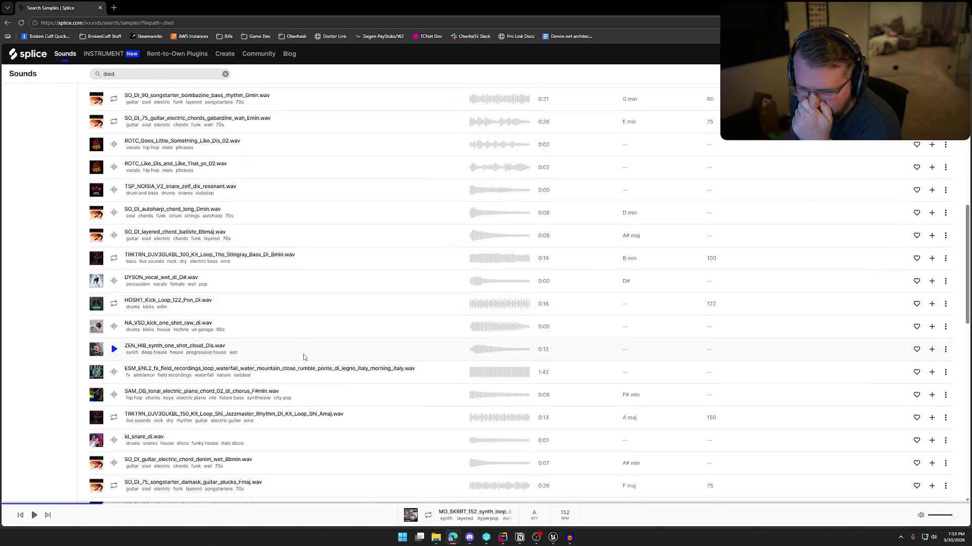
scroll(304, 357, "down", 2)
scroll(304, 357, "down", 2)
scroll(303, 357, "down", 2)
scroll(350, 390, "up", 7)
scroll(349, 391, "up", 8)
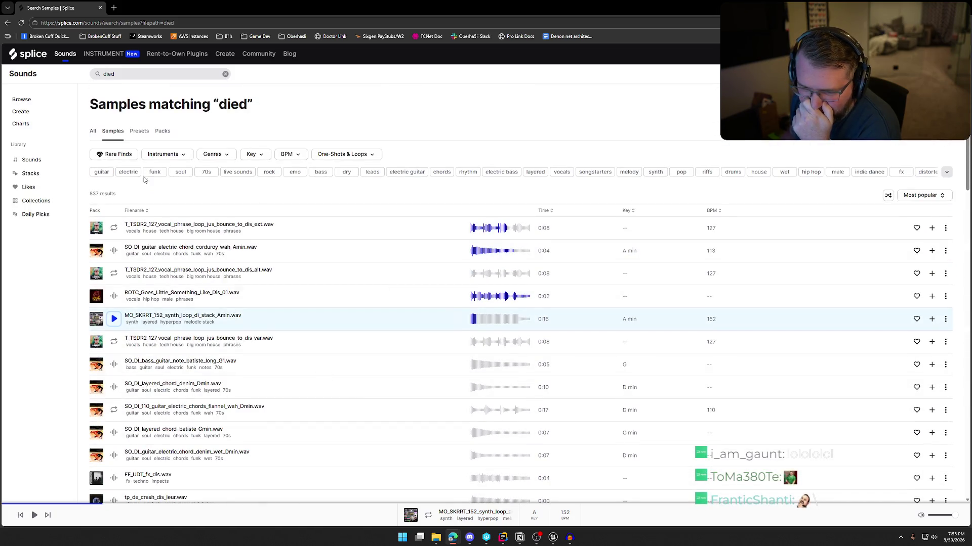
left_click(121, 74)
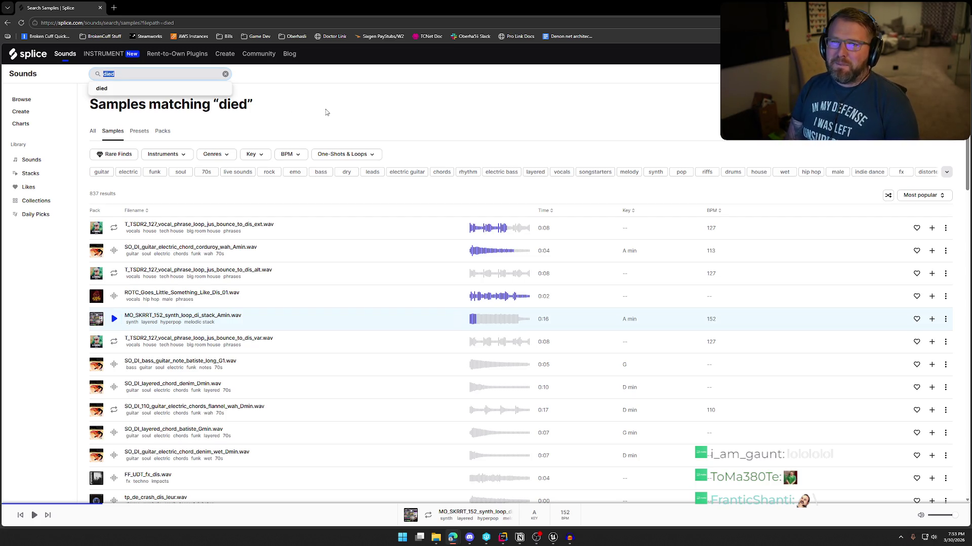
key("BackSpace")
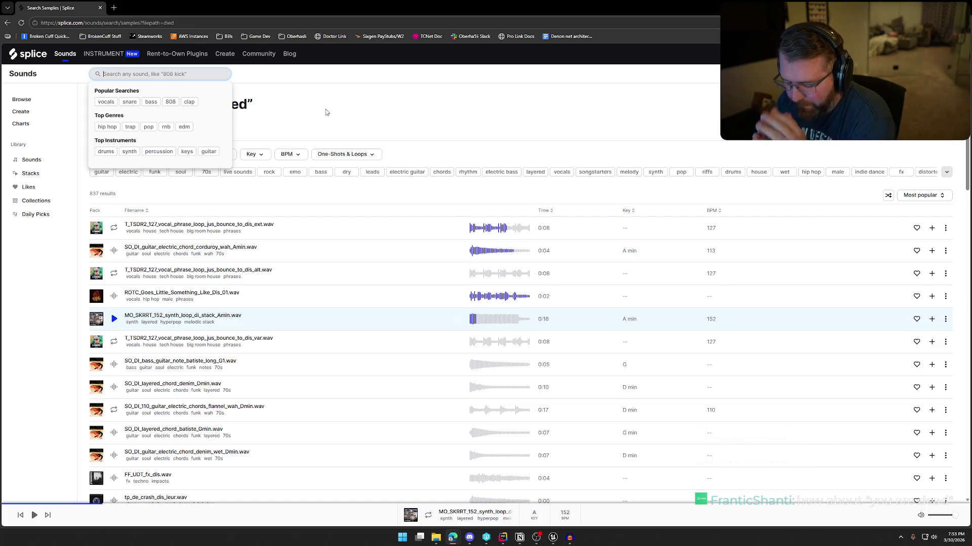
Search 'game over' and preview ESM_The_Game_Over_1, the Timmy and Jimmy clips, and Wrong Answer Game Over 6
type("game over")
key("Return")
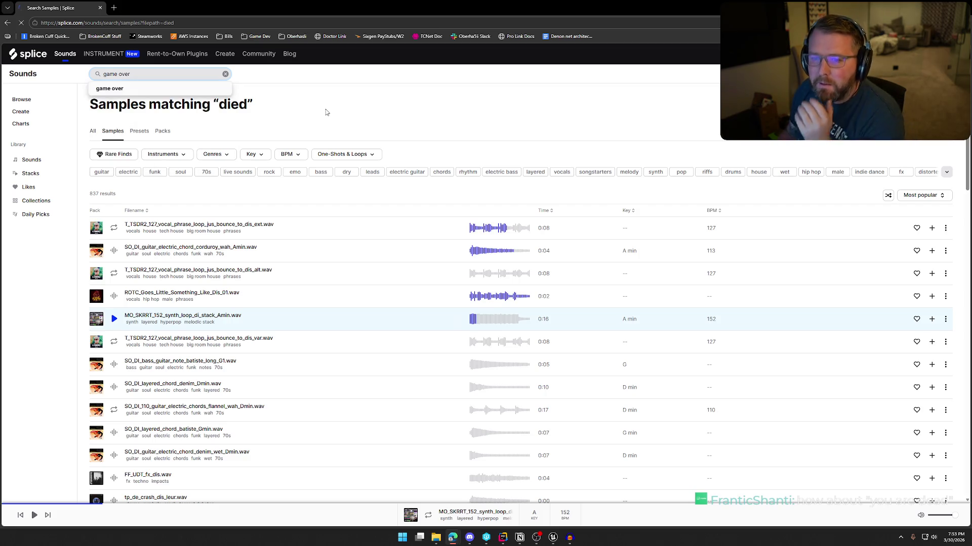
left_click(116, 229)
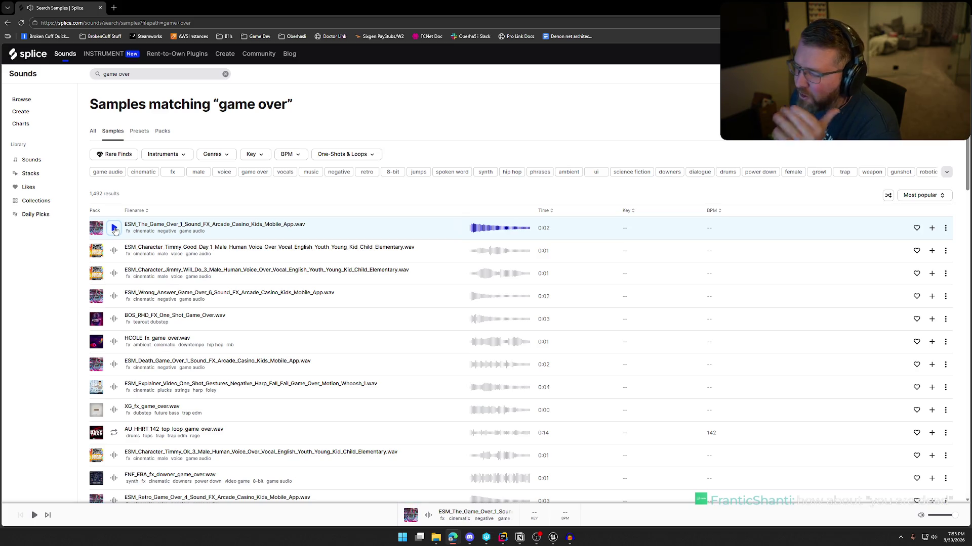
left_click(115, 252)
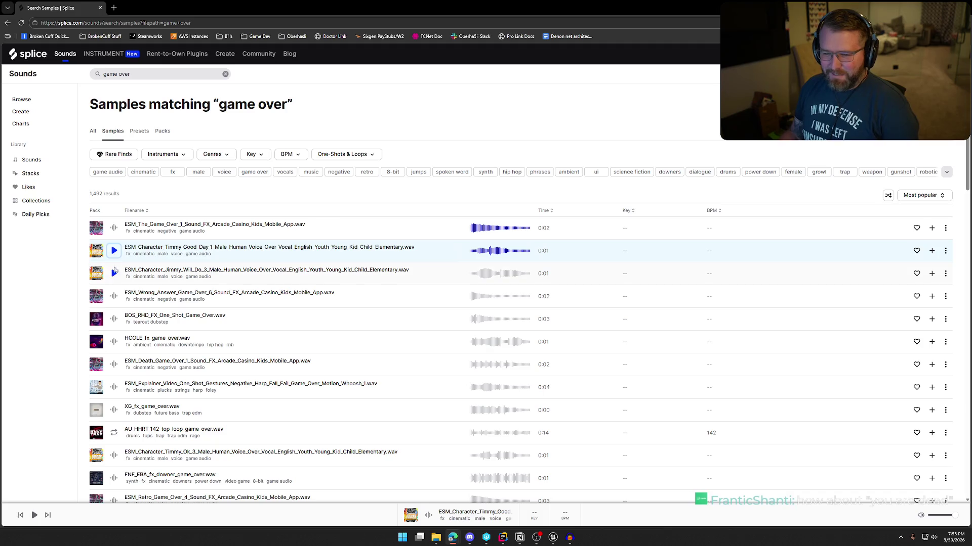
left_click(113, 274)
scroll(115, 261, "down", 1)
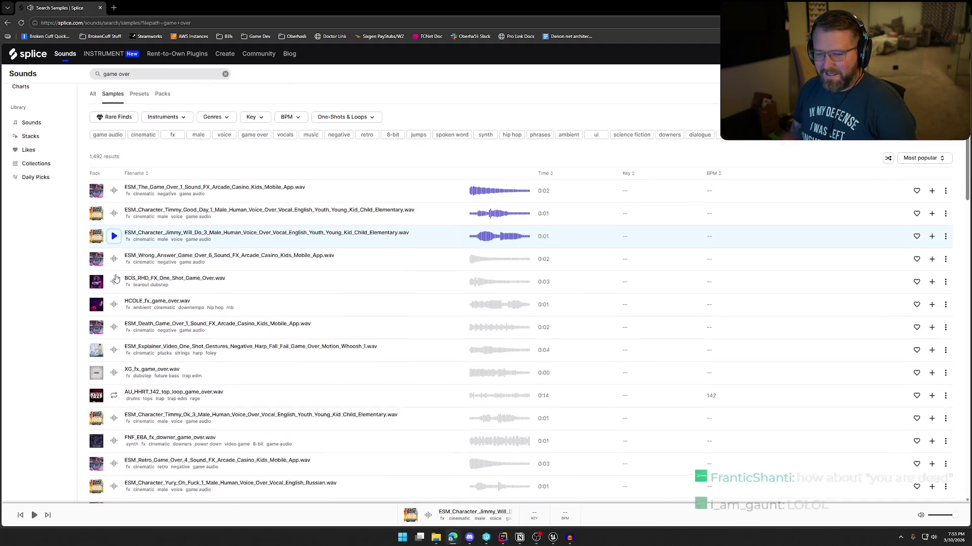
left_click(115, 259)
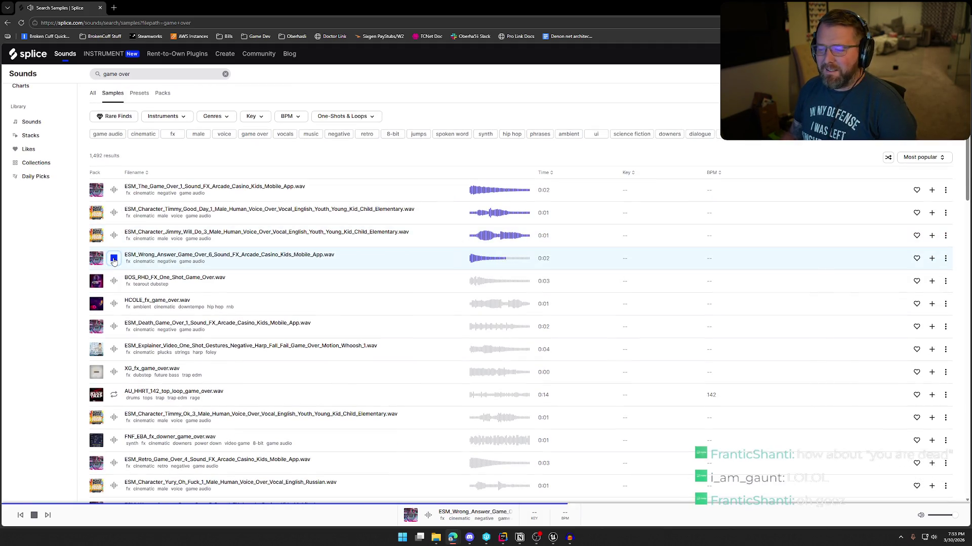
left_click(114, 259)
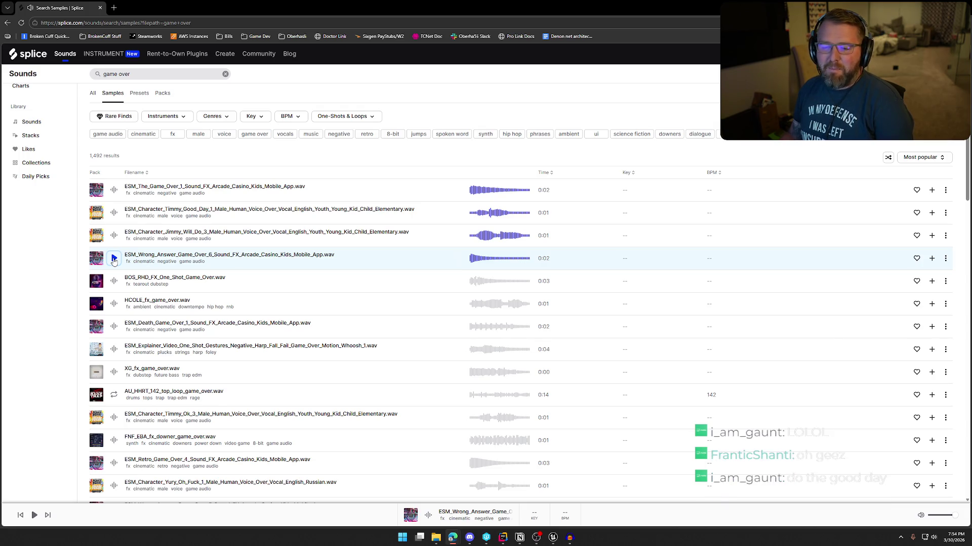
left_click(113, 259)
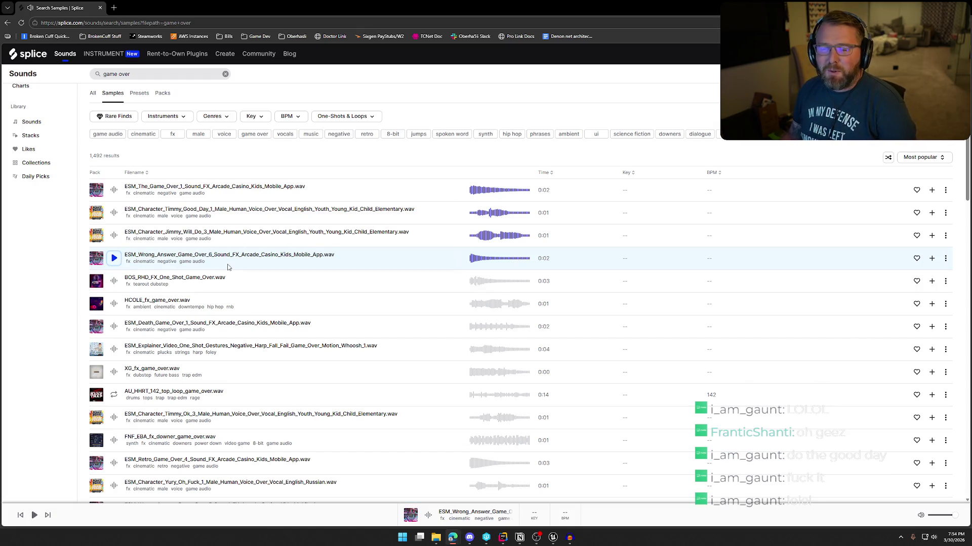
Preview BOS_RHD_FX_One_Shot_Game_Over, HCOLE_fx_game_over.wav, ESM Death Game Over 1 and the Explainer Video whoosh
scroll(227, 267, "down", 1)
left_click(113, 244)
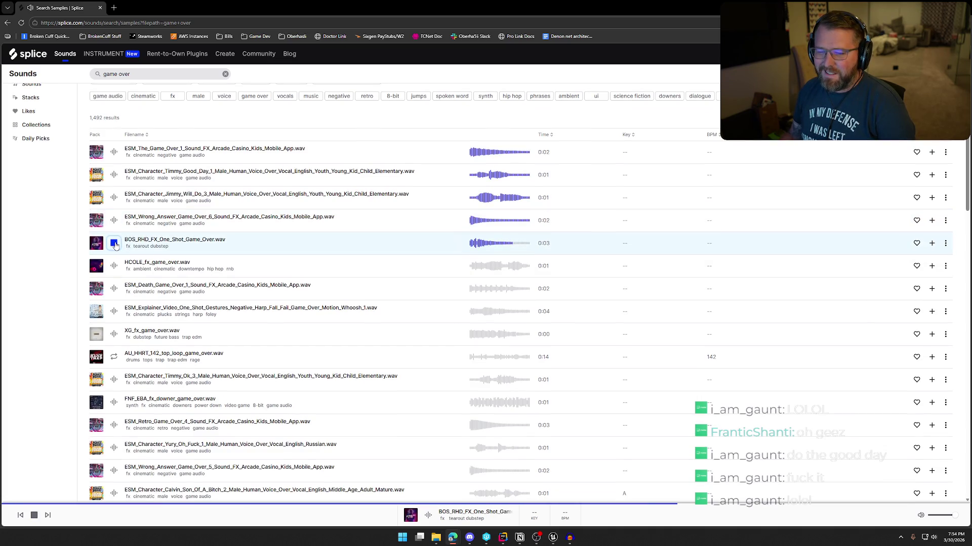
left_click(114, 266)
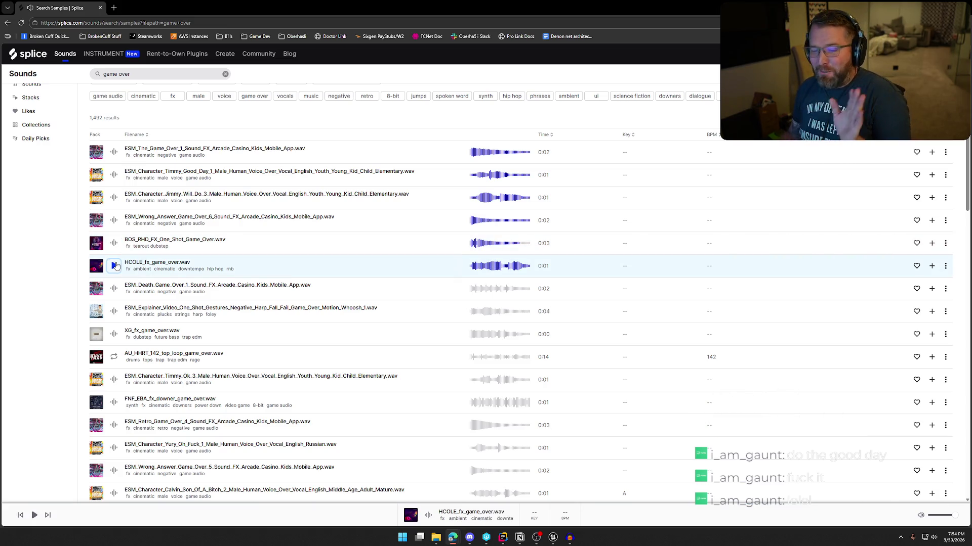
left_click(113, 289)
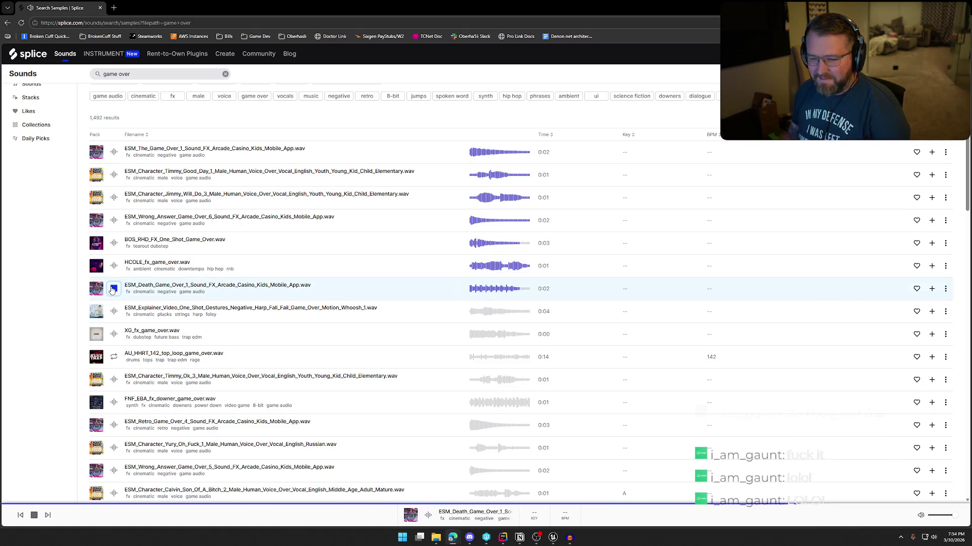
left_click(114, 313)
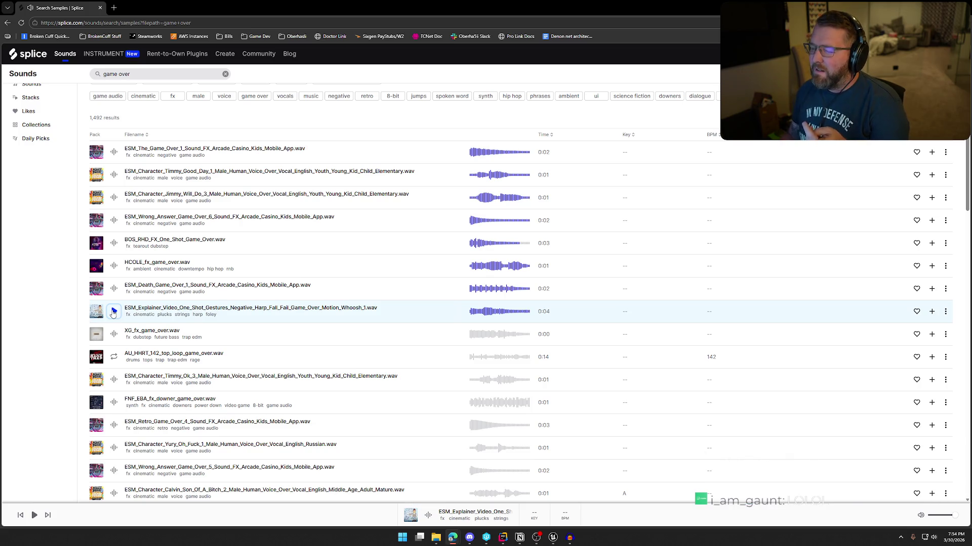
left_click(113, 311)
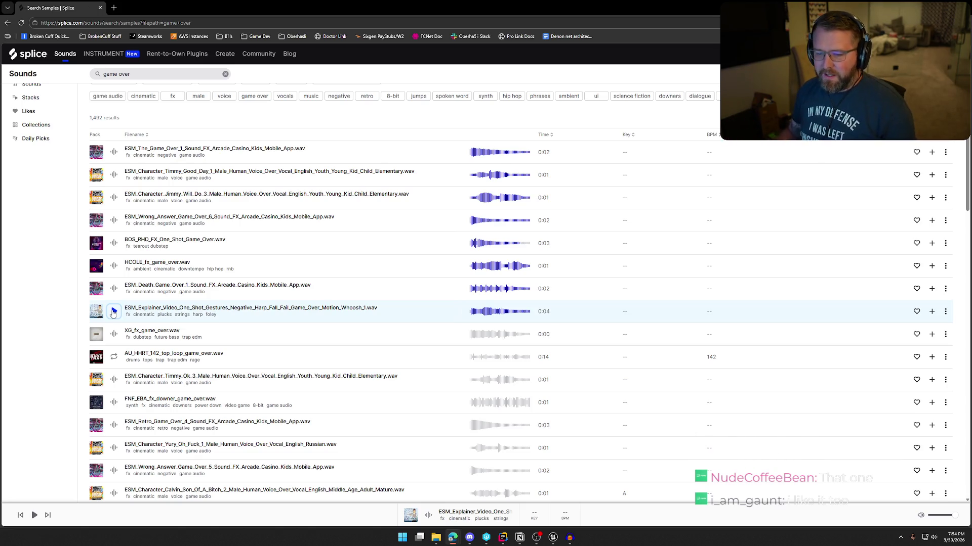
Preview XG_fx_game_over, AU_HHRT_142, Timmy Ok 3, FNF_EBA, ESM Retro Game Over 4 and the Russian voice clip
left_click(113, 334)
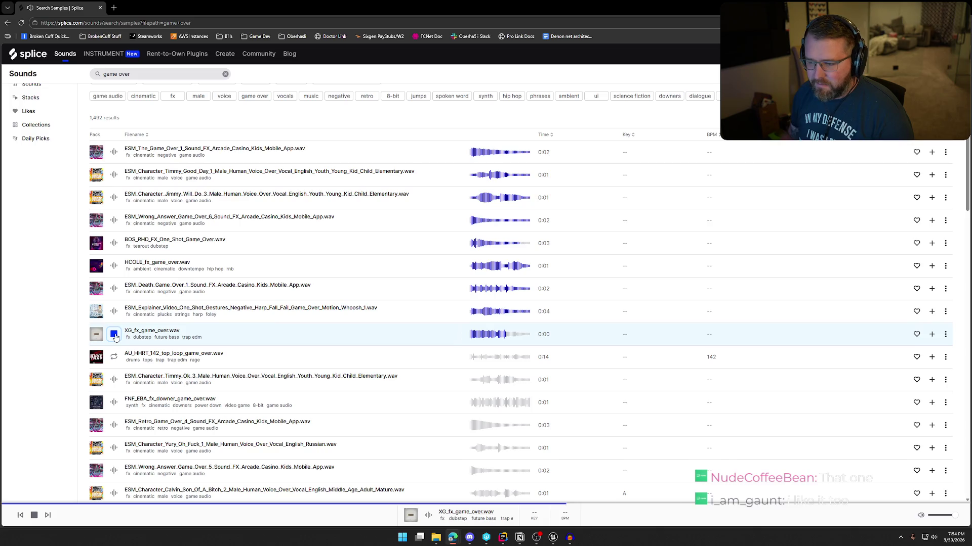
left_click(115, 356)
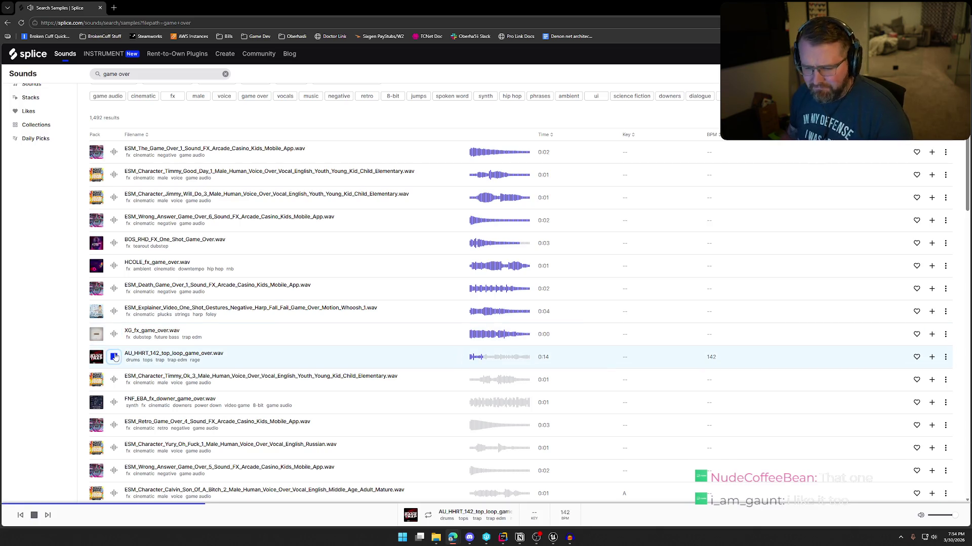
left_click(114, 379)
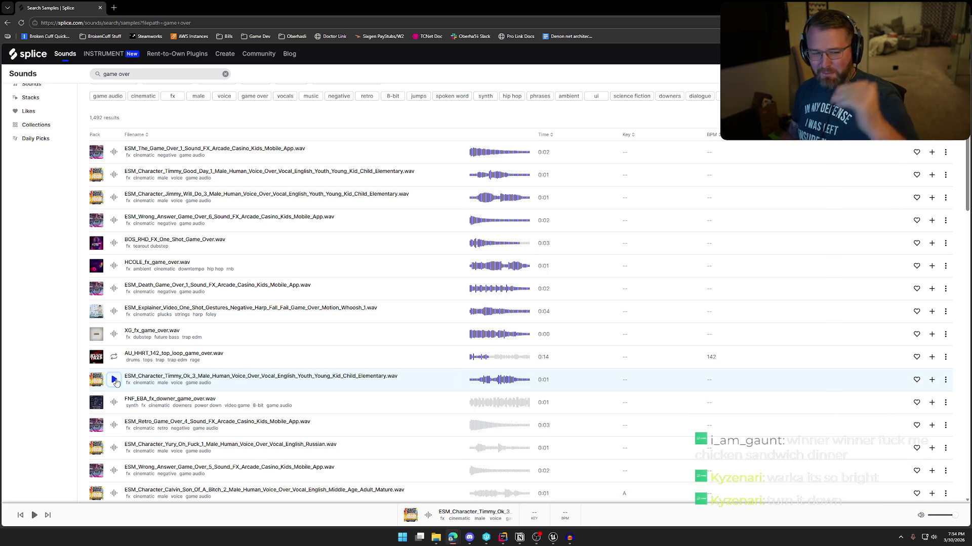
left_click(115, 380)
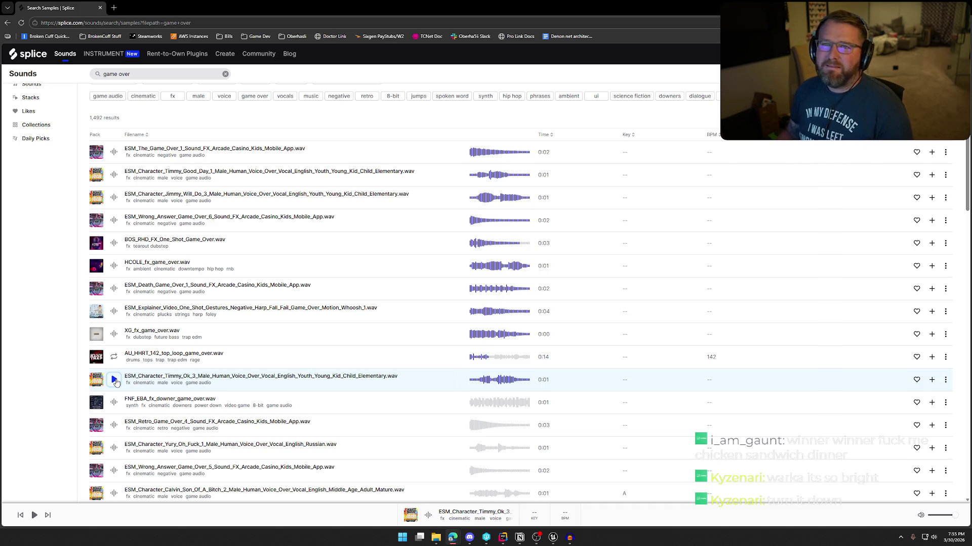
left_click(115, 380)
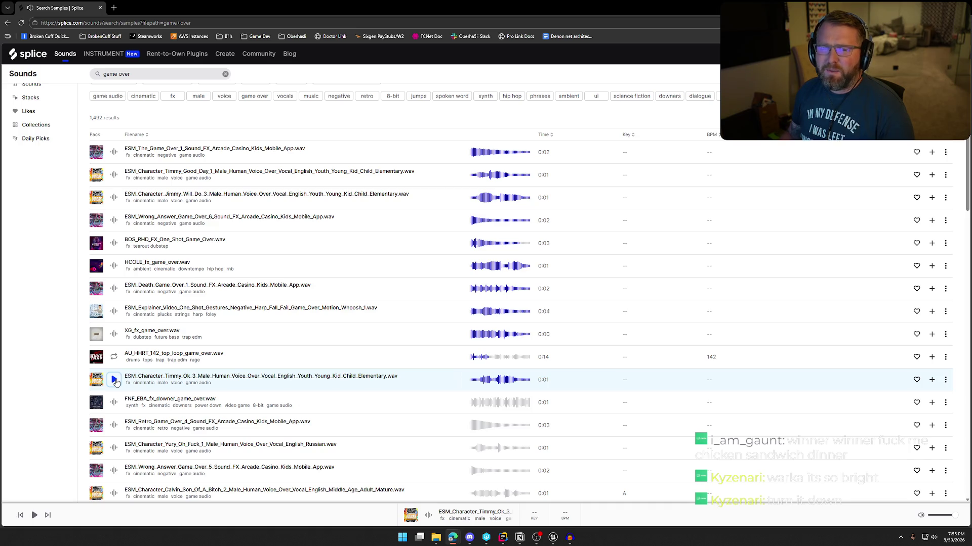
left_click(115, 403)
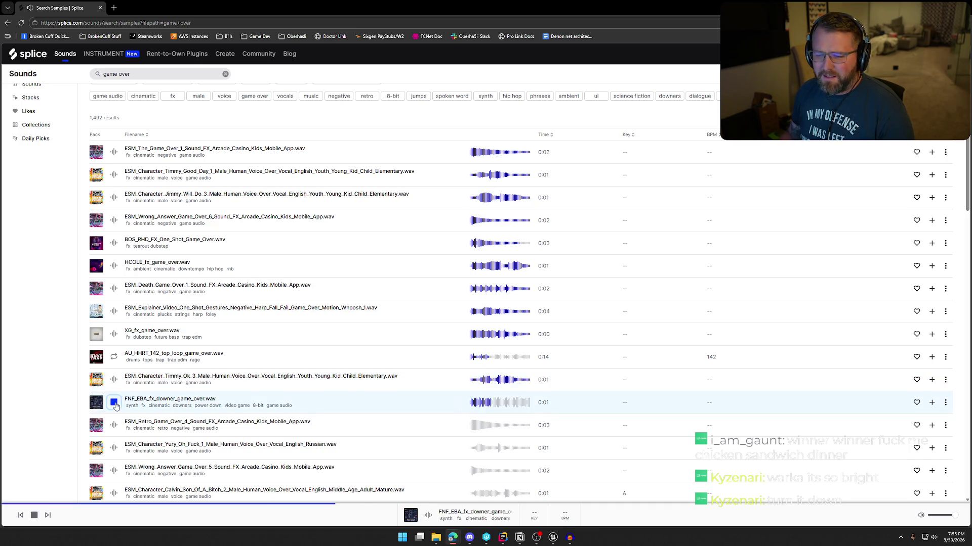
left_click(113, 426)
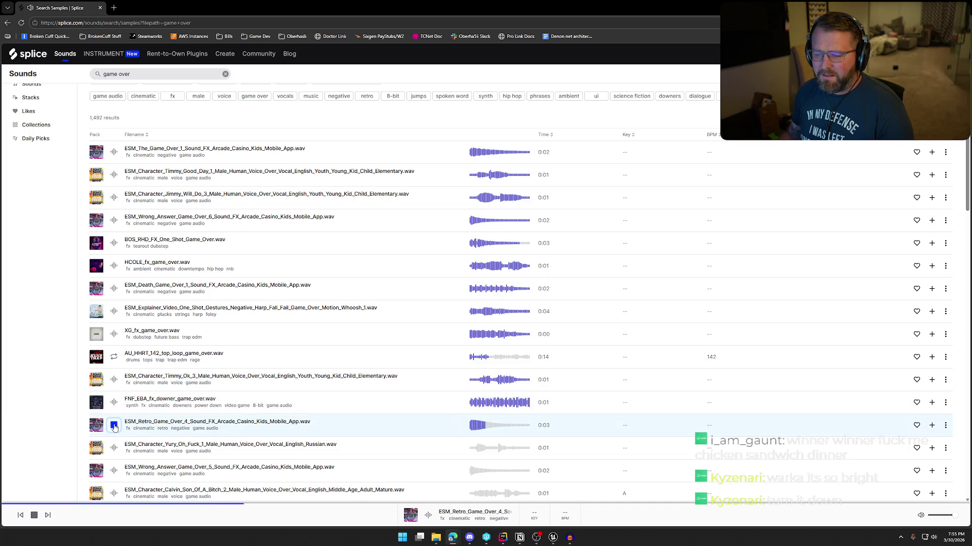
left_click(114, 449)
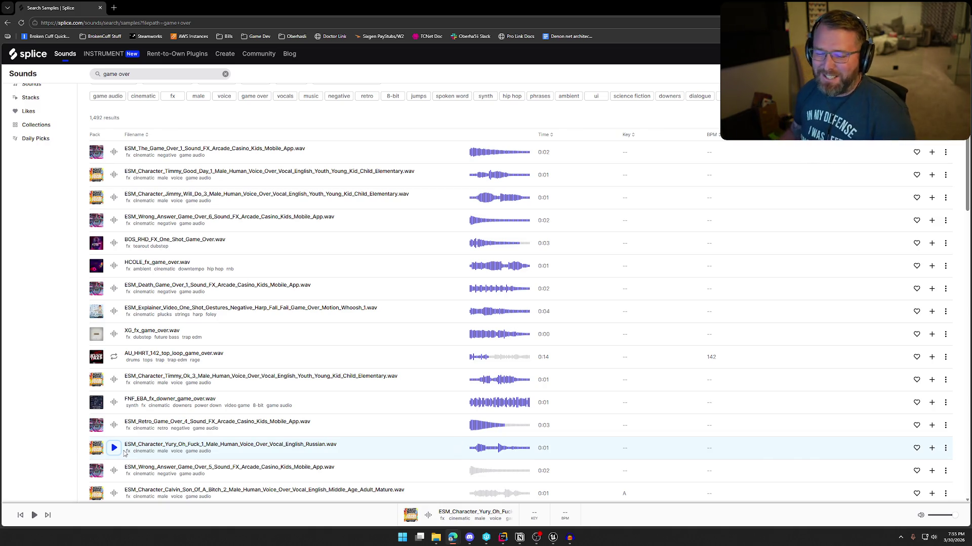
left_click(124, 452)
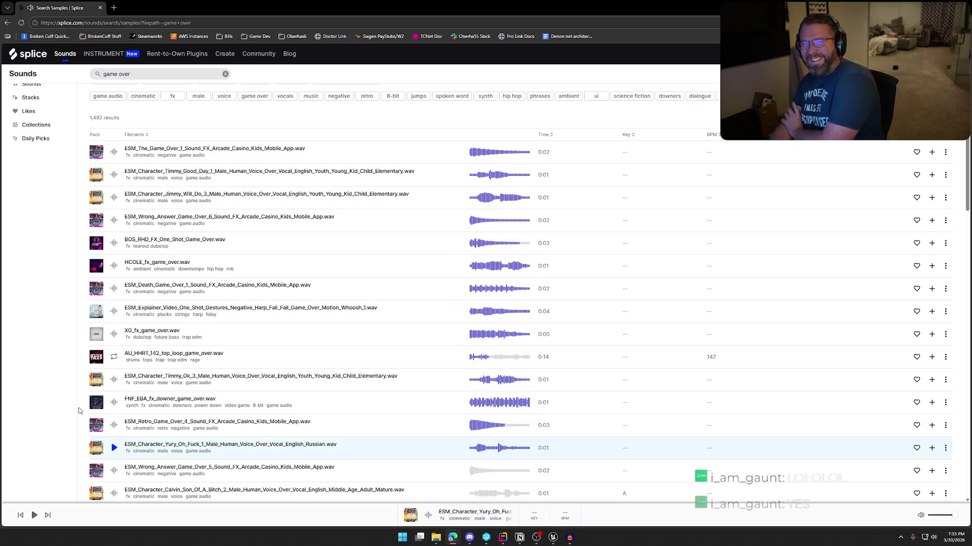
scroll(101, 422, "down", 1)
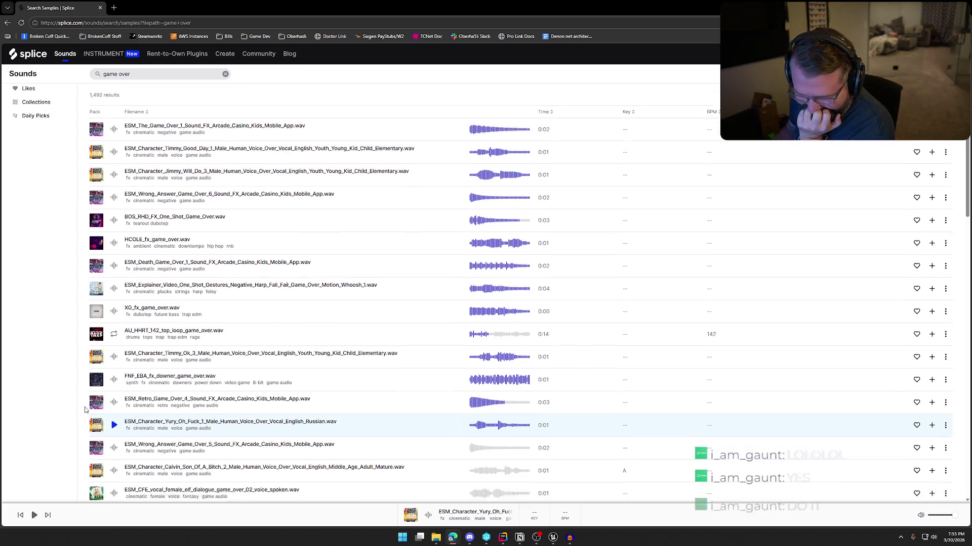
left_click(114, 433)
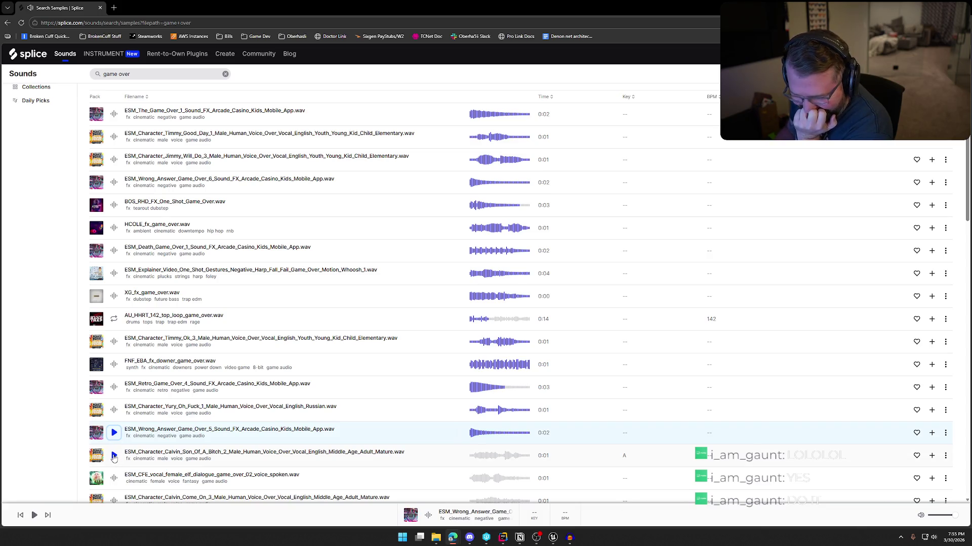
left_click(114, 456)
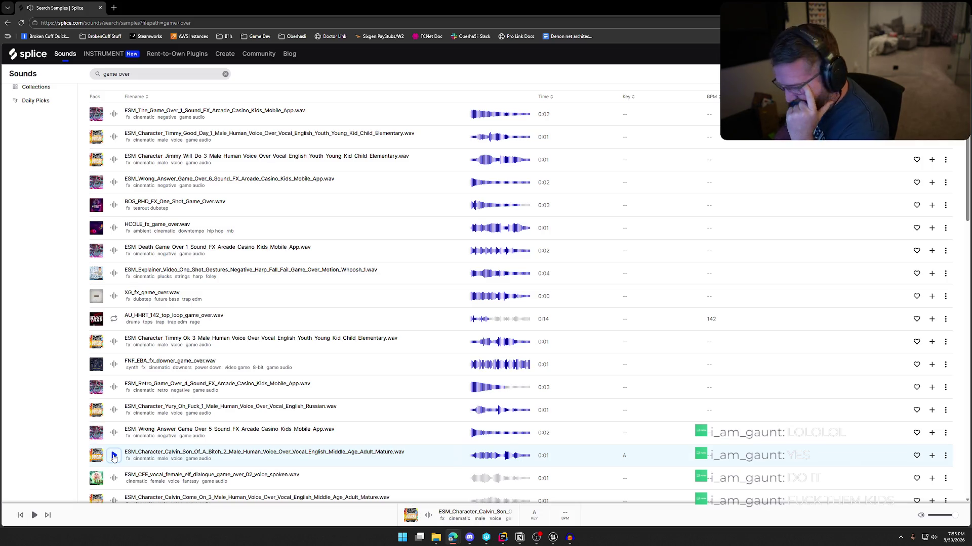
scroll(114, 457, "down", 1)
left_click(114, 441)
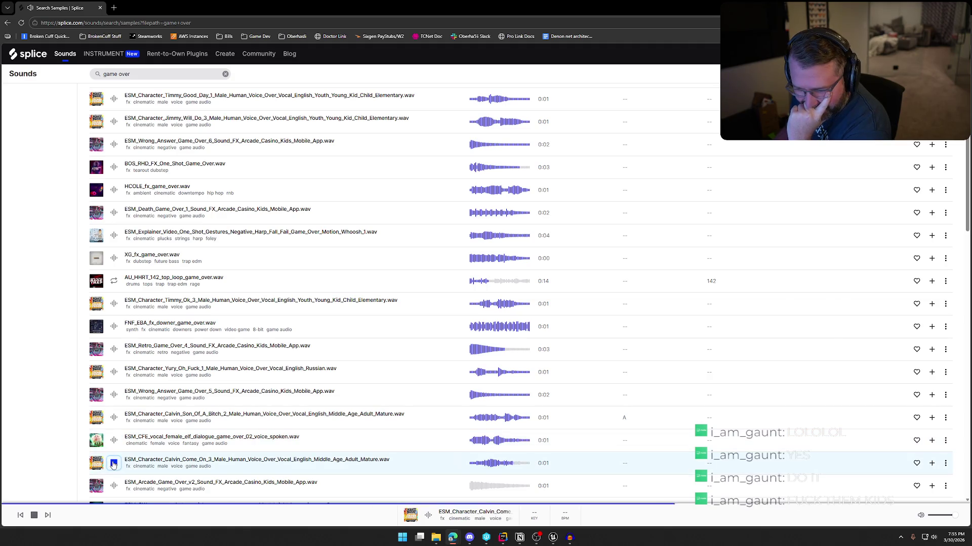
scroll(114, 463, "down", 1)
left_click(114, 448)
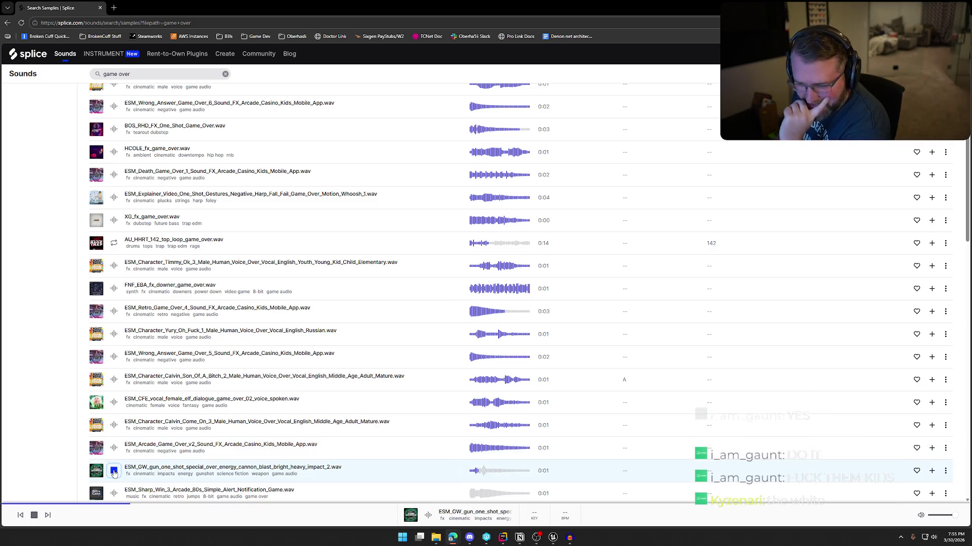
left_click(114, 471)
scroll(114, 473, "down", 1)
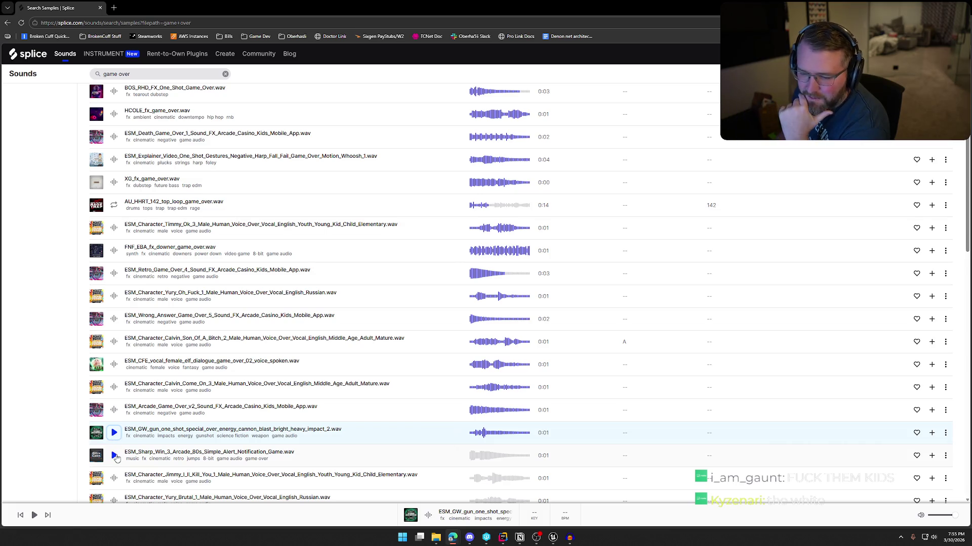
left_click(114, 456)
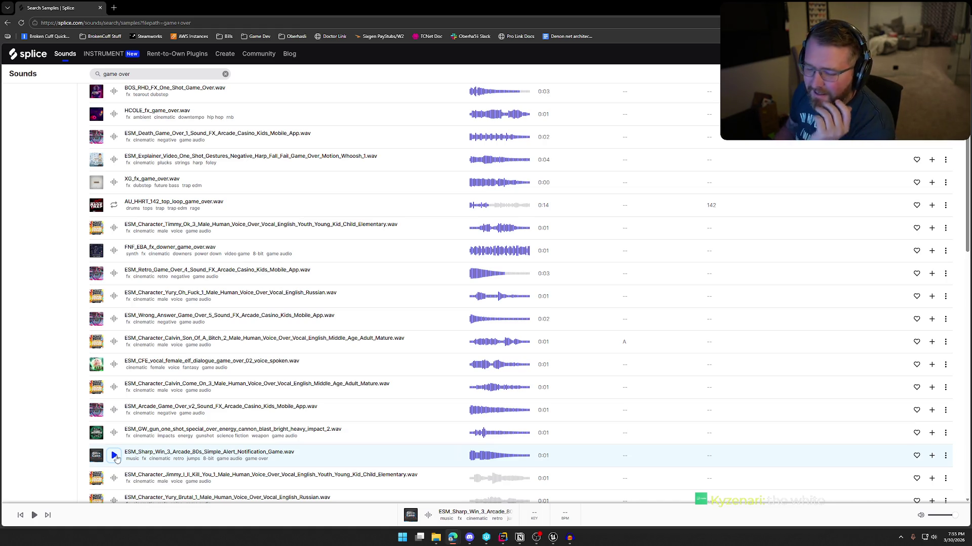
scroll(115, 457, "down", 1)
left_click(114, 440)
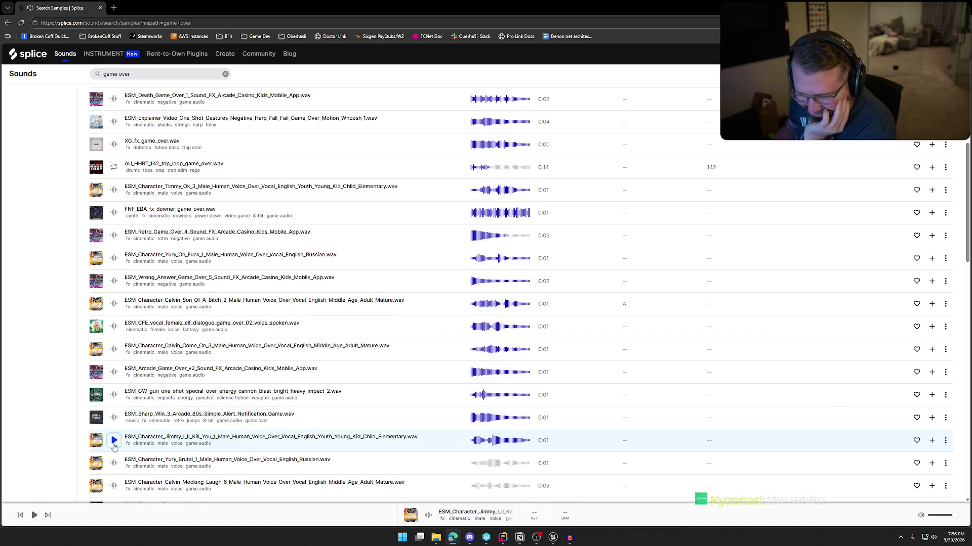
left_click(114, 463)
scroll(114, 458, "down", 2)
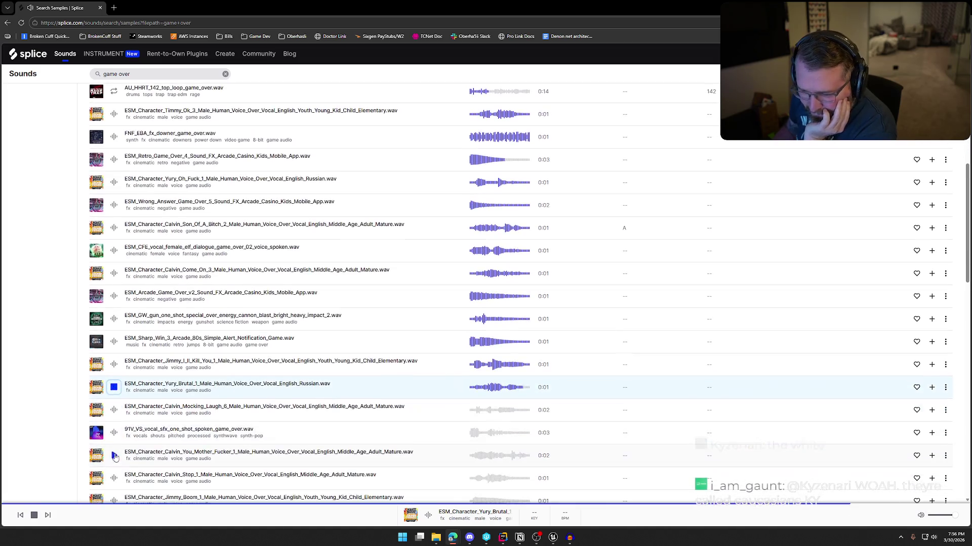
left_click(113, 410)
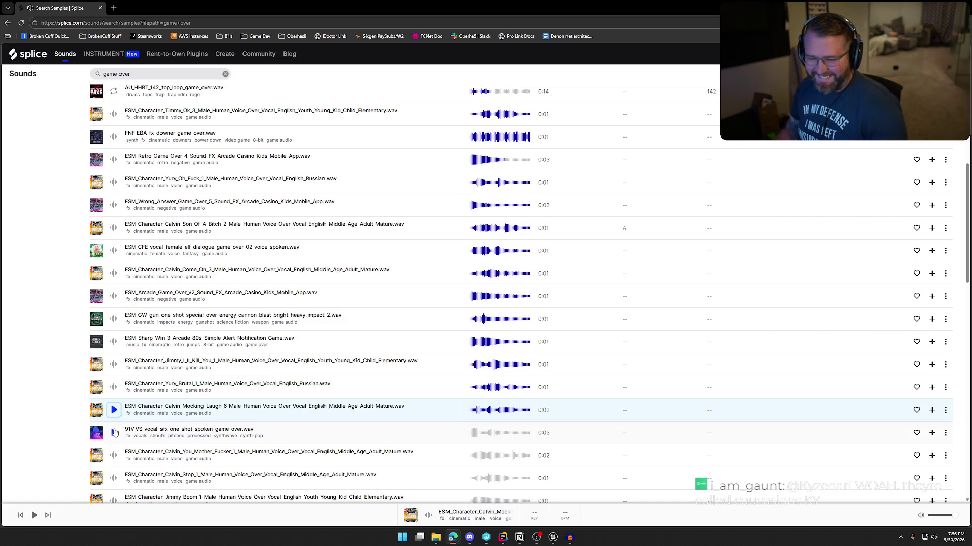
left_click(114, 432)
scroll(115, 428, "down", 1)
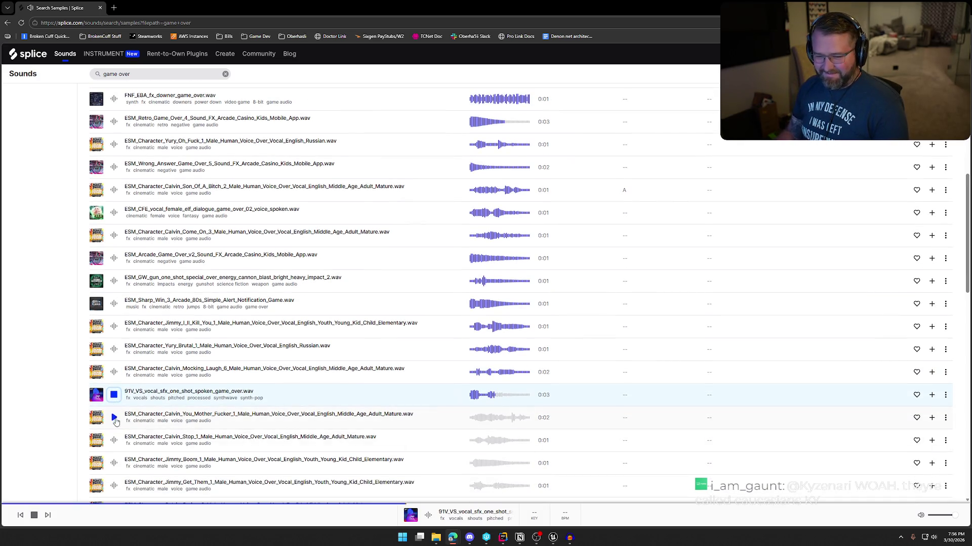
left_click(114, 418)
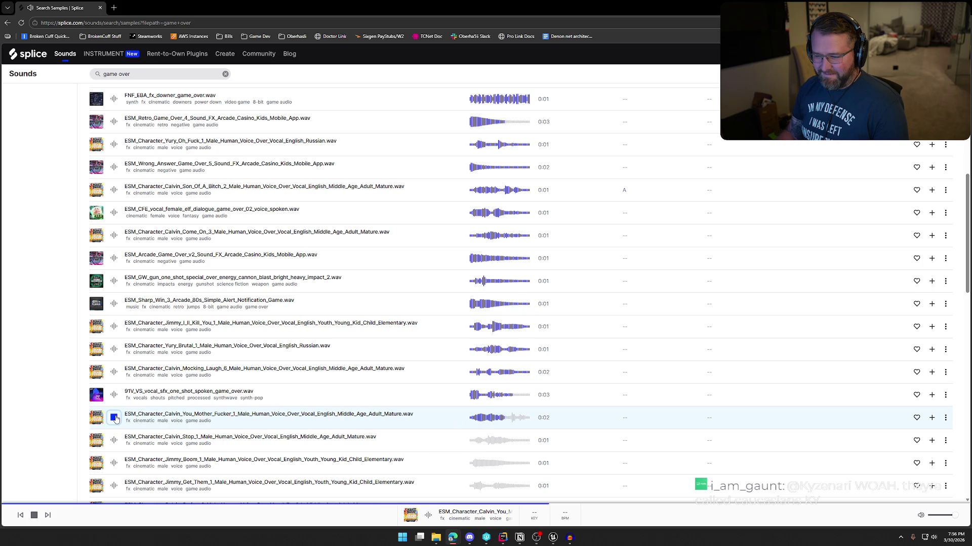
left_click(113, 444)
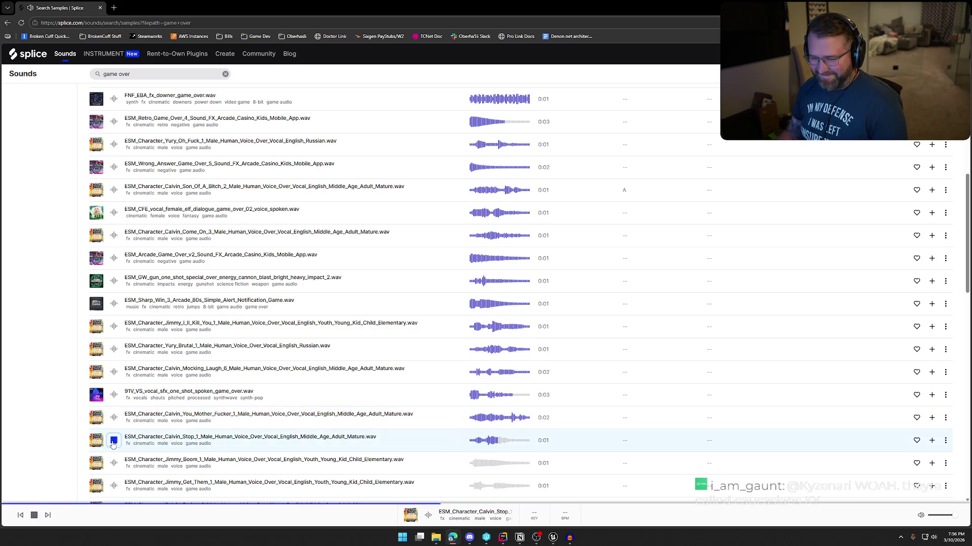
scroll(114, 443, "down", 1)
left_click(116, 434)
scroll(116, 436, "down", 1)
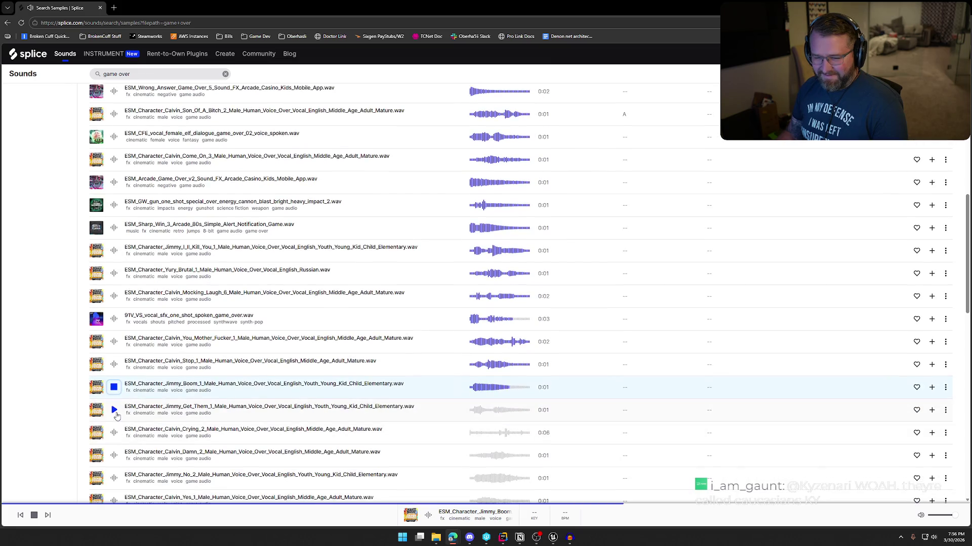
left_click(115, 413)
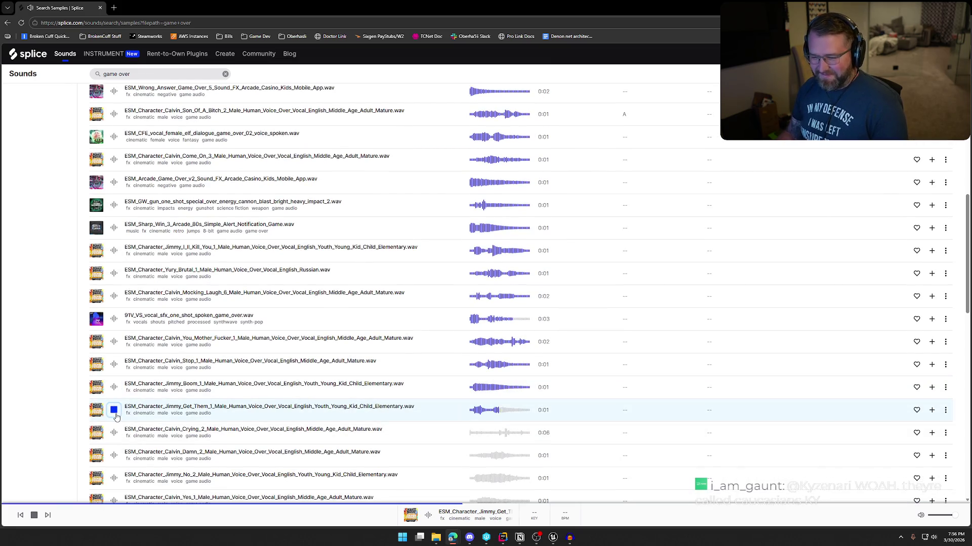
left_click(116, 435)
scroll(116, 441, "down", 1)
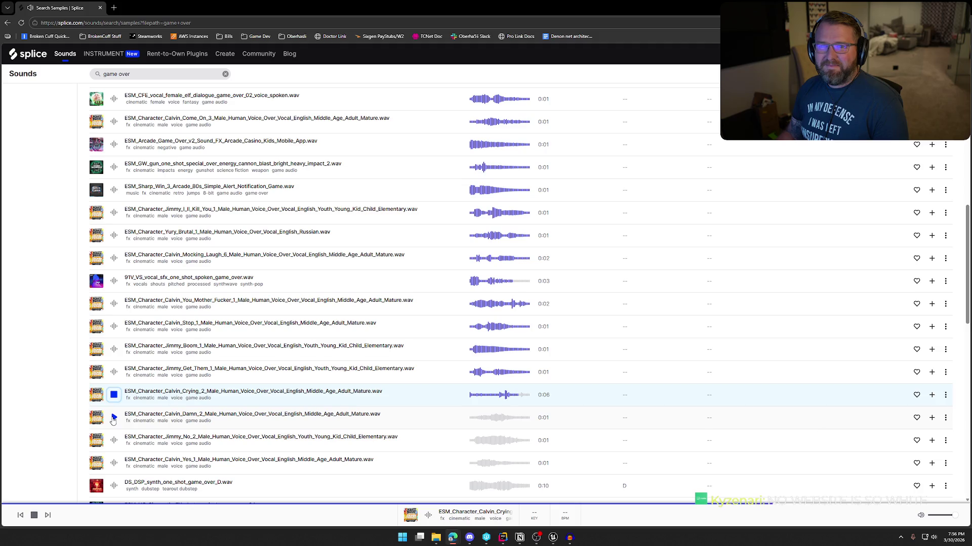
left_click(114, 418)
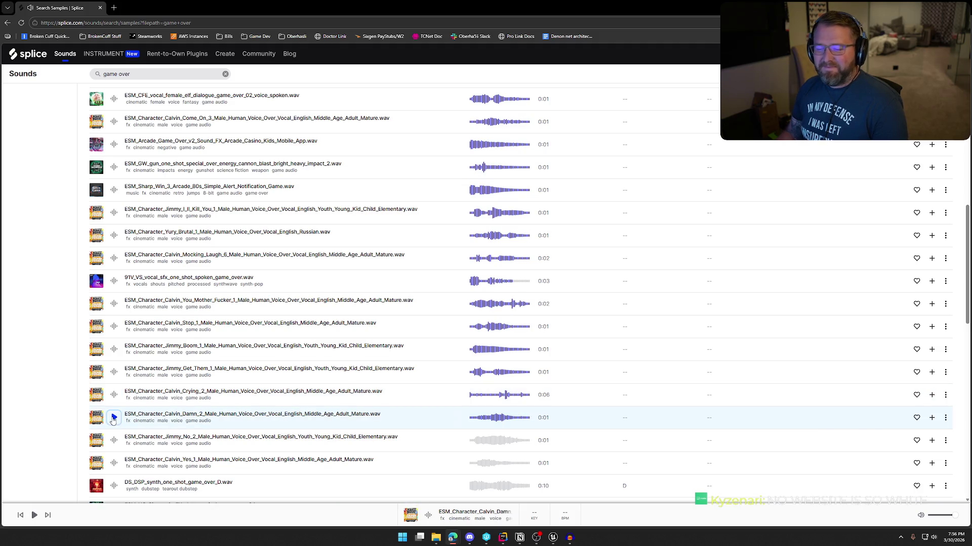
left_click(115, 440)
key("Down")
key("Down")
key("Down")
scroll(117, 435, "down", 1)
left_click(115, 403)
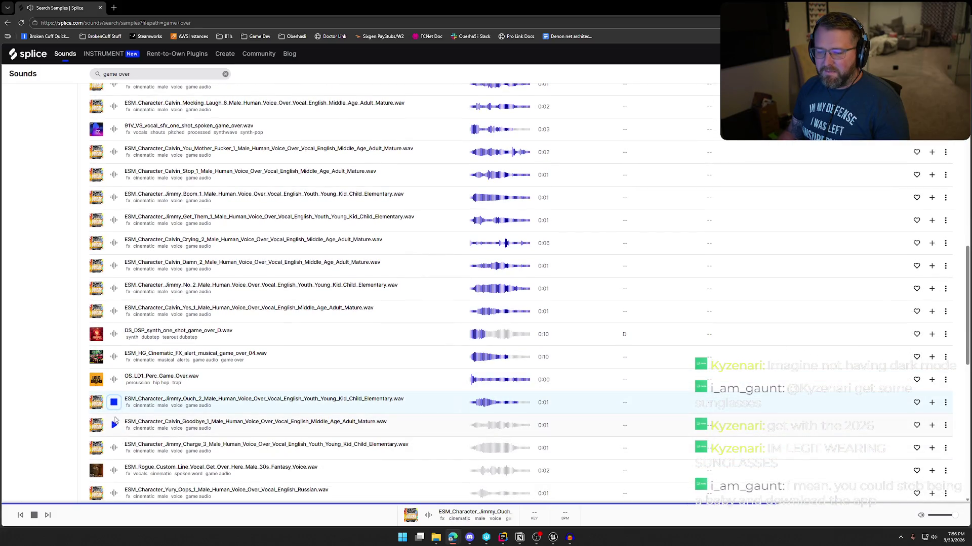
scroll(115, 427, "down", 2)
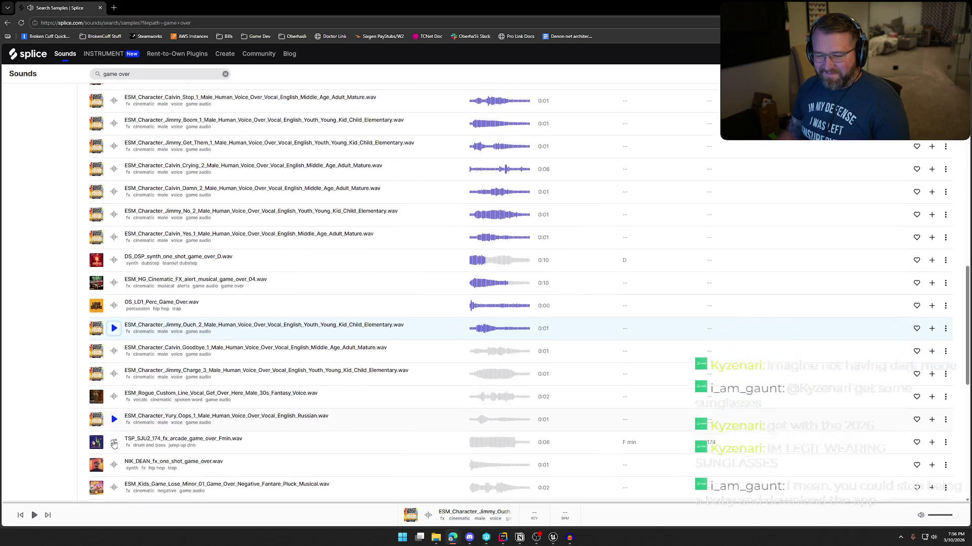
left_click(114, 396)
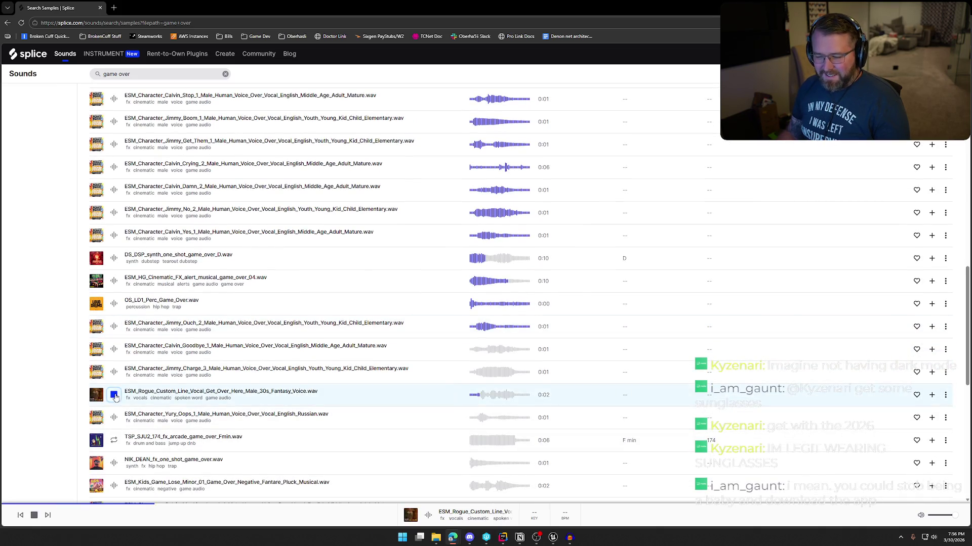
scroll(117, 414, "down", 1)
left_click(114, 425)
scroll(114, 400, "down", 2)
left_click(113, 373)
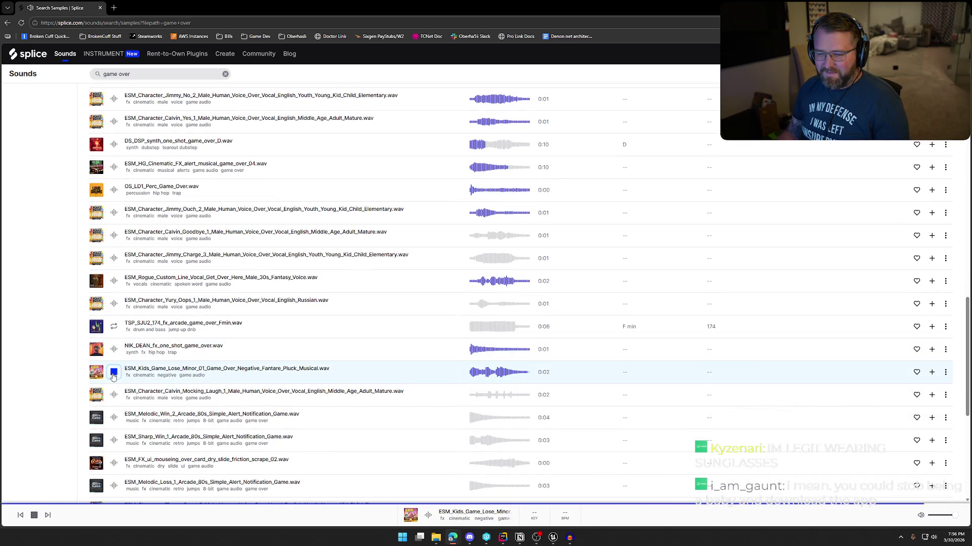
left_click(114, 398)
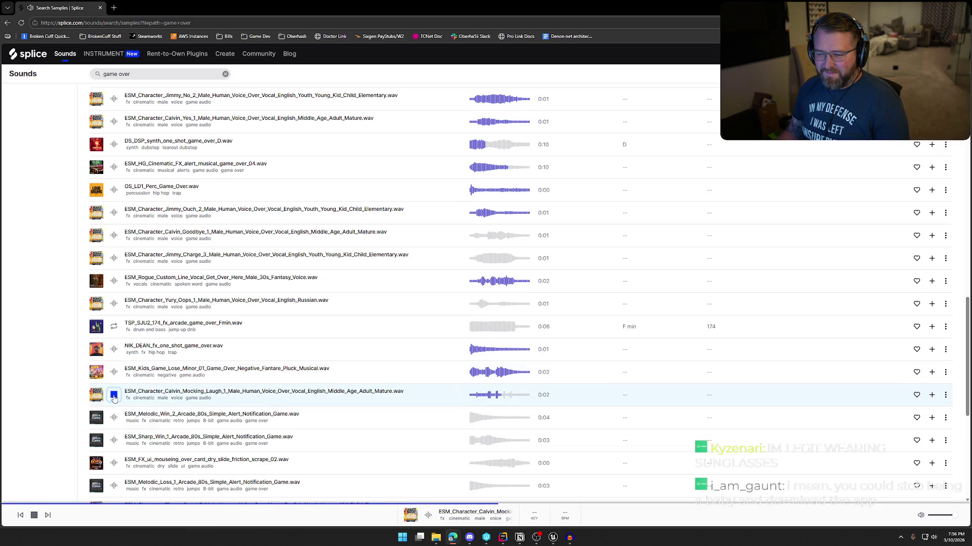
left_click(114, 418)
scroll(114, 408, "down", 1)
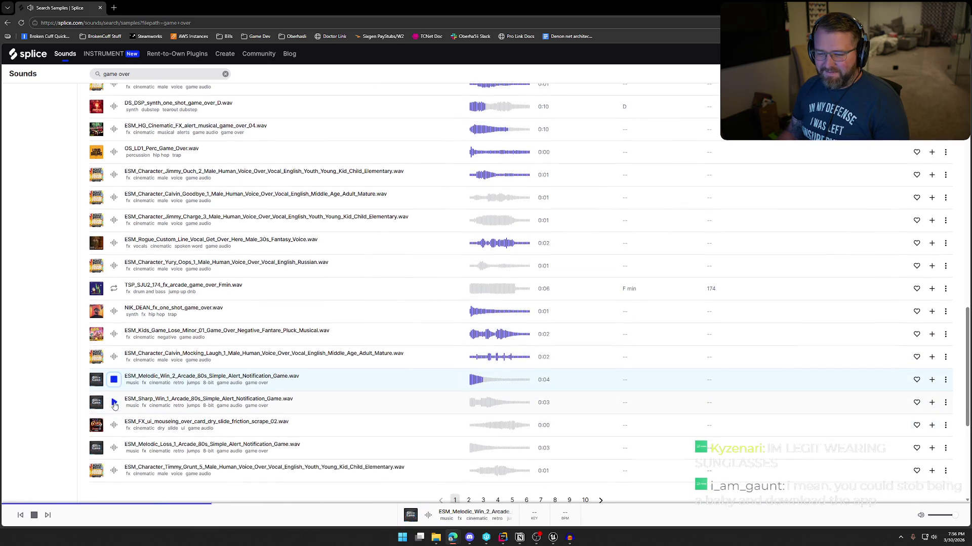
left_click(114, 407)
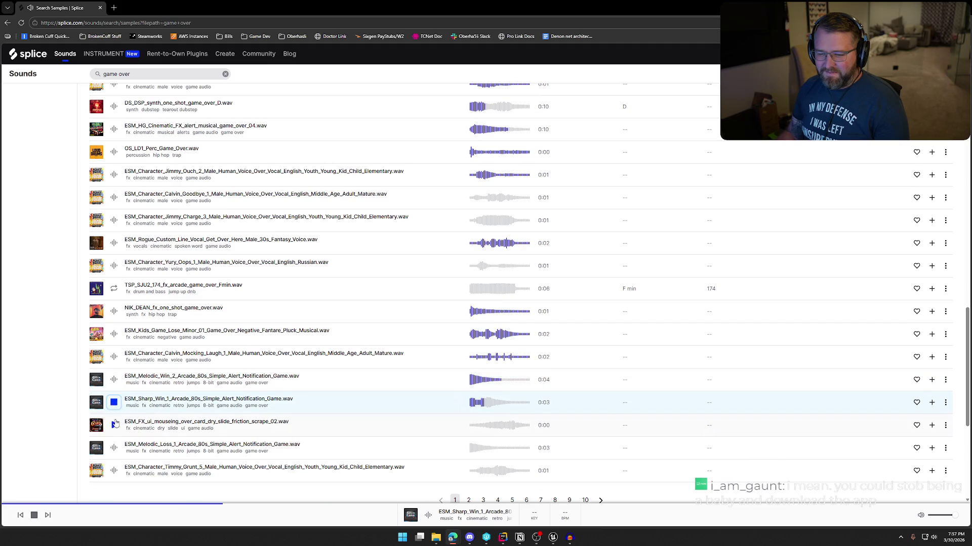
left_click(114, 425)
left_click(115, 448)
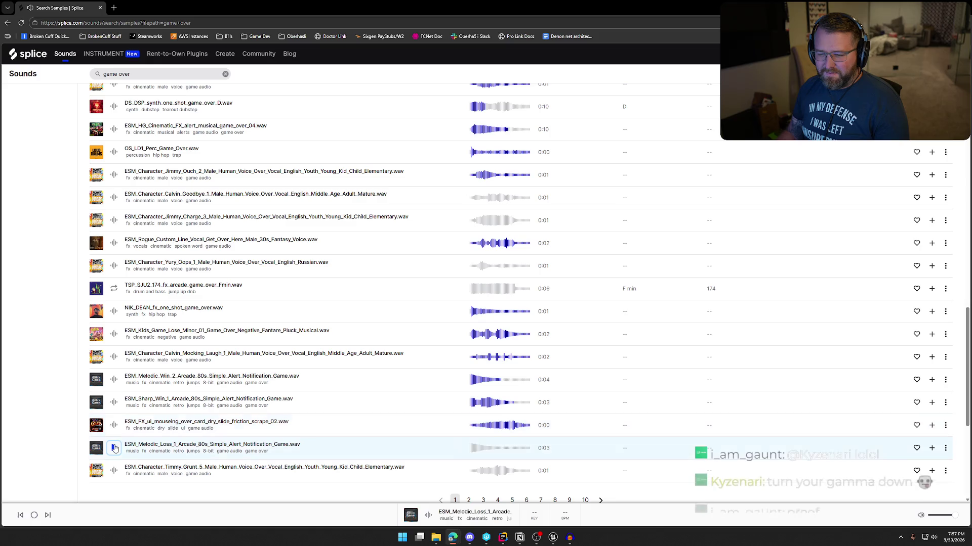
left_click(115, 472)
scroll(116, 456, "down", 3)
scroll(116, 413, "up", 8)
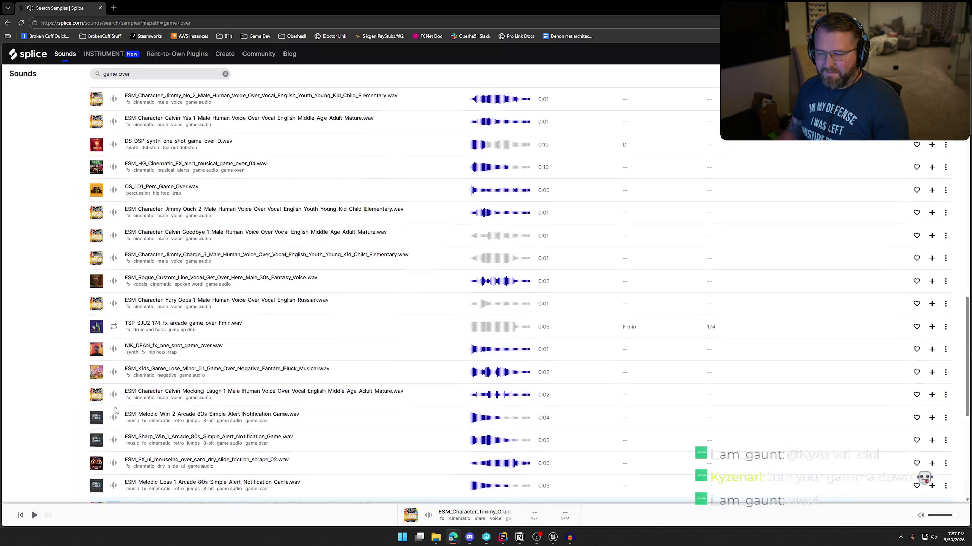
scroll(116, 413, "up", 4)
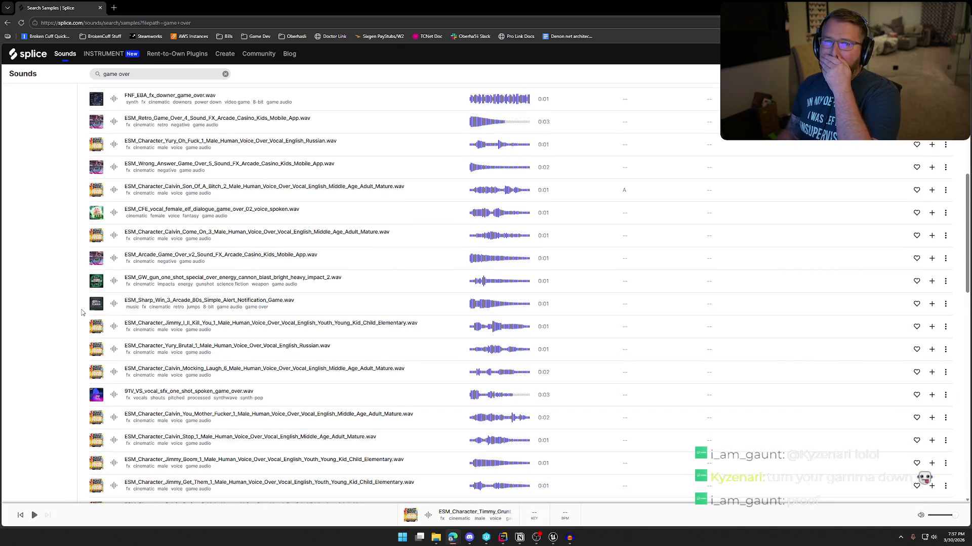
scroll(81, 312, "up", 6)
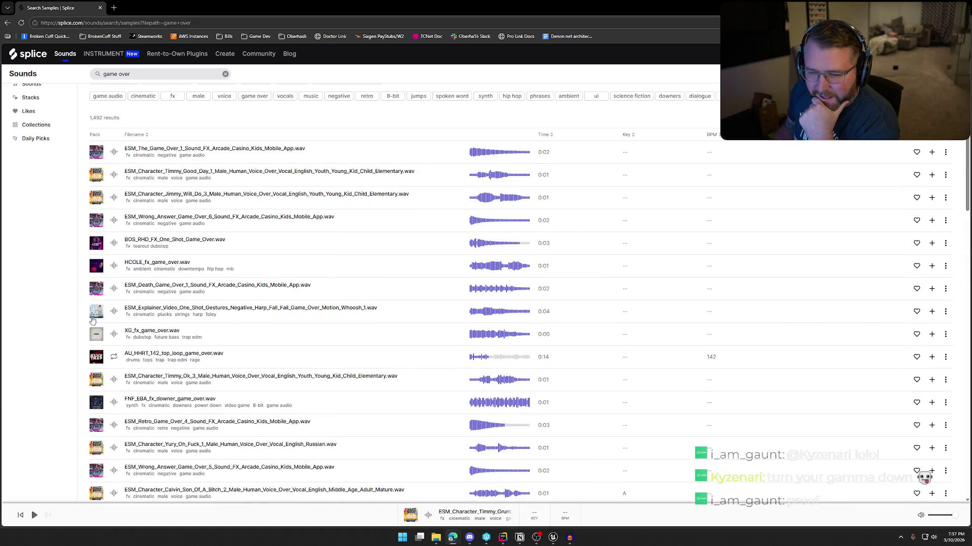
Preview the Explainer Video harp fall game over whoosh and download it via its + button
left_click(114, 312)
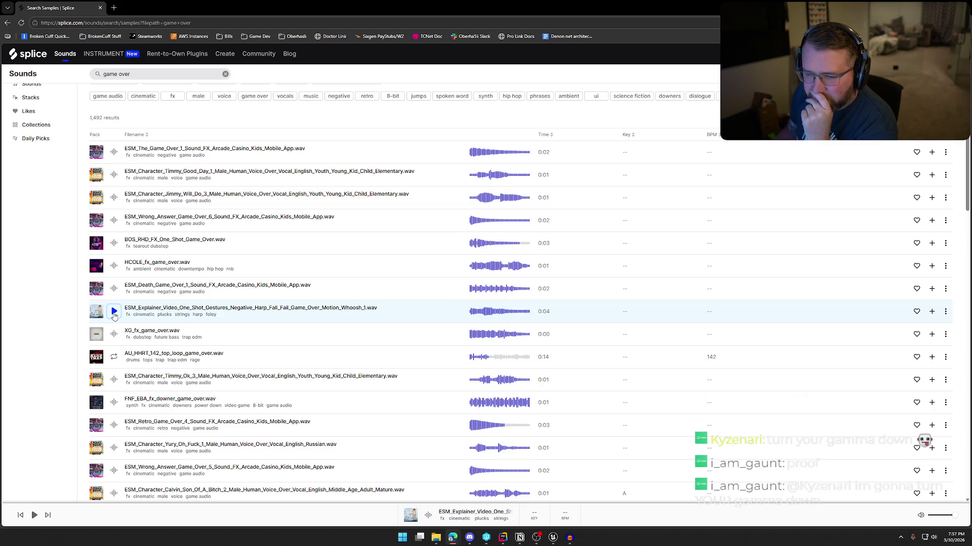
left_click(930, 311)
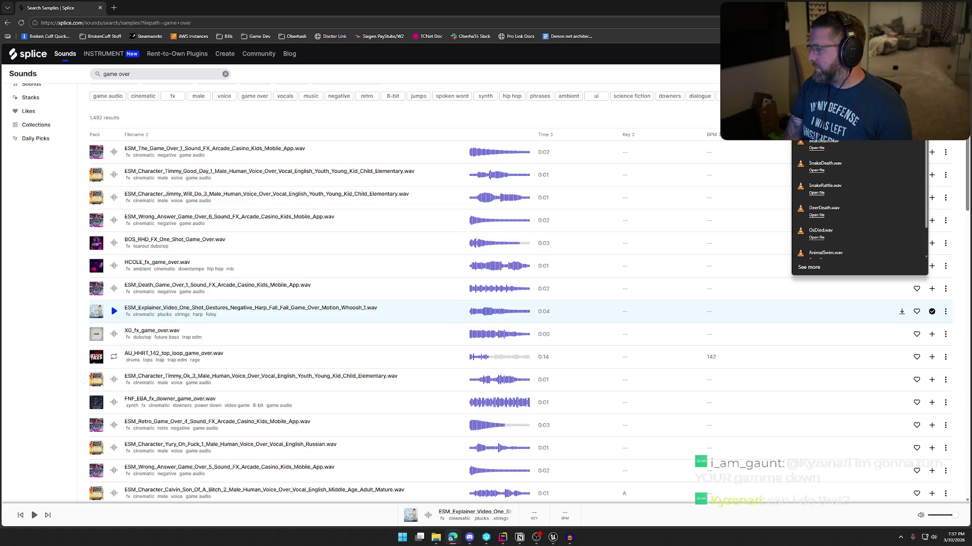
scroll(860, 207, "down", 1)
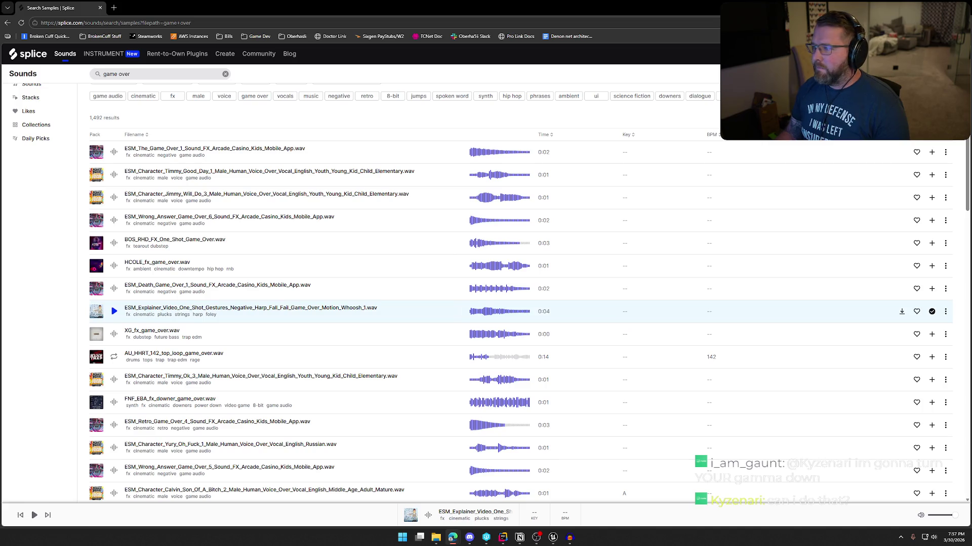
key("alt+Tab")
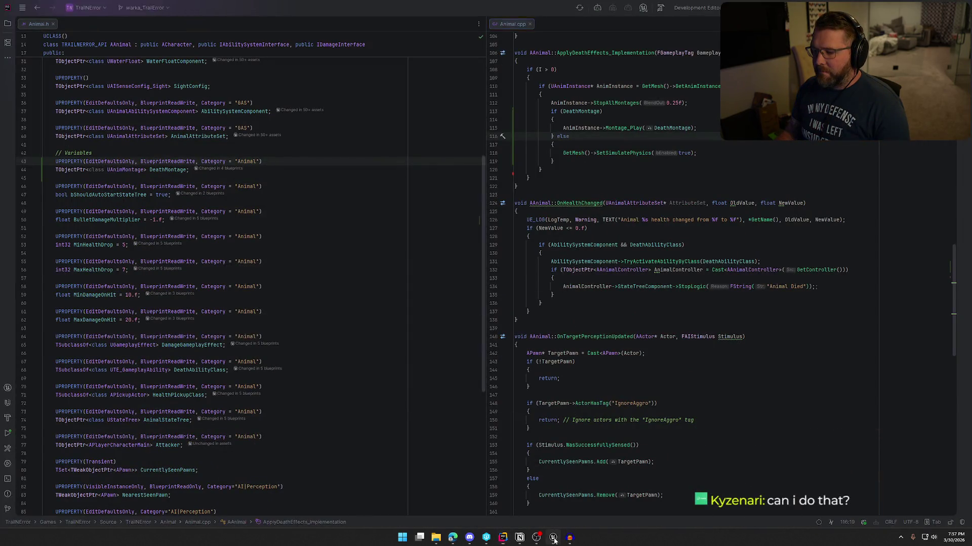
Import the downloaded death sound into Content/UI/Sounds and save all
key("alt+Tab")
key("ctrl+space")
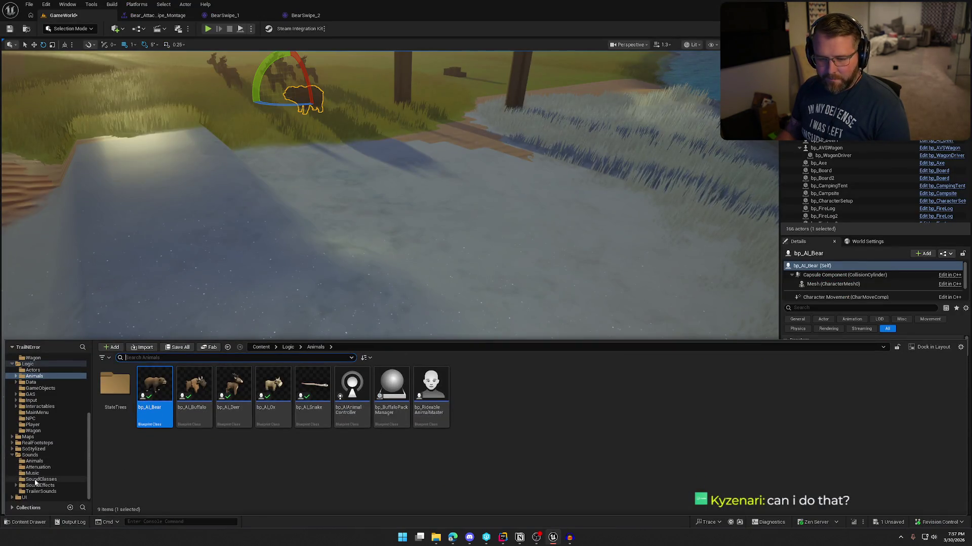
left_click(24, 498)
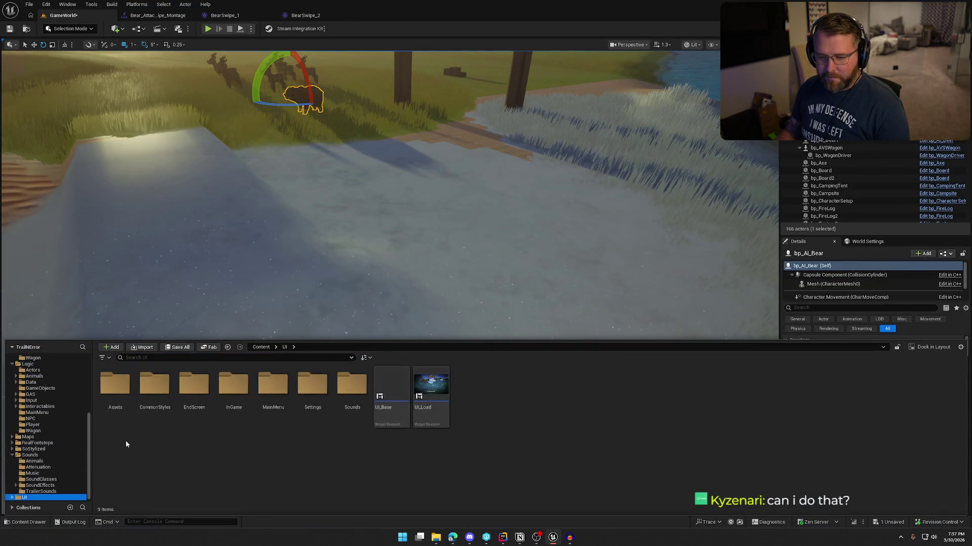
double_click(352, 385)
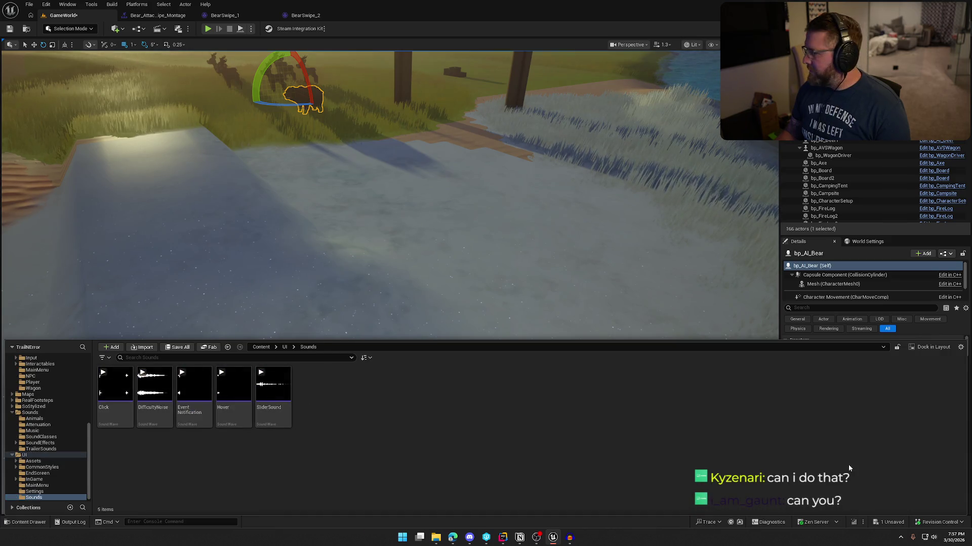
mouse_move(486, 11)
left_mouse_down()
mouse_move(549, 423)
mouse_move(449, 429)
mouse_move(454, 423)
left_mouse_up()
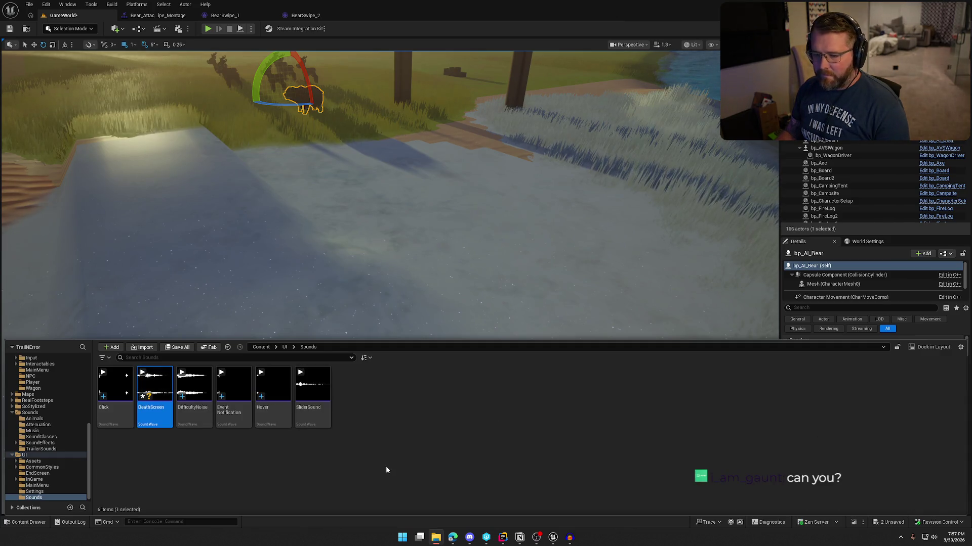
key("ctrl+shift+s")
Set the DeathScreen sound's class to UI, save it, and close the open editor tabs
left_click(156, 419)
double_click(156, 418)
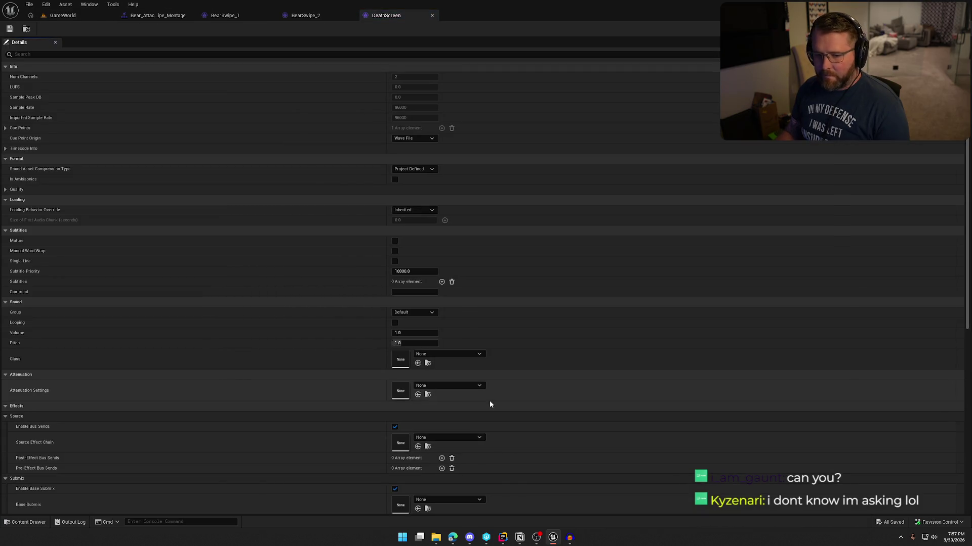
left_click(463, 354)
left_click(457, 303)
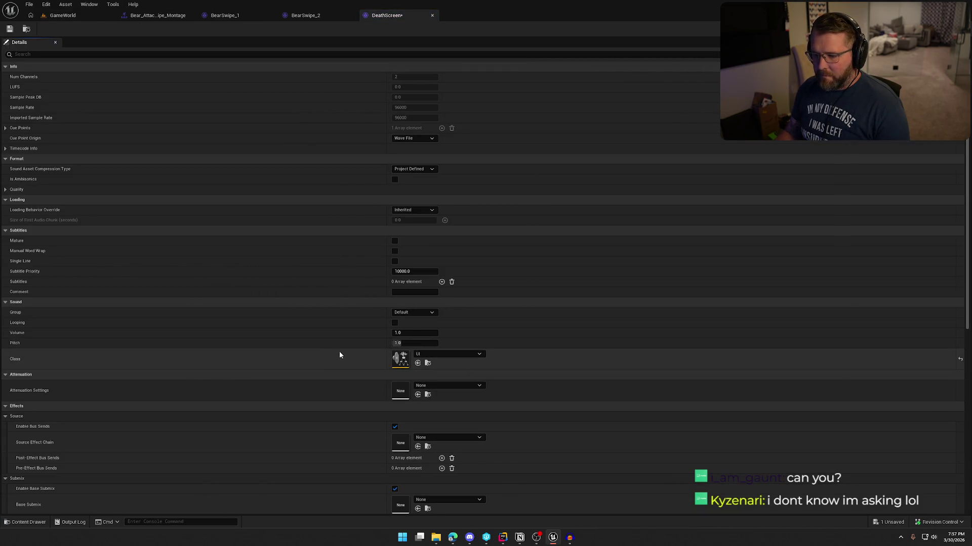
scroll(372, 394, "down", 2)
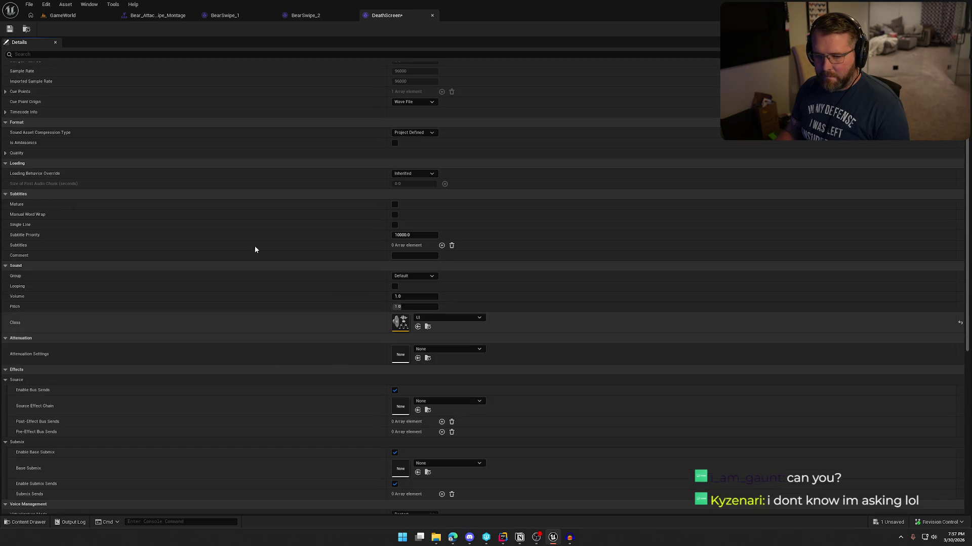
left_click(10, 29)
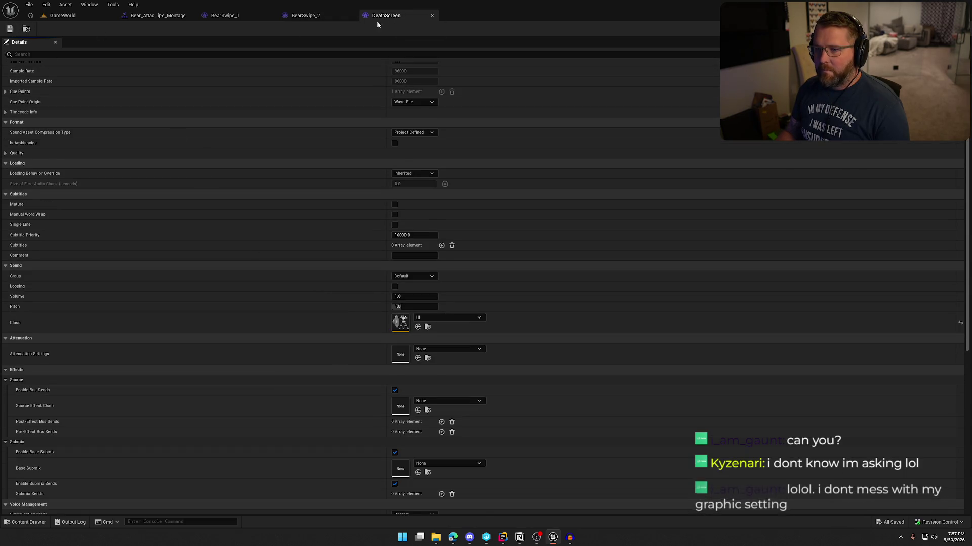
left_click(433, 15)
left_click(351, 16)
left_click(271, 15)
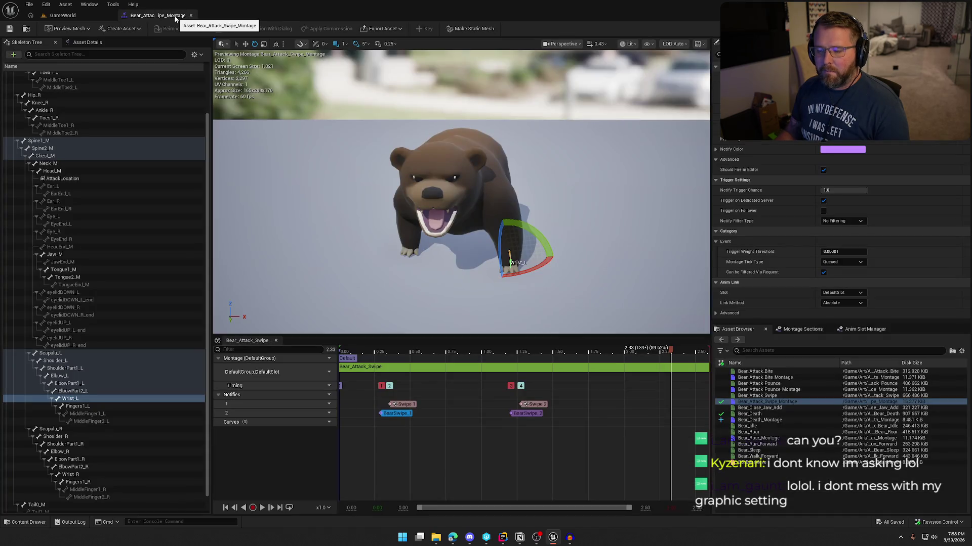
left_click(191, 15)
key("ctrl+space")
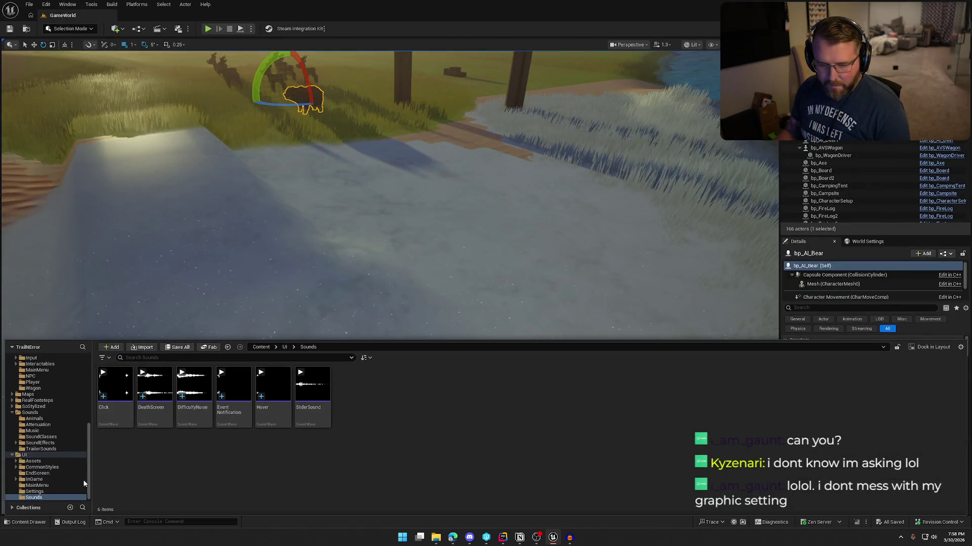
Open UI_Dead's event graph and shift the top-row nodes right to make room after Event Construct
left_click(38, 473)
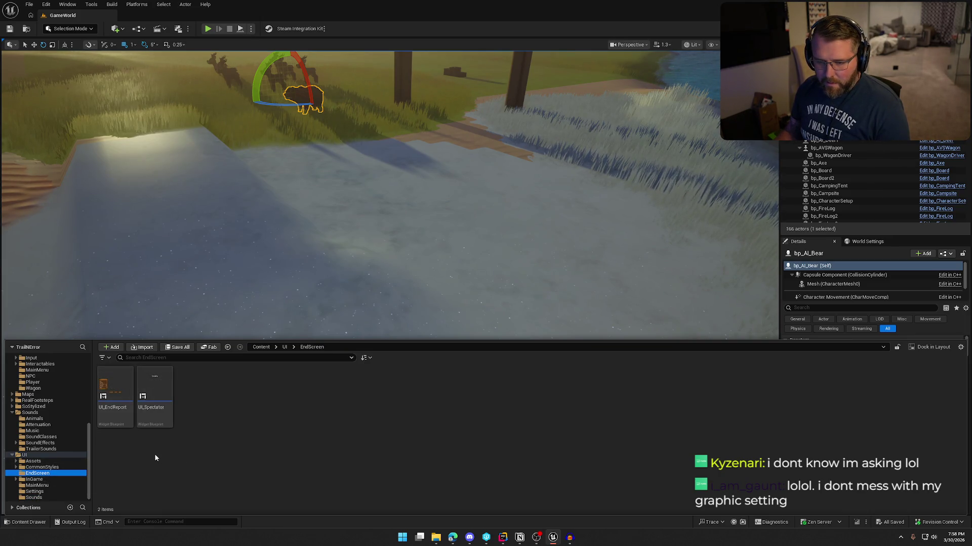
double_click(36, 479)
left_click(36, 485)
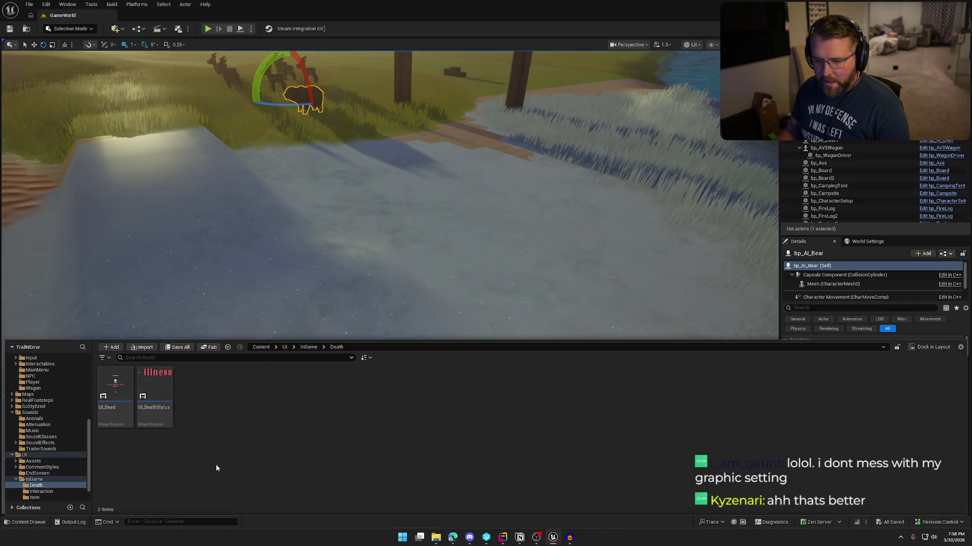
double_click(115, 392)
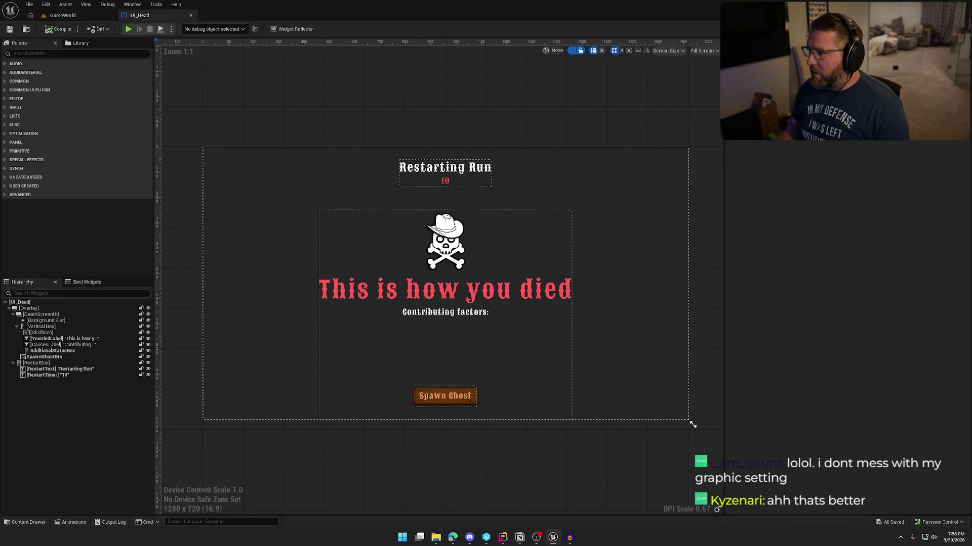
left_click(953, 29)
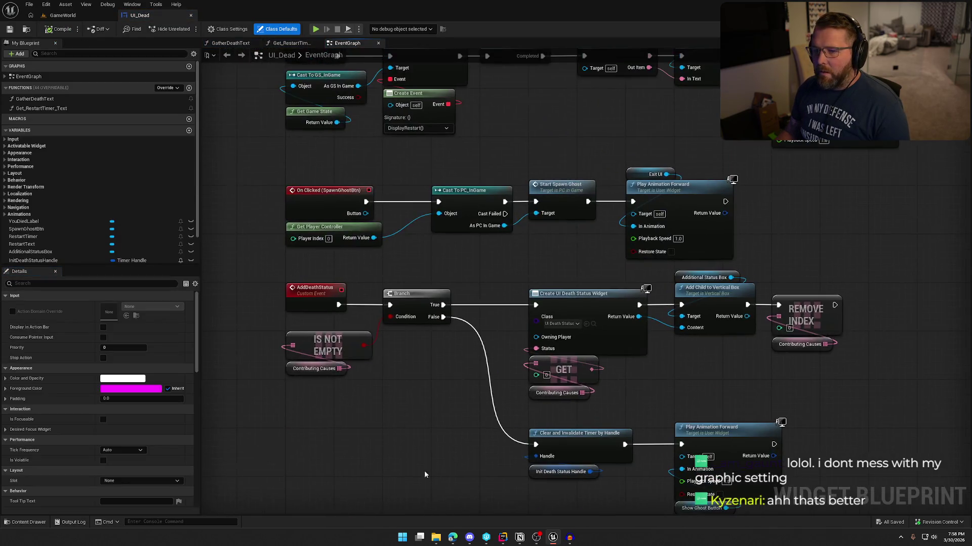
left_click_drag(491, 167, 472, 274)
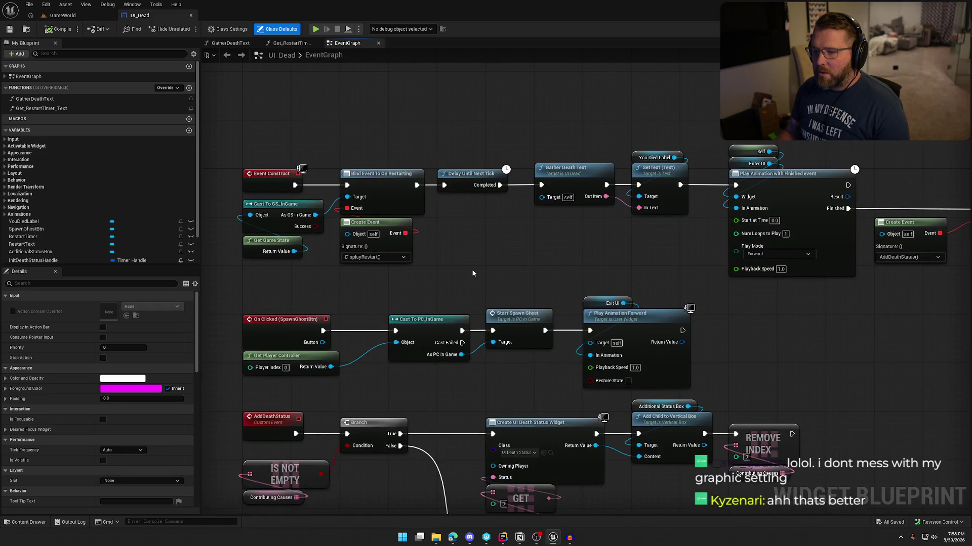
mouse_move(226, 150)
left_mouse_down()
mouse_move(393, 270)
mouse_move(960, 273)
left_mouse_up()
mouse_move(435, 191)
left_mouse_down()
mouse_move(742, 200)
mouse_move(546, 189)
mouse_move(629, 192)
left_mouse_up()
left_click(375, 218)
Add a Play Sound 2D node playing DeathScreen after Event Construct, then compile and check out UI_Dead
right_click(383, 199)
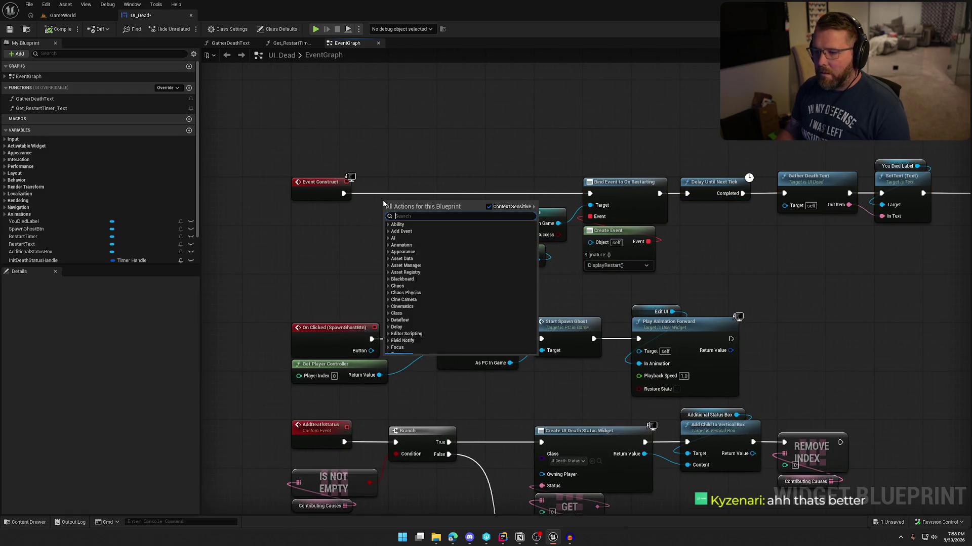
type("play sound")
key("Return")
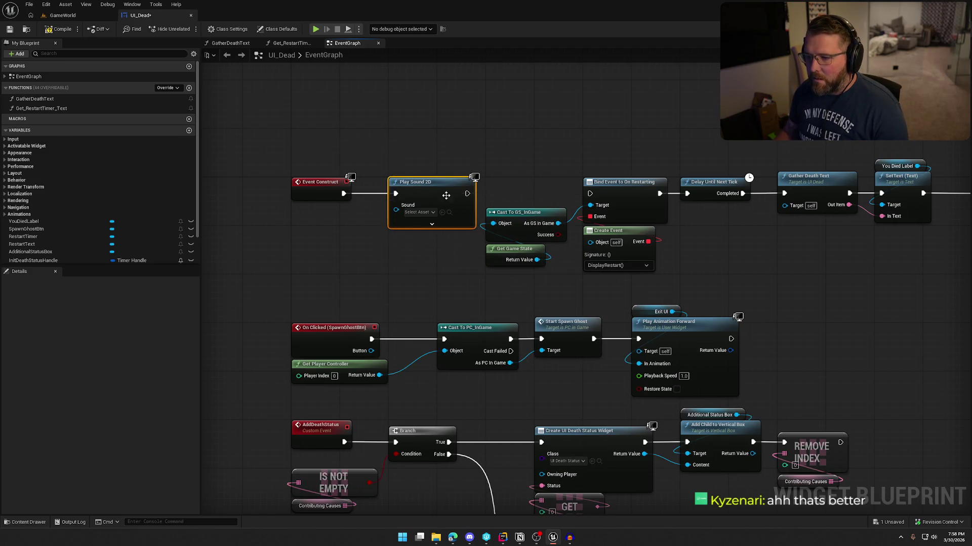
left_click_drag(592, 196, 590, 194)
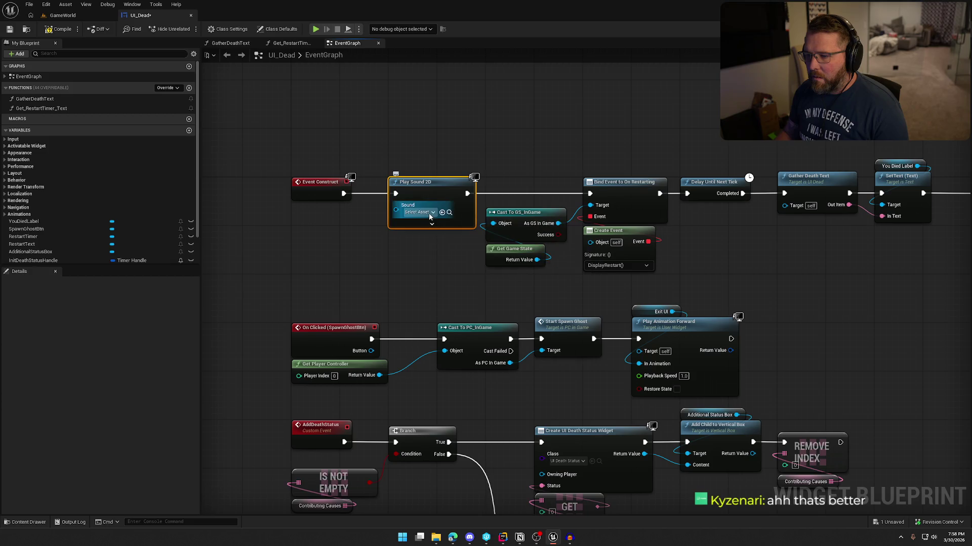
left_click(429, 213)
type("dea")
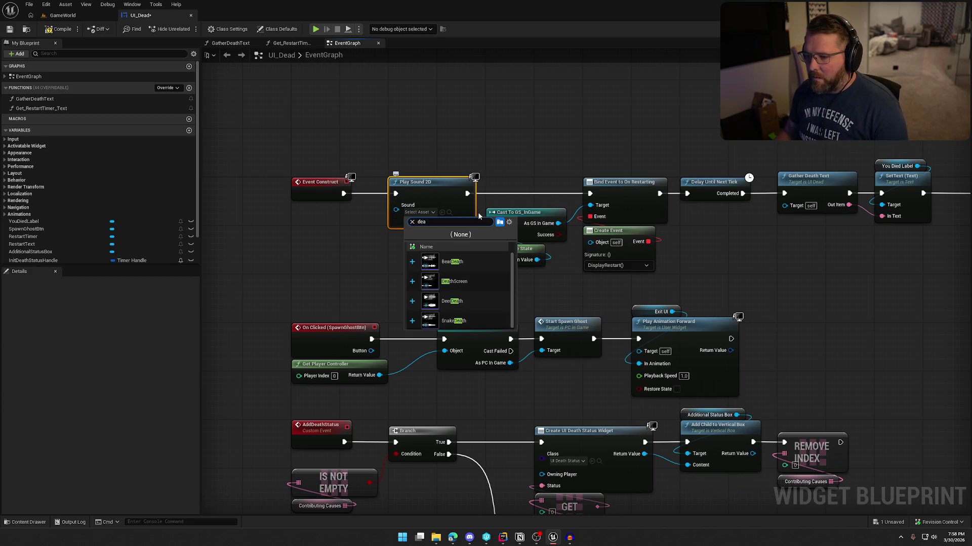
left_click(454, 281)
left_click(420, 224)
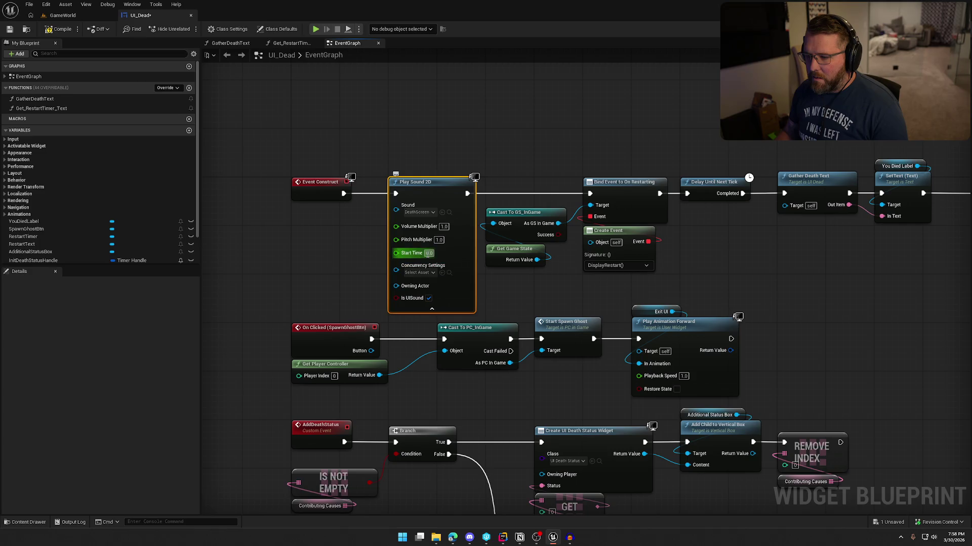
left_click(431, 308)
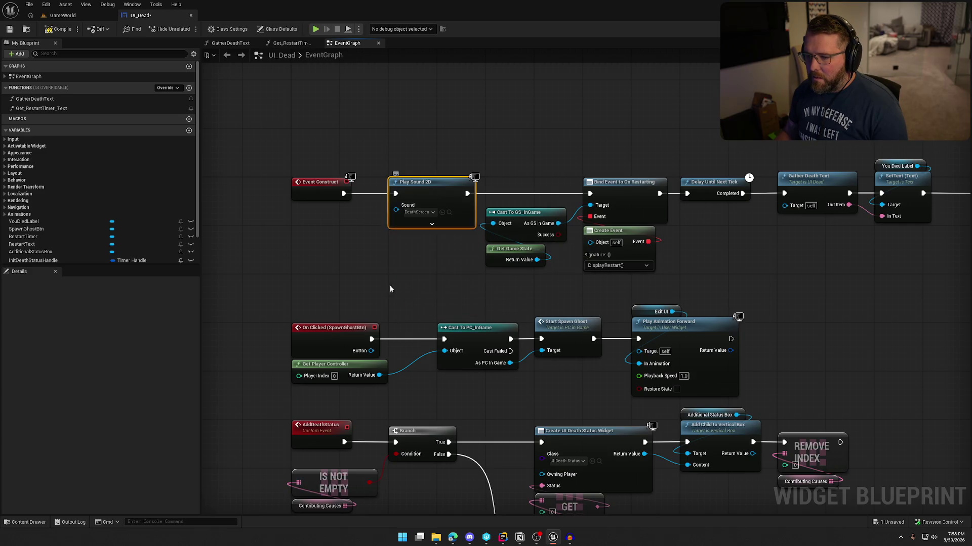
left_click(57, 29)
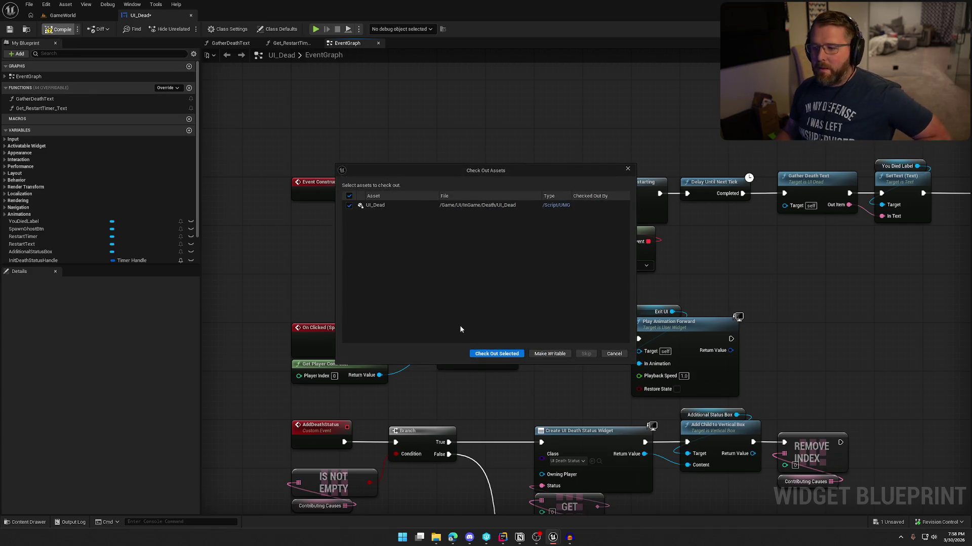
left_click(494, 351)
left_click(62, 15)
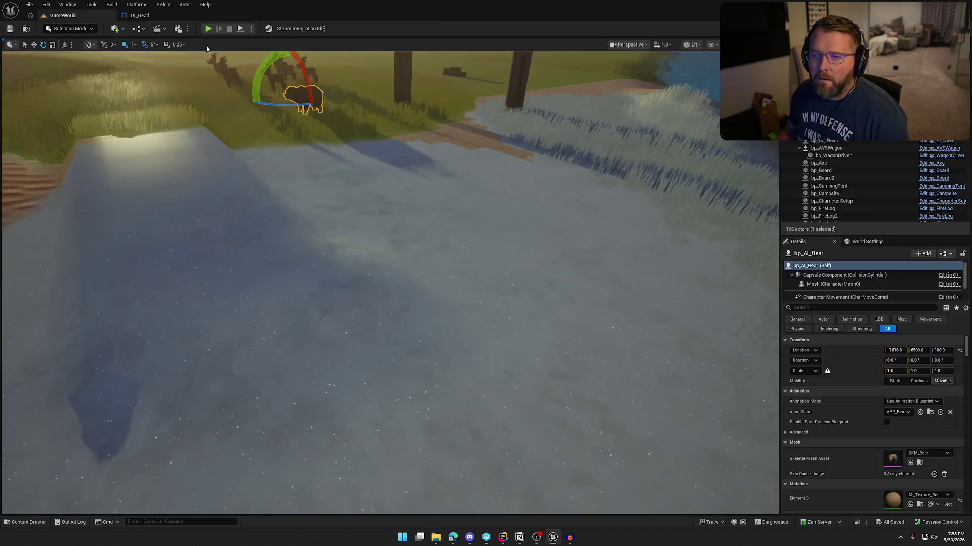
Play-test GameWorld, running the character forward with W into the bear's attack
left_click(217, 24)
left_click(475, 259)
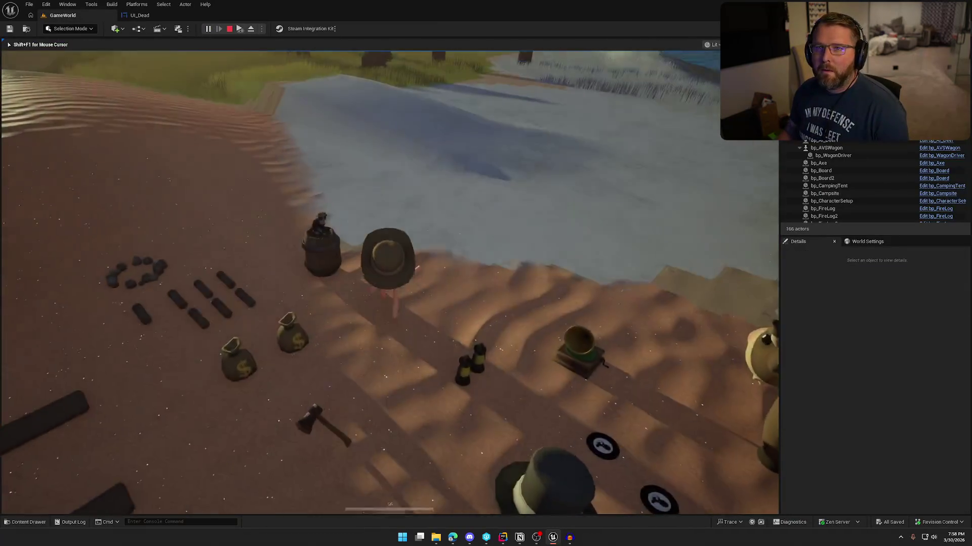
key("w")
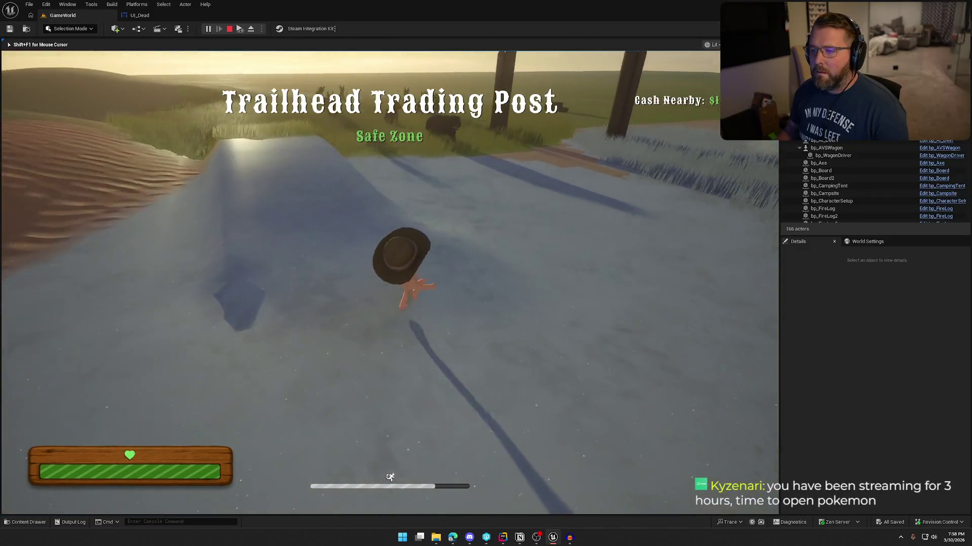
key("w")
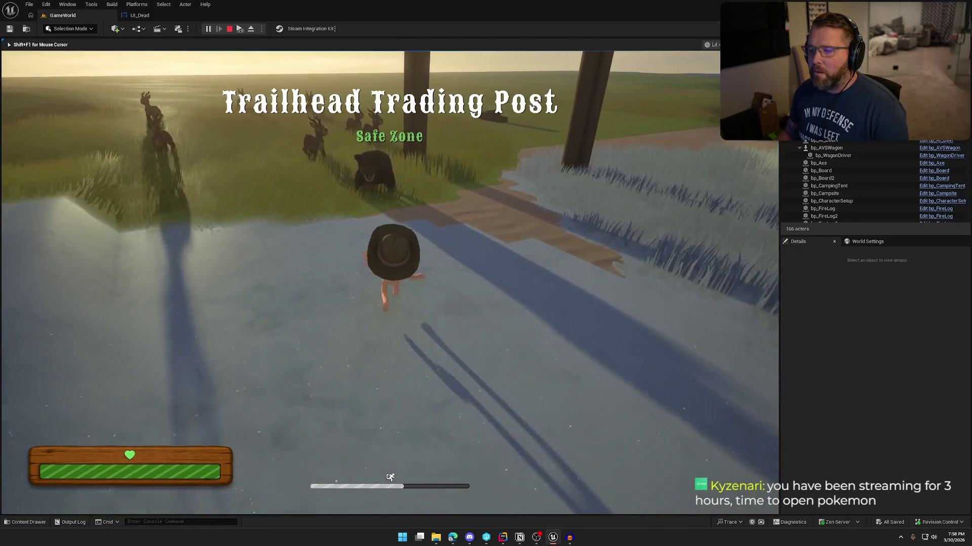
key("w")
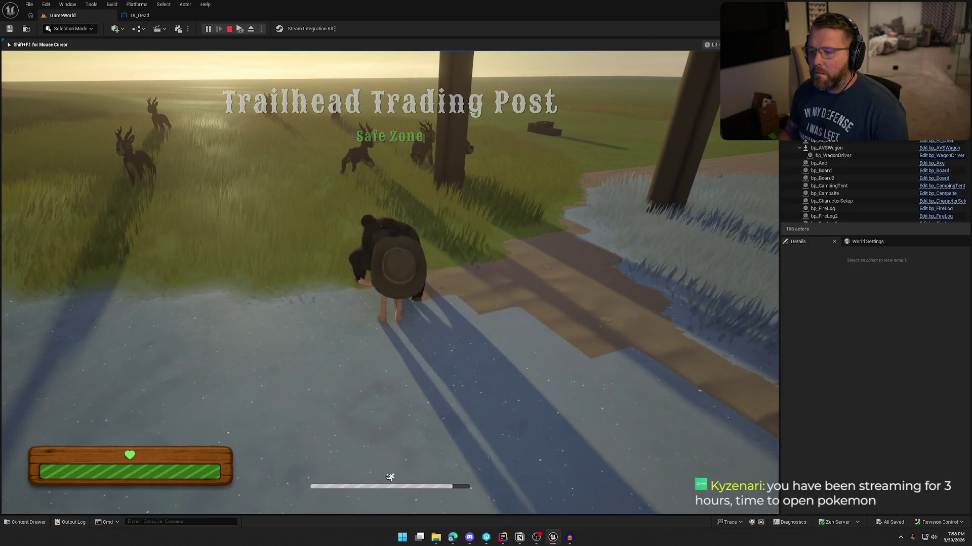
key("w")
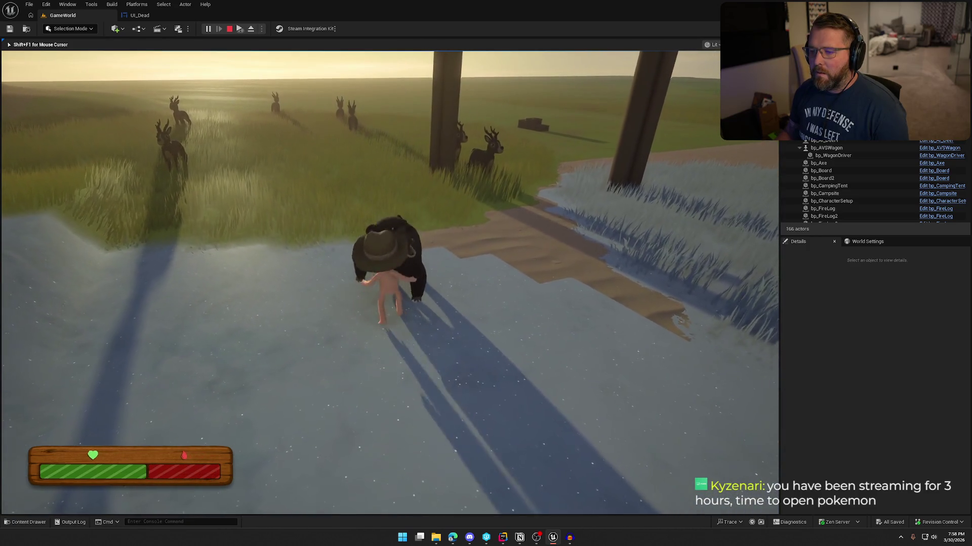
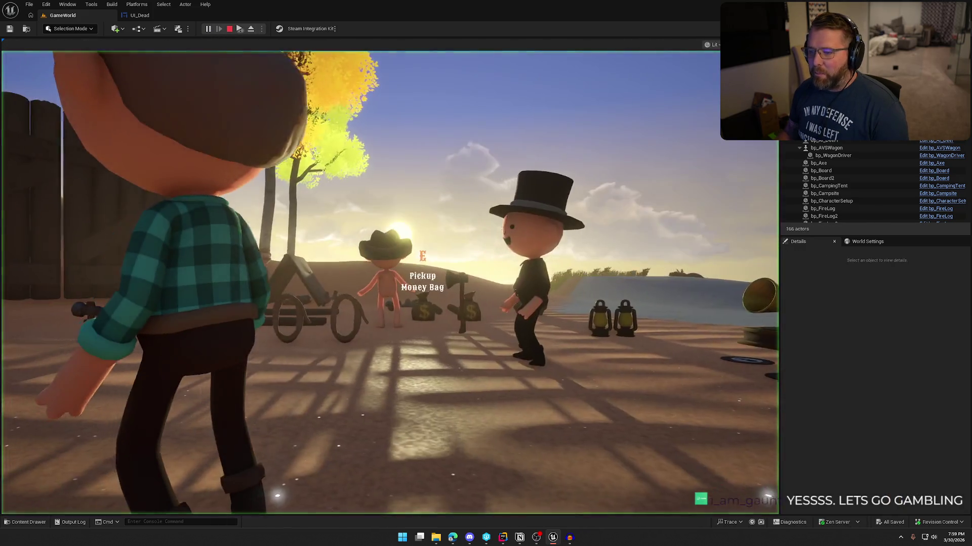
Playtest by swimming the character out until it drowns, then stop and switch to UI_Dead
left_click(389, 283)
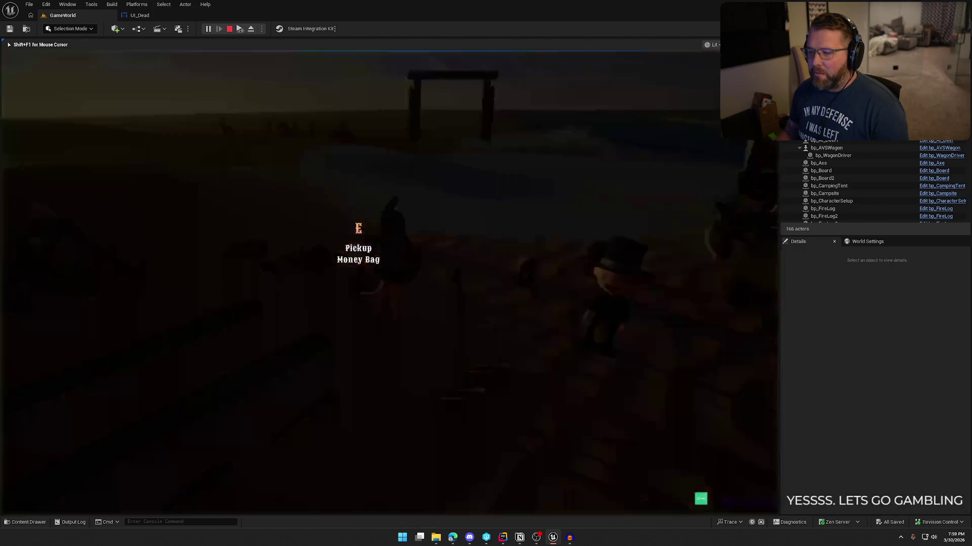
key("shift+w")
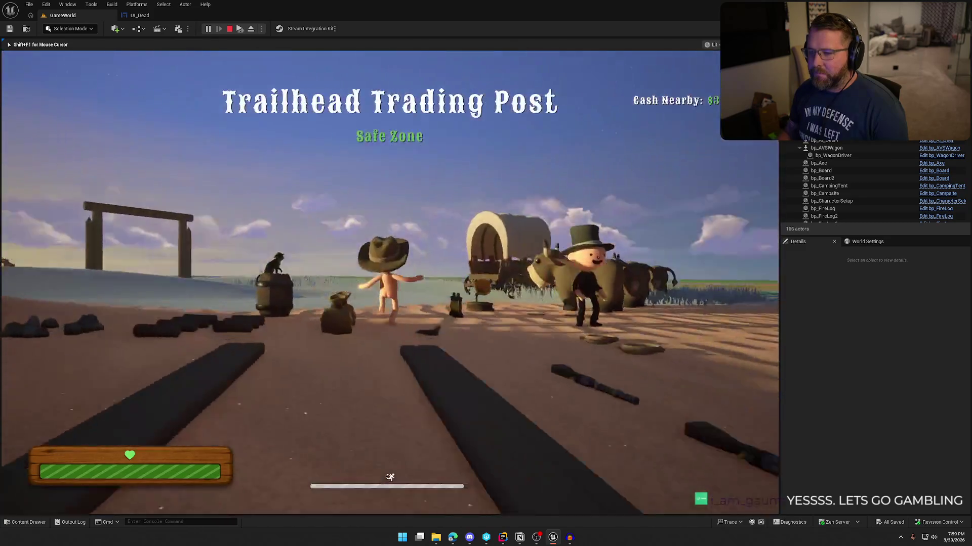
key("shift+w")
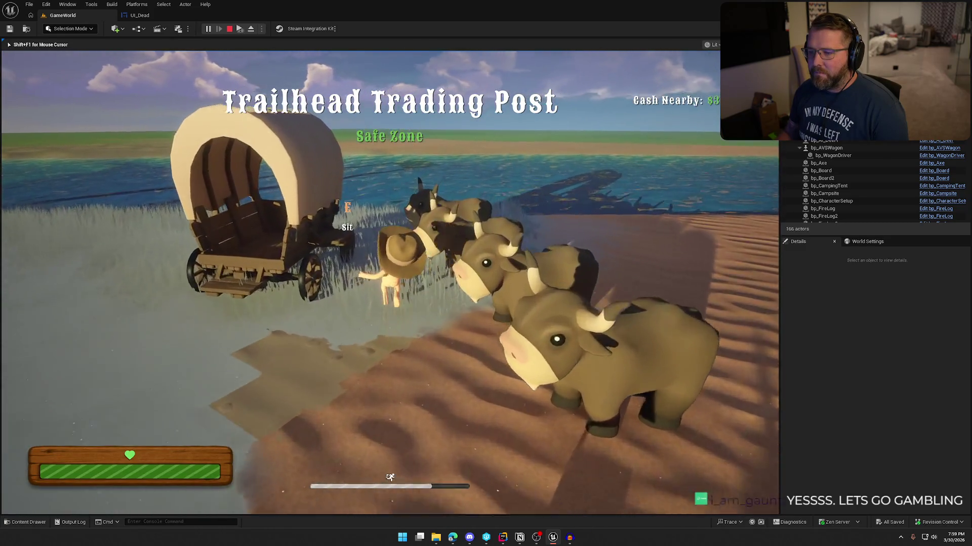
key("w")
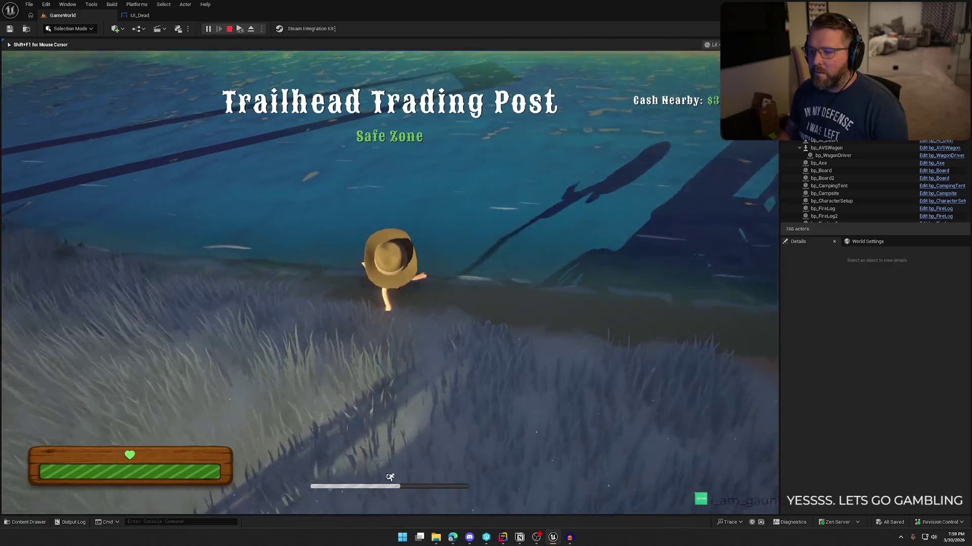
key("shift+w")
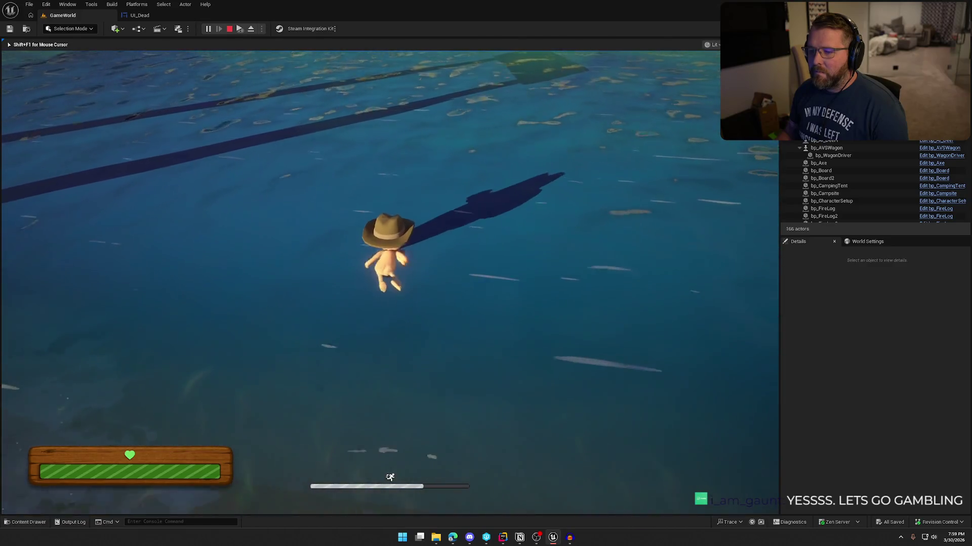
key("shift+w")
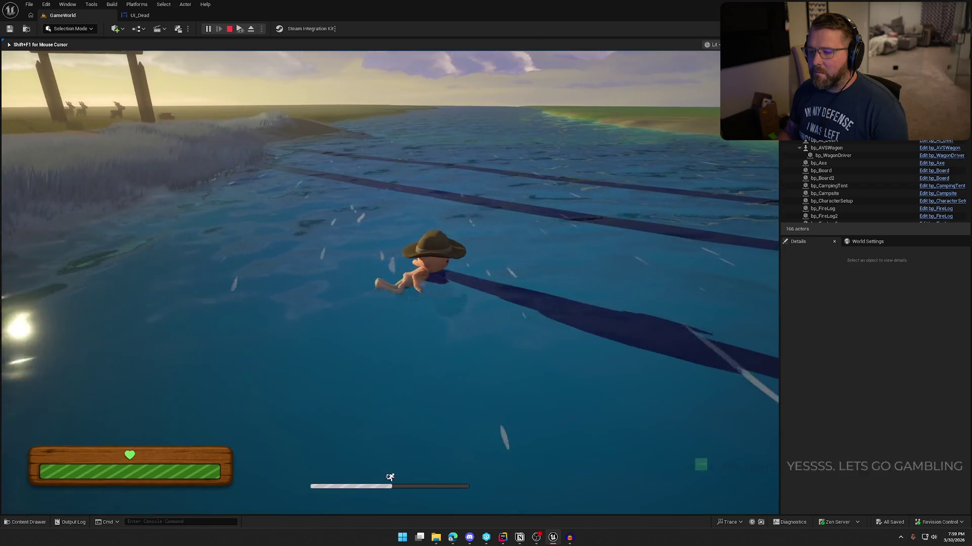
key("shift+w")
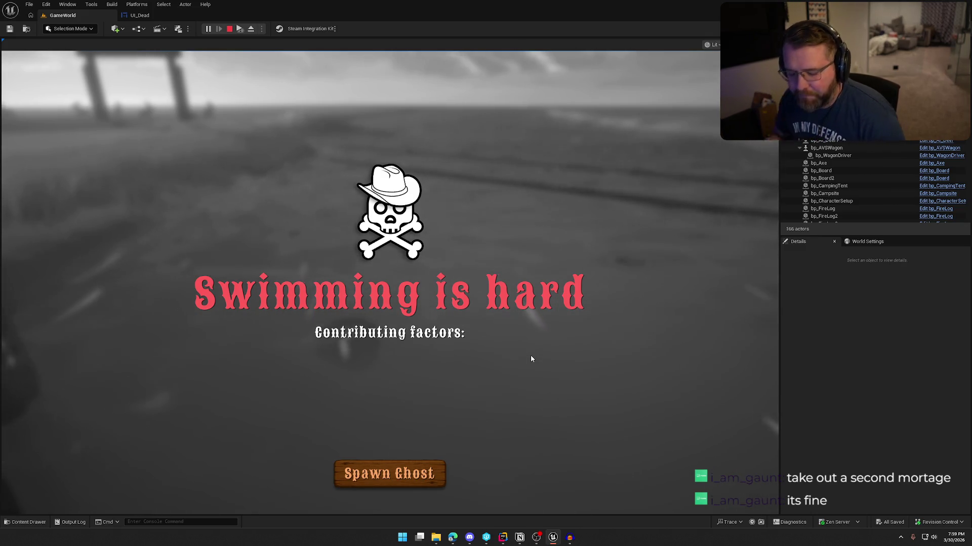
key("Escape")
left_click(139, 15)
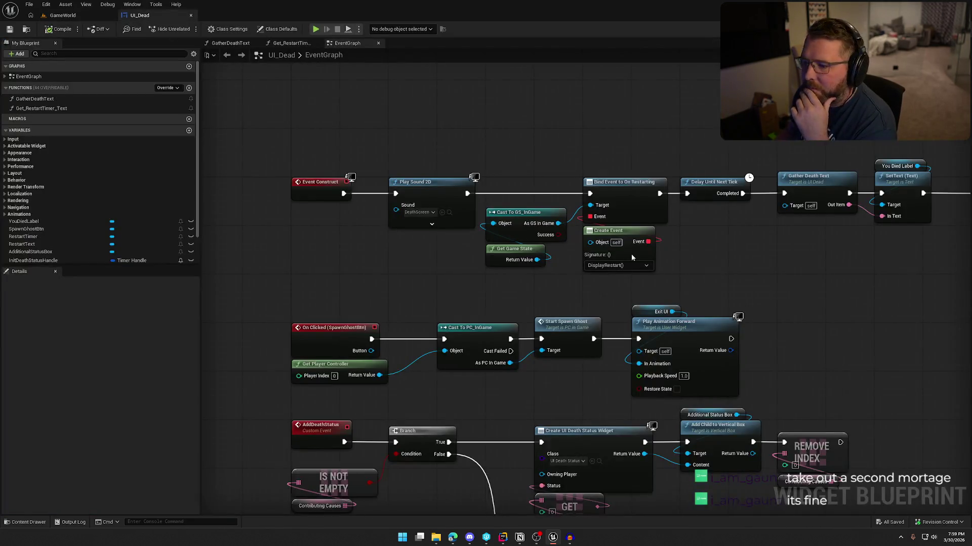
Show UI_Dead's Designer with the Animations panel open, EnterUI selected and the death screen framed
left_click(939, 29)
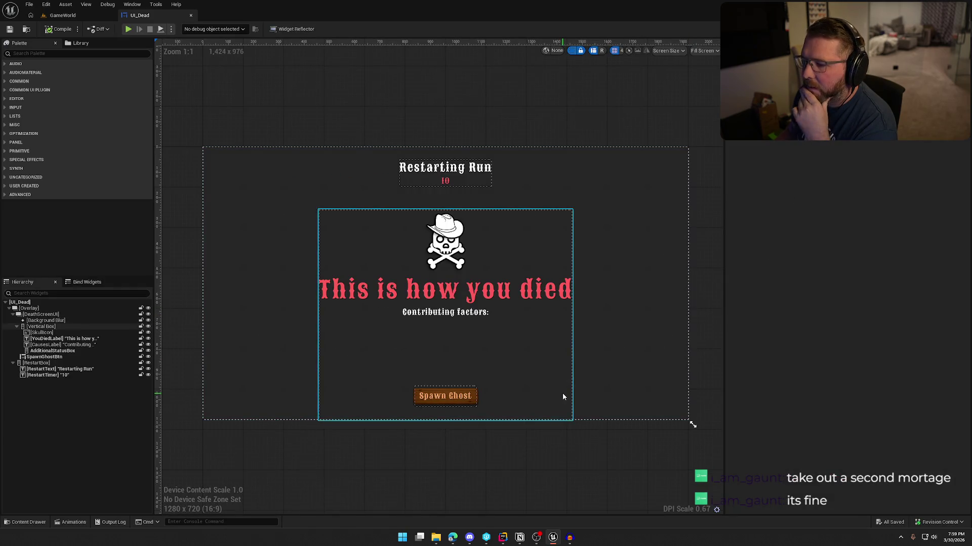
left_click(129, 4)
left_click(146, 62)
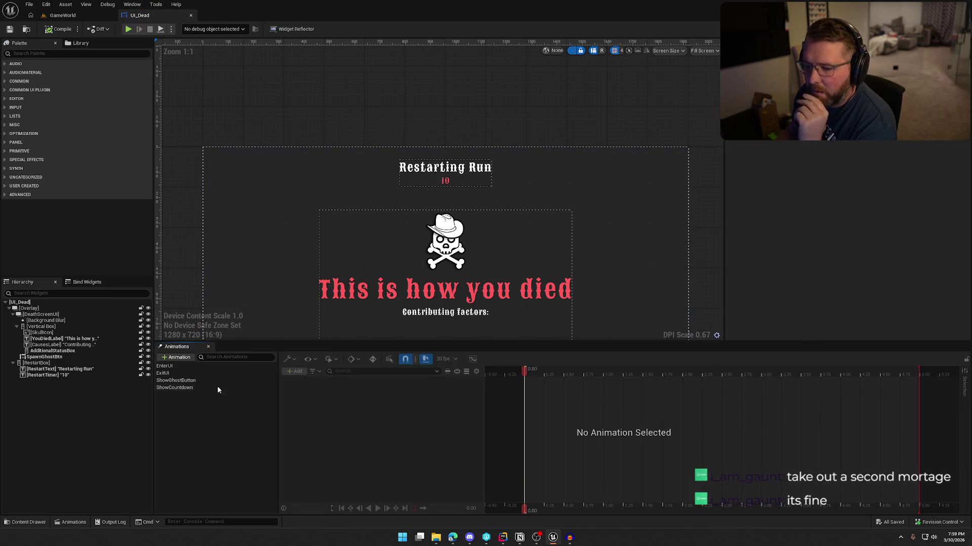
left_click(187, 367)
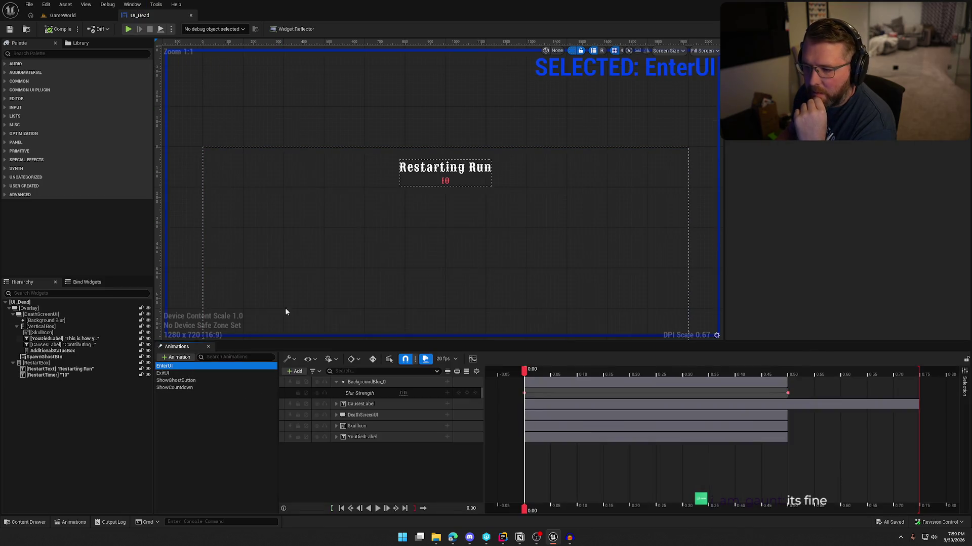
scroll(508, 268, "down", 2)
scroll(542, 256, "down", 3)
scroll(575, 278, "down", 3)
left_click_drag(633, 314, 501, 282)
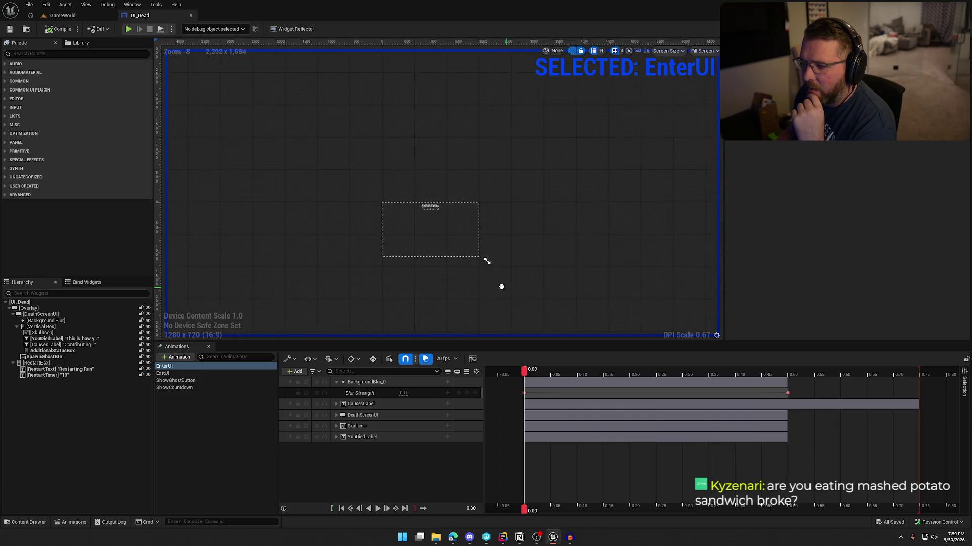
scroll(444, 293, "up", 5)
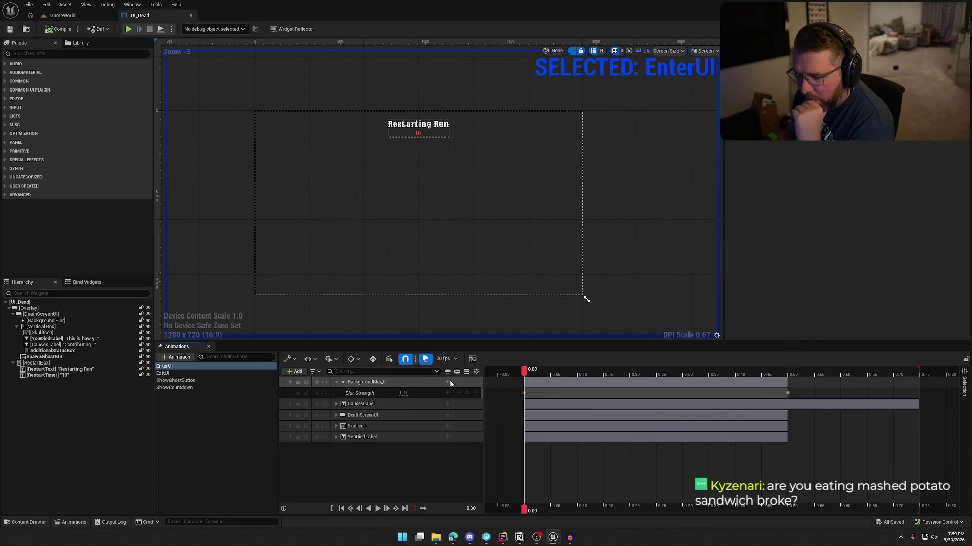
left_click(297, 372)
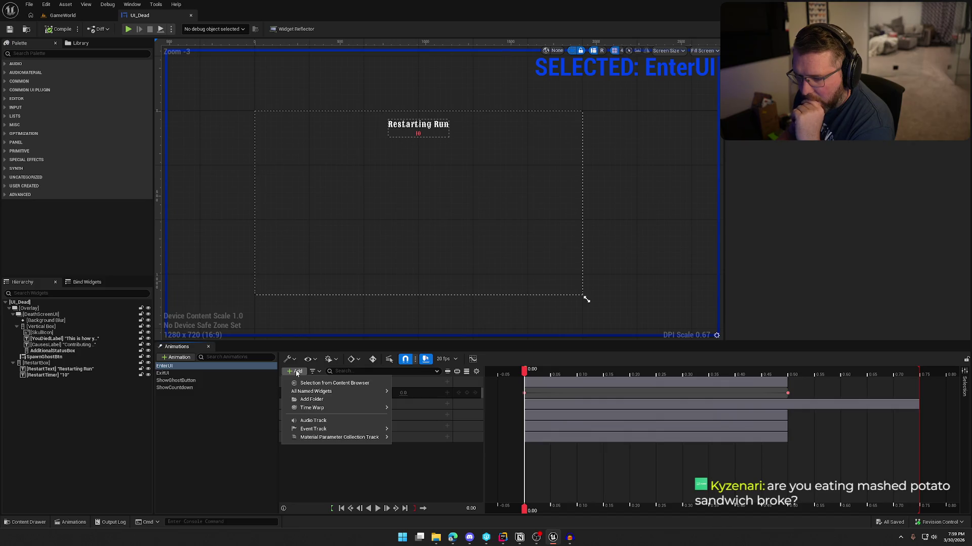
Add an Audio track to EnterUI that plays the DeathScreen sound
mouse_move(334, 411)
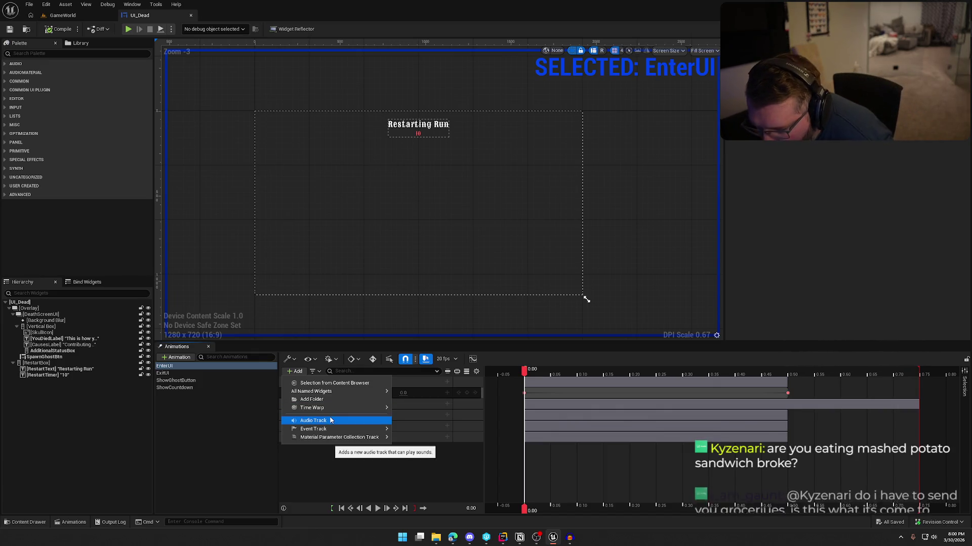
left_click(329, 420)
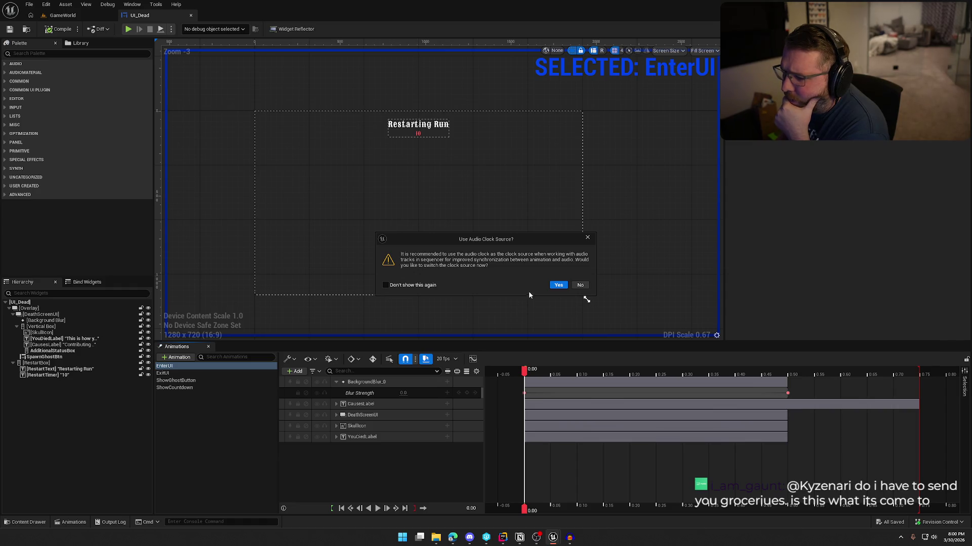
left_click(559, 286)
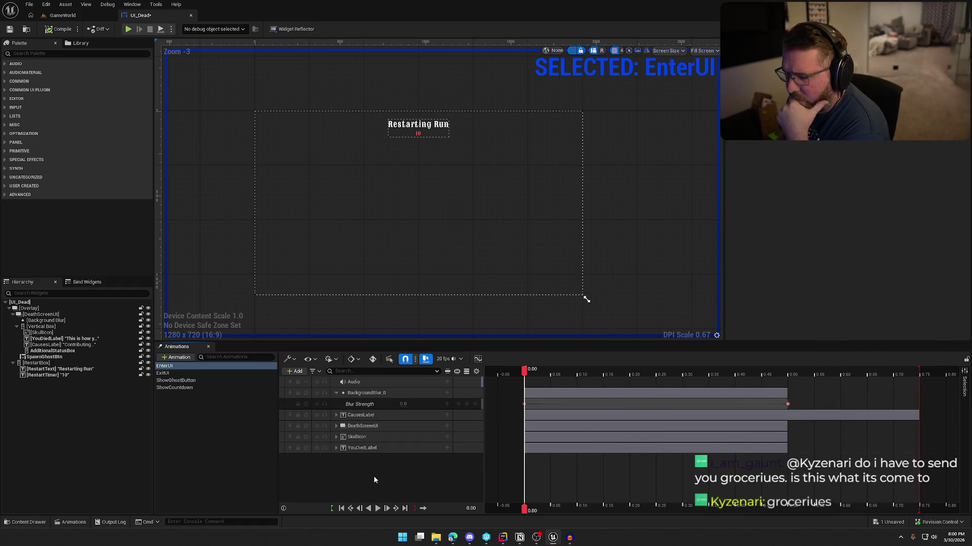
left_click(446, 384)
type("dead")
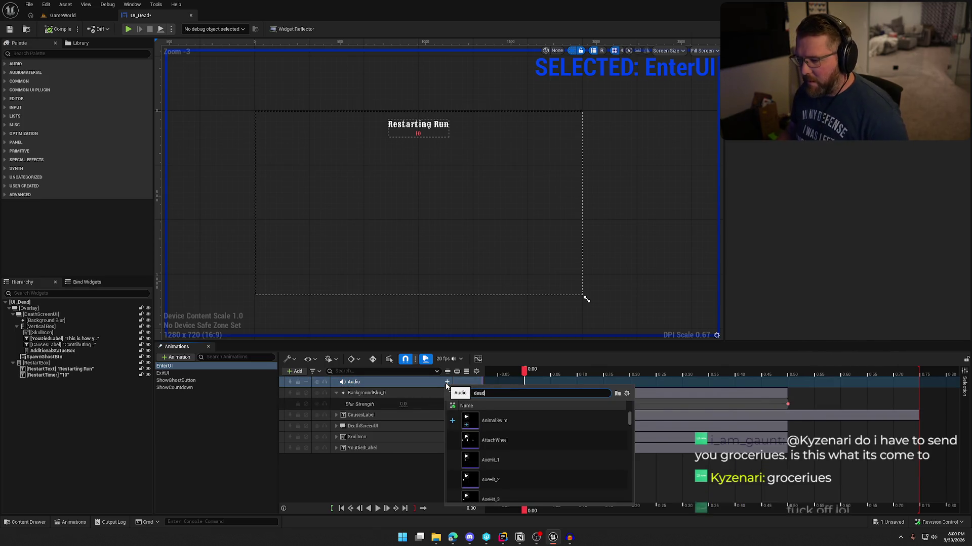
type("eath")
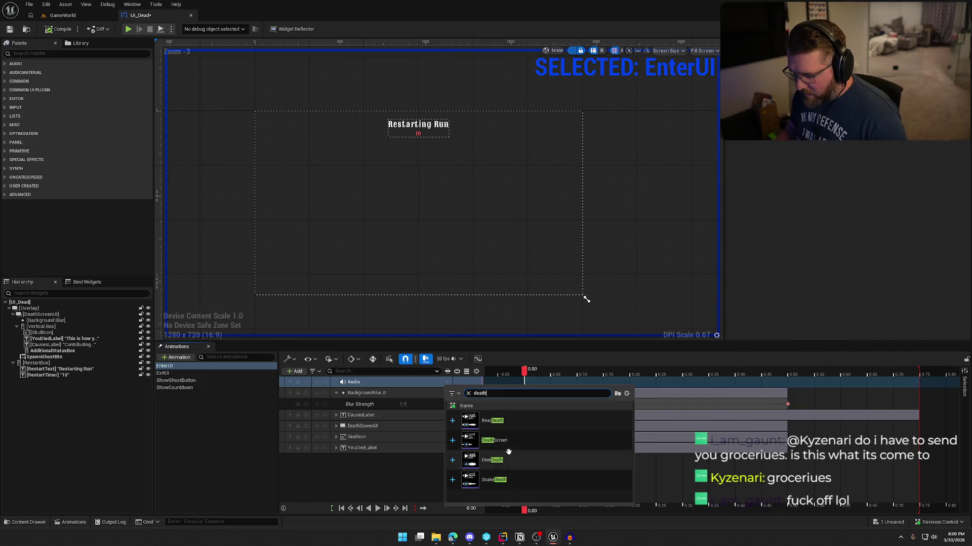
left_click(494, 440)
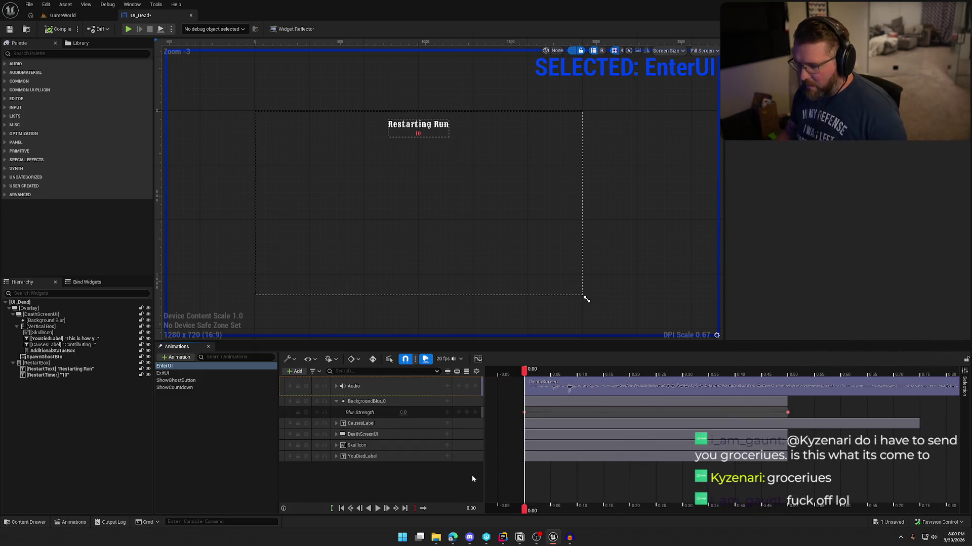
scroll(820, 462, "down", 10)
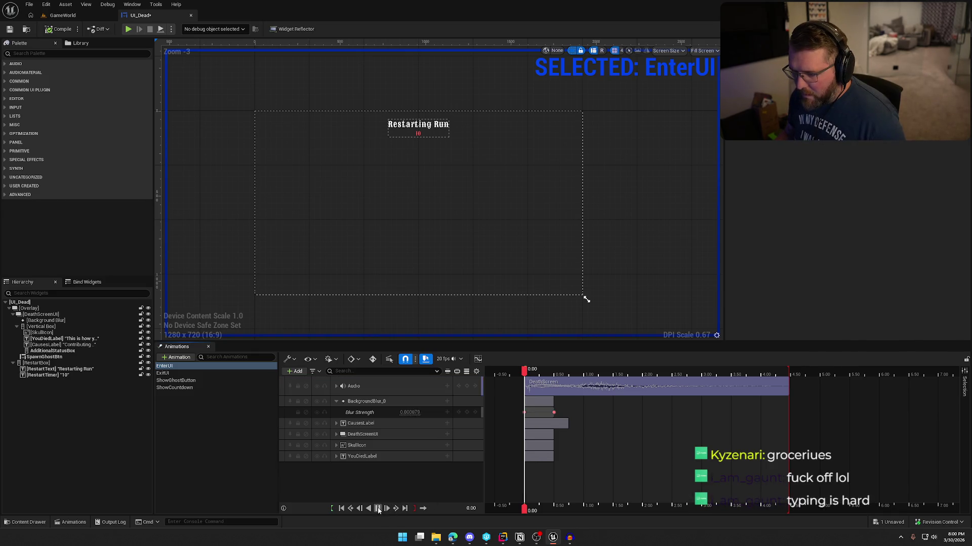
Preview EnterUI with its sound and slightly lengthen the background blur section
left_click(377, 509)
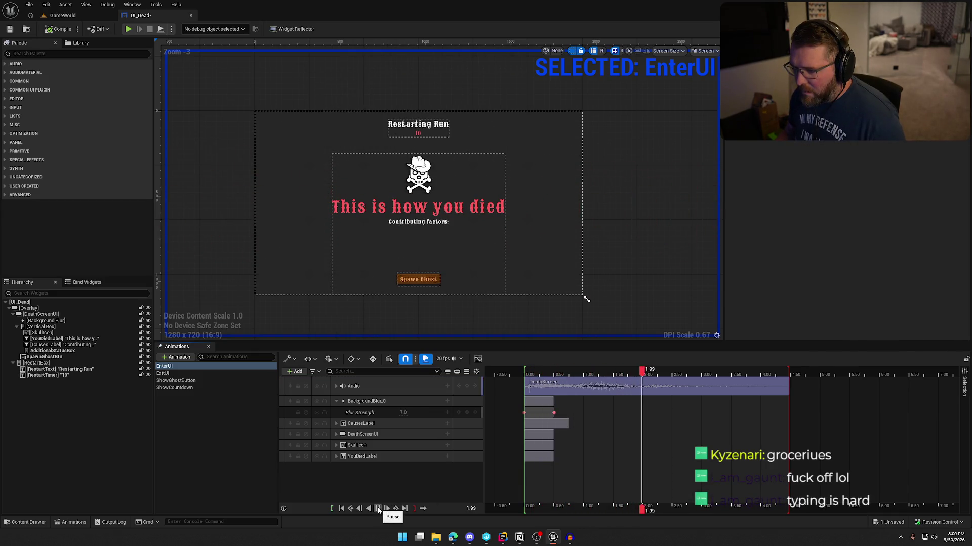
left_click(378, 509)
mouse_move(573, 375)
left_mouse_down()
mouse_move(525, 375)
mouse_move(581, 373)
left_mouse_up()
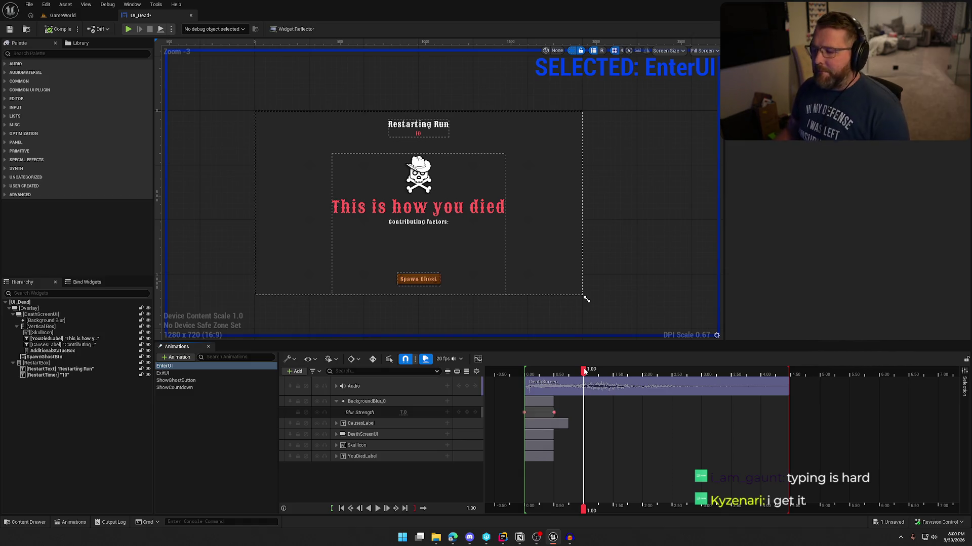
left_click_drag(585, 372, 580, 372)
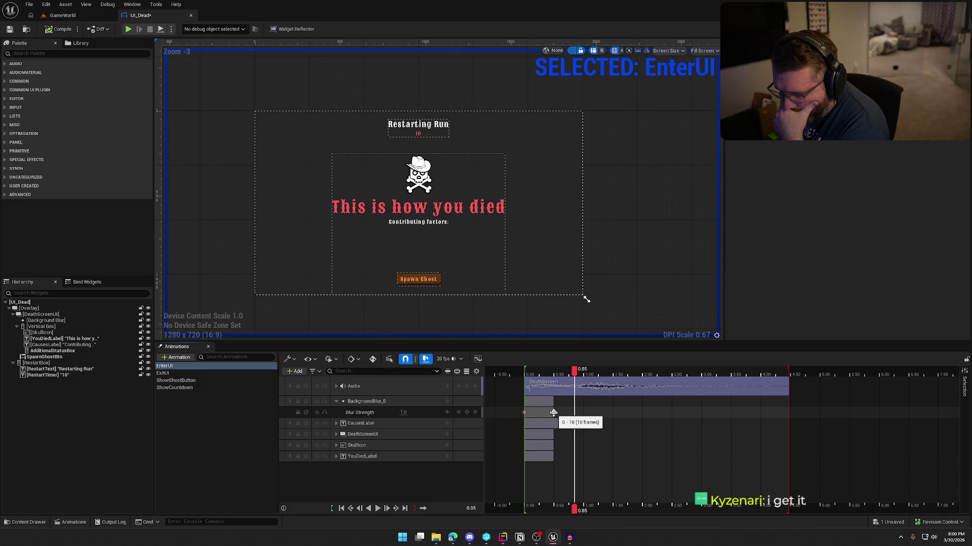
mouse_move(551, 402)
left_mouse_down()
mouse_move(574, 401)
mouse_move(553, 372)
mouse_move(526, 373)
left_mouse_up()
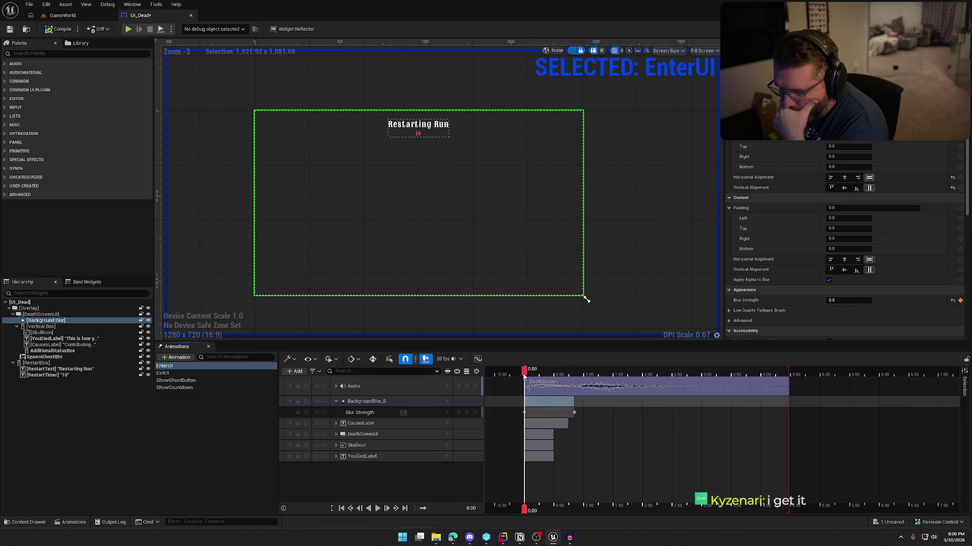
Replay to check blur timing, park the playhead at 0.90 s, and select the CausesLabel track
left_click(377, 508)
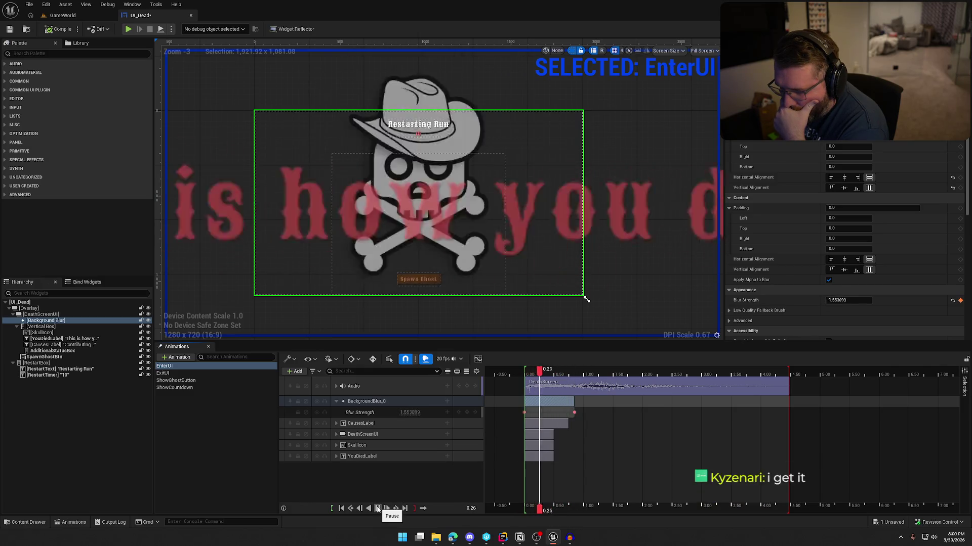
left_click(378, 508)
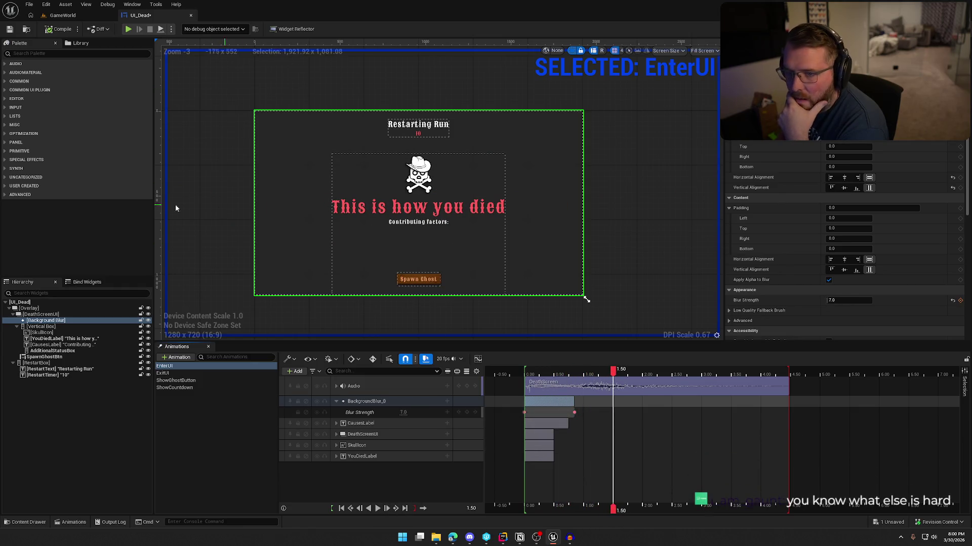
left_click(225, 469)
left_click(185, 367)
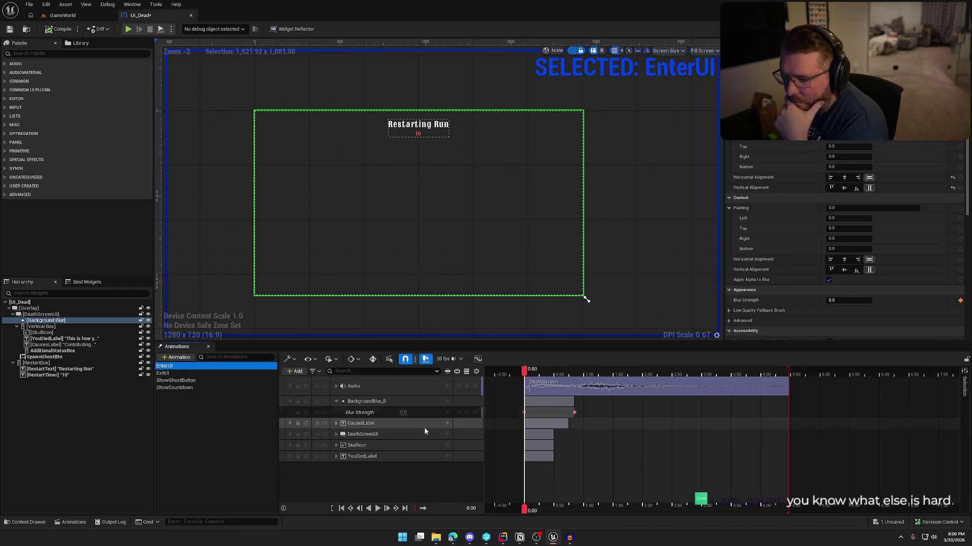
left_click(377, 508)
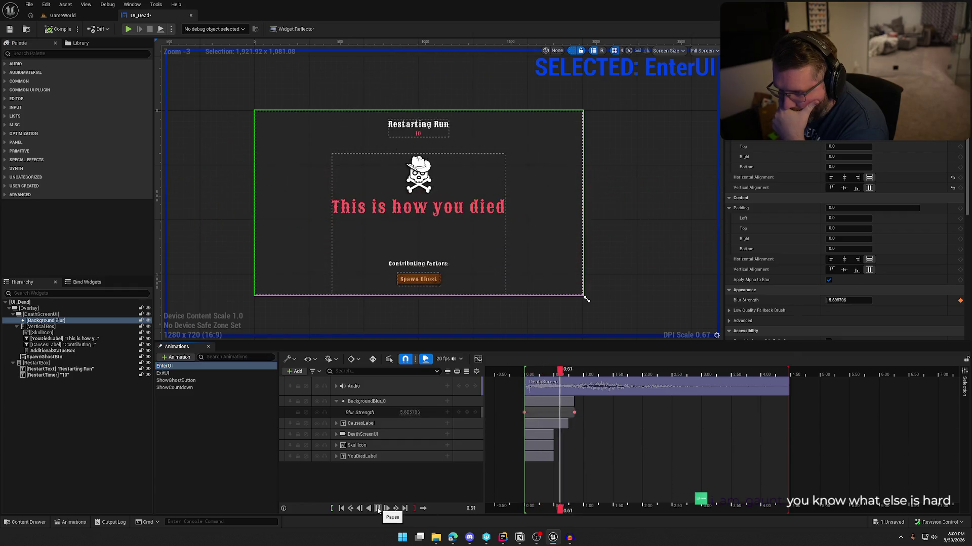
key("space")
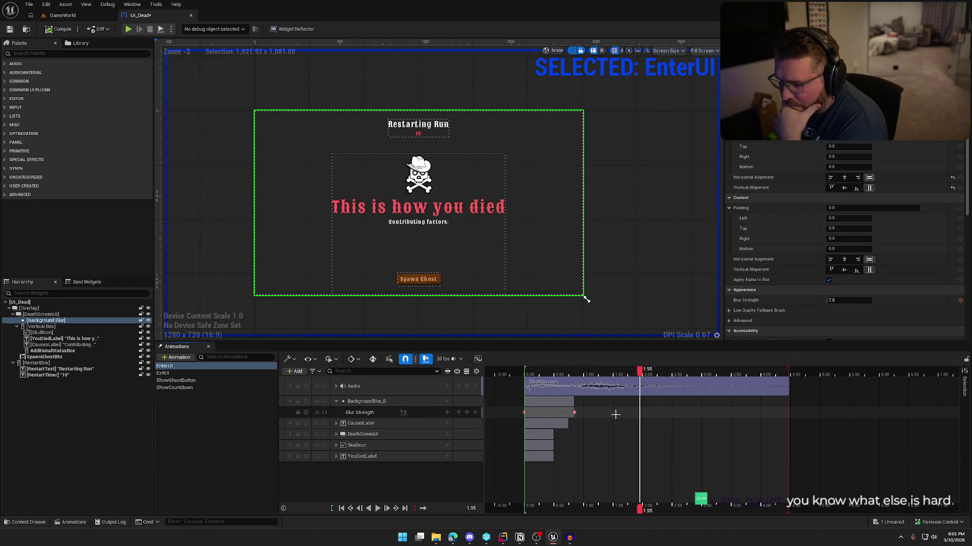
left_click_drag(639, 371, 578, 379)
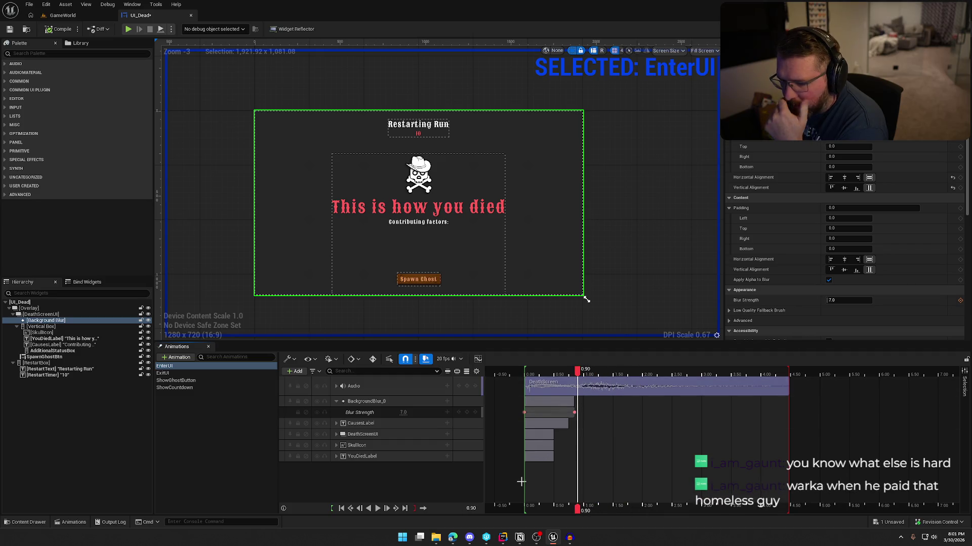
left_click(374, 424)
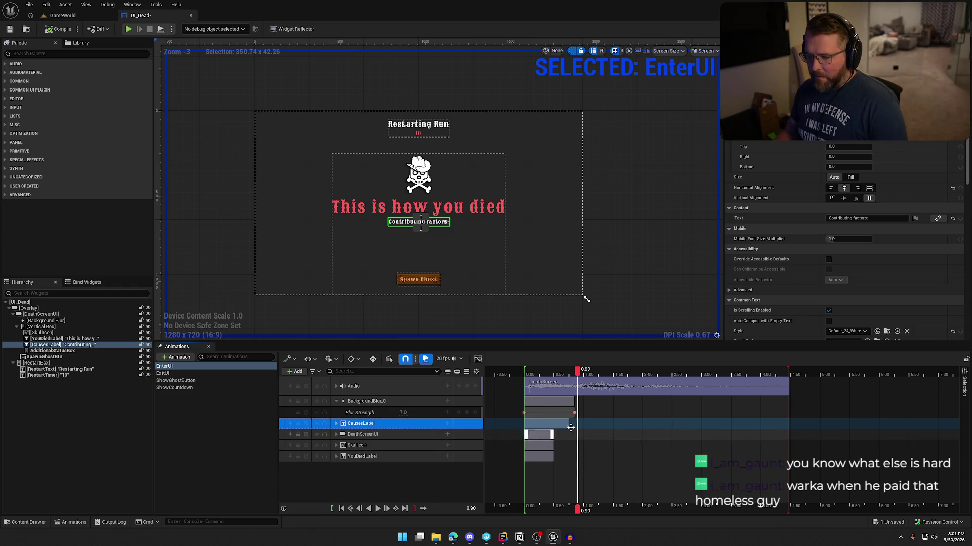
Shift the DeathScreenUI, SkullIcon, YouDiedLabel and CausesLabel sections later, after the blur
left_click(540, 436)
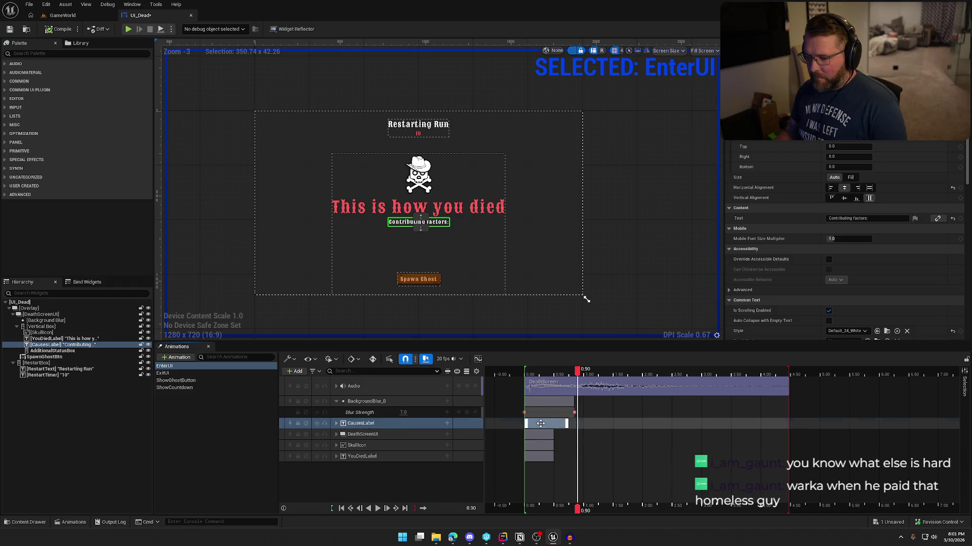
left_click(539, 445, "shift")
left_click(539, 456, "shift")
left_click(544, 424, "shift")
left_click_drag(549, 424, 599, 425)
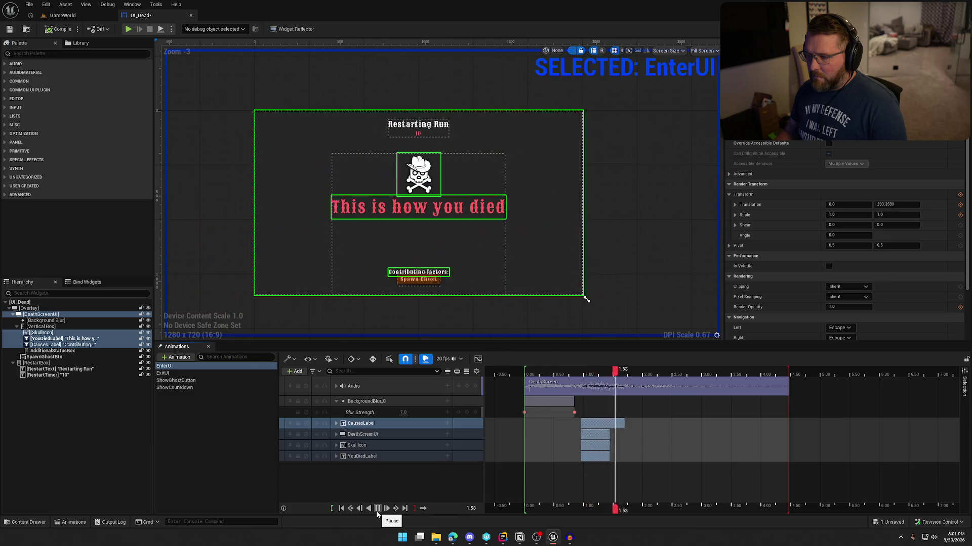
Rewind and preview EnterUI, then stretch the CausesLabel section to end at 2.25 seconds
mouse_move(650, 370)
left_mouse_down()
mouse_move(504, 392)
mouse_move(532, 386)
left_mouse_up()
left_click(220, 414)
left_click(165, 366)
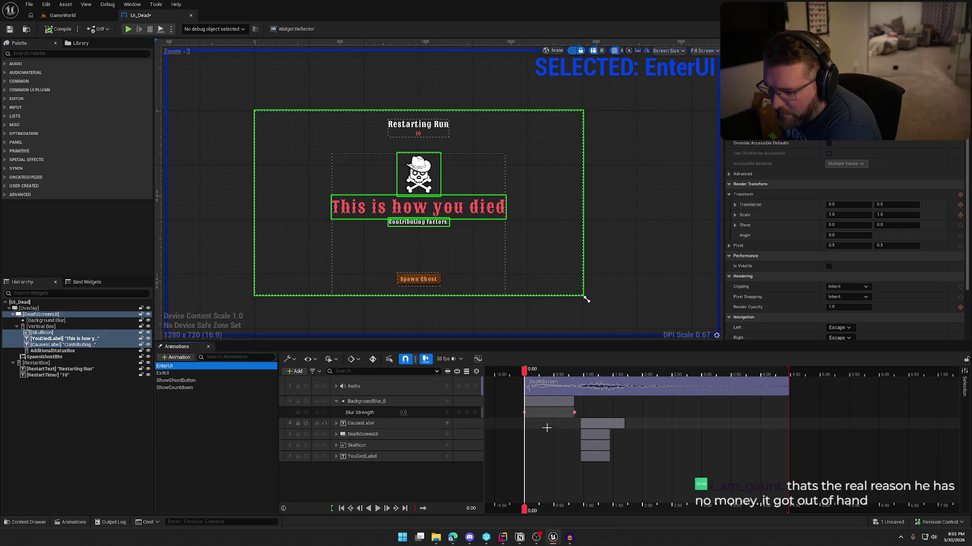
left_click(582, 424)
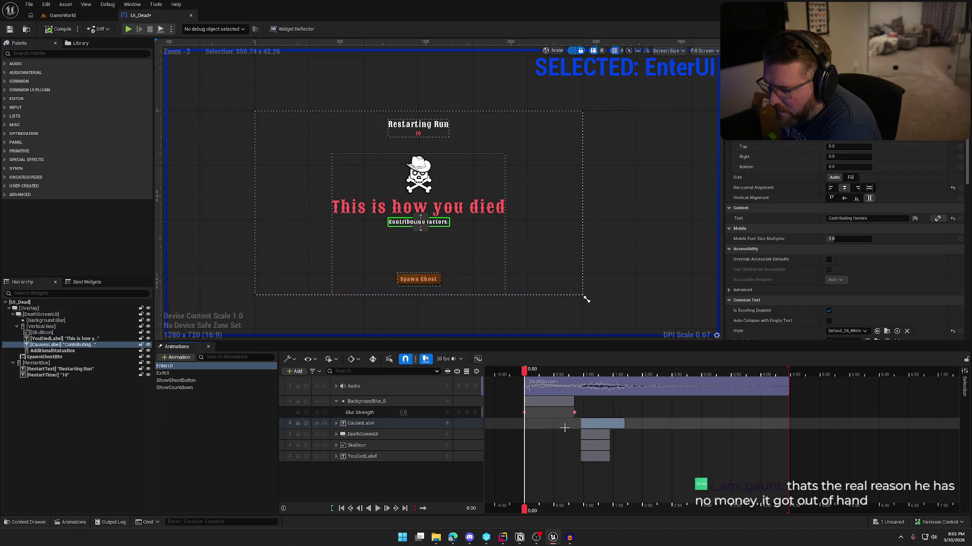
left_click(564, 429)
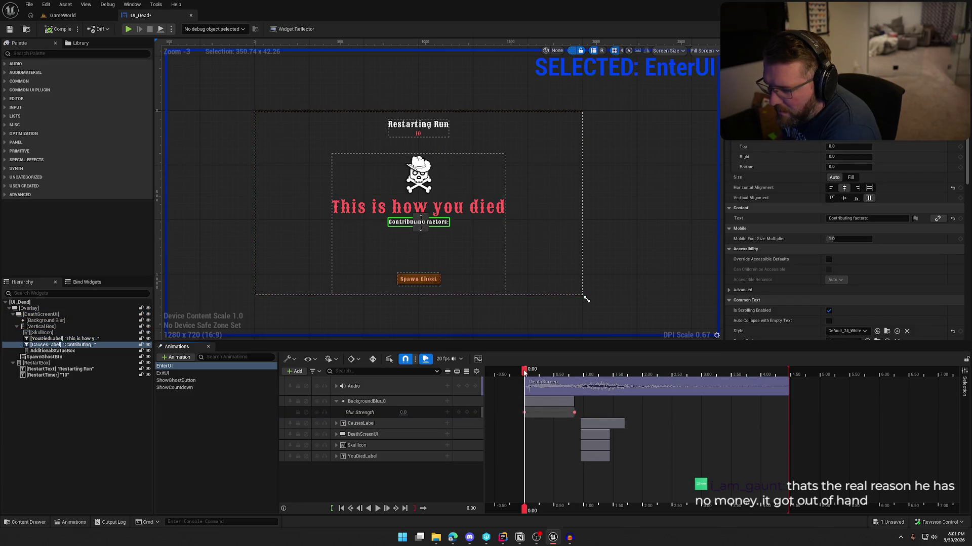
left_click_drag(524, 372, 679, 379)
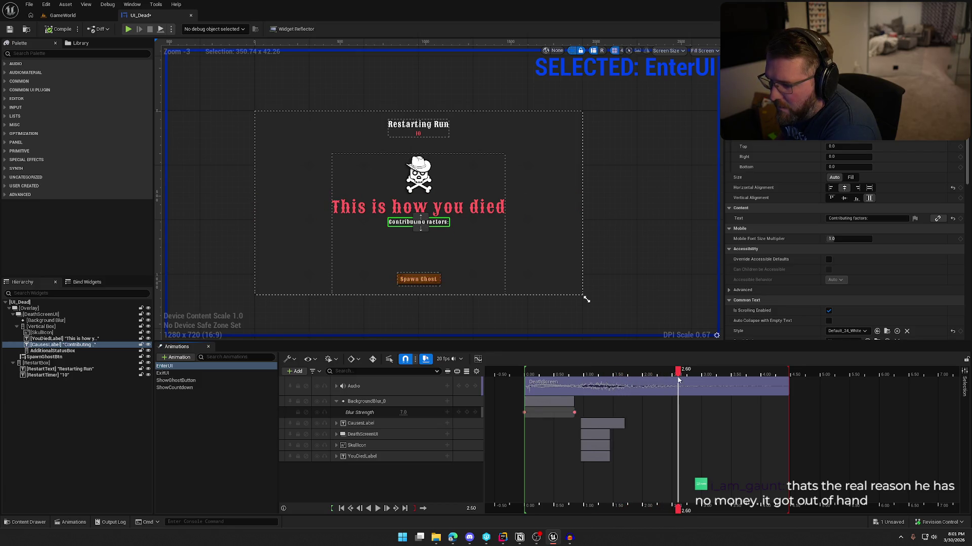
left_click(341, 508)
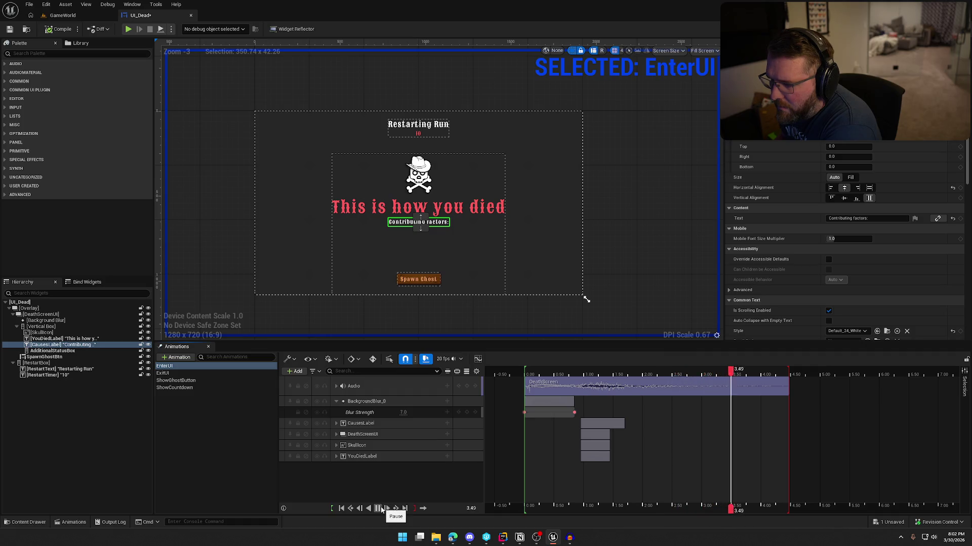
left_click(381, 509)
left_click(603, 424)
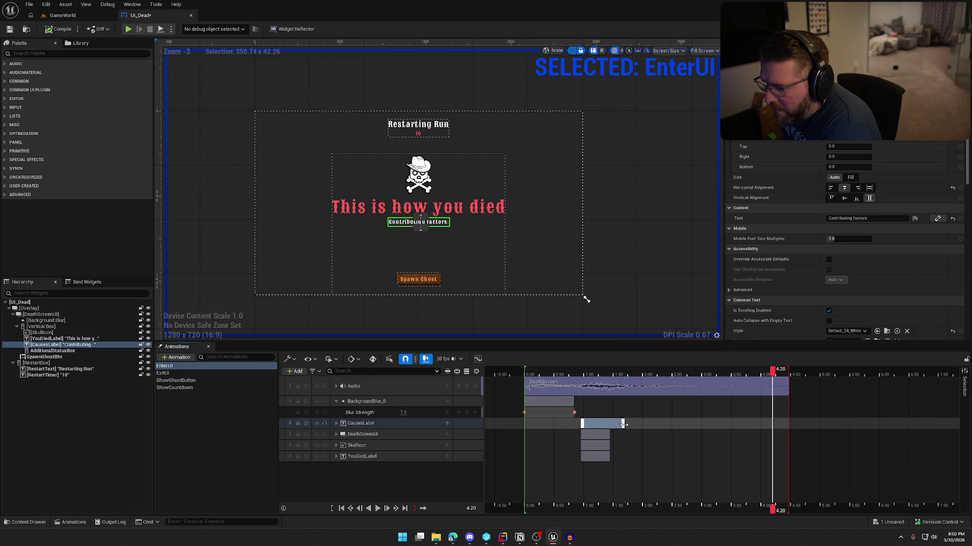
left_click_drag(655, 425, 655, 425)
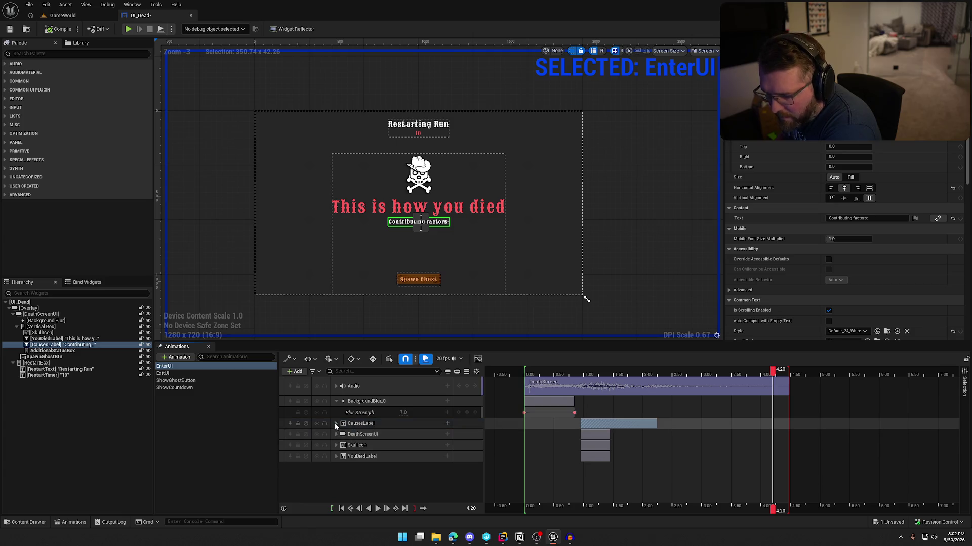
Expand CausesLabel and scrub its Translation keys to preview the label sliding up
left_click(336, 423)
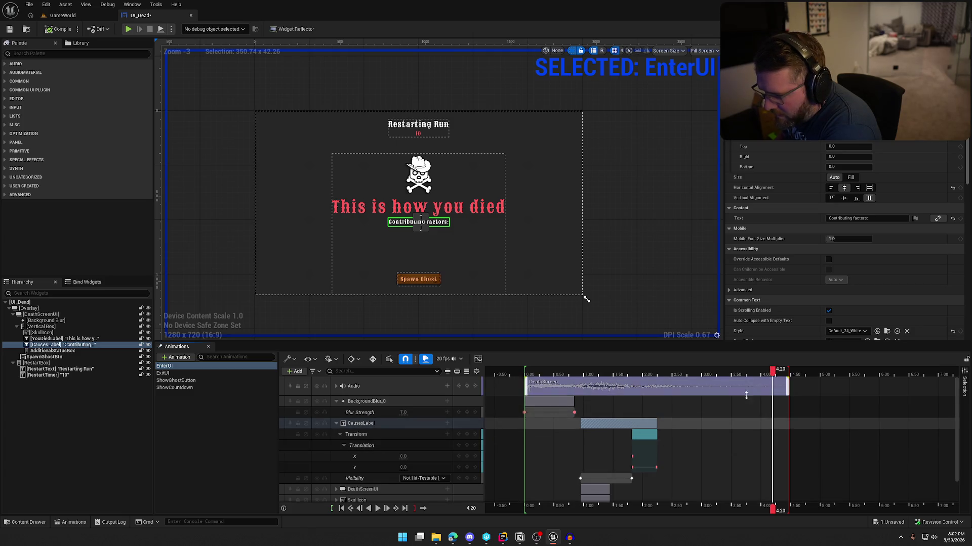
scroll(742, 412, "down", 1)
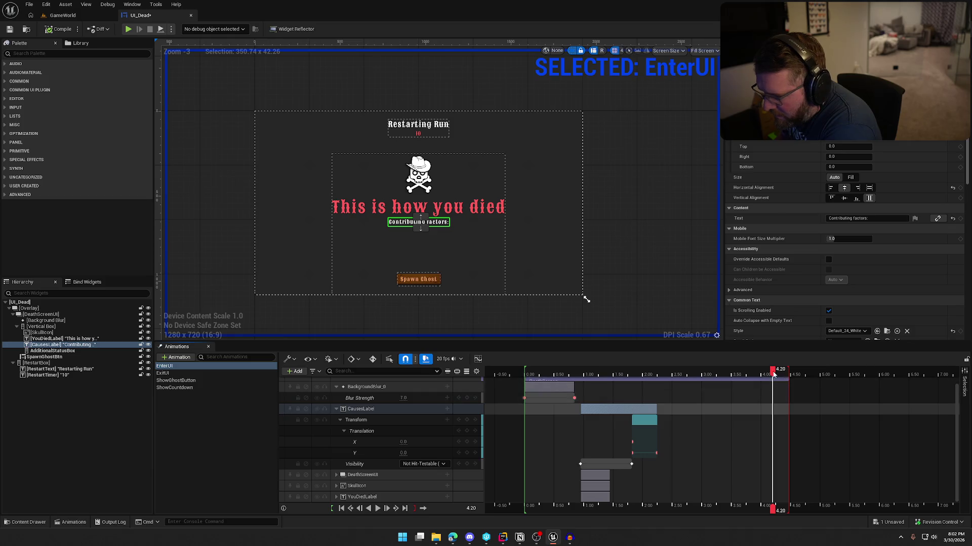
left_click_drag(655, 374, 631, 375)
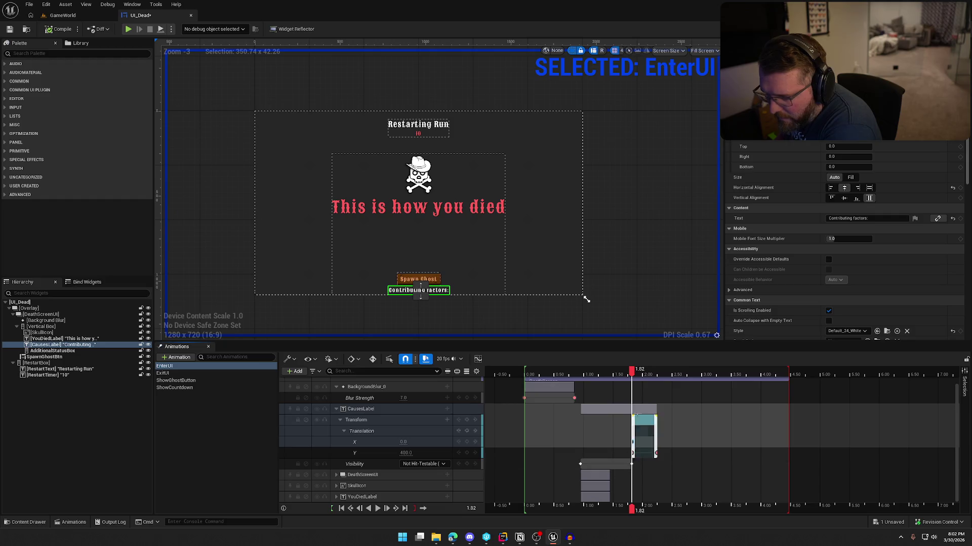
mouse_move(632, 373)
left_mouse_down()
mouse_move(660, 375)
mouse_move(528, 375)
left_mouse_up()
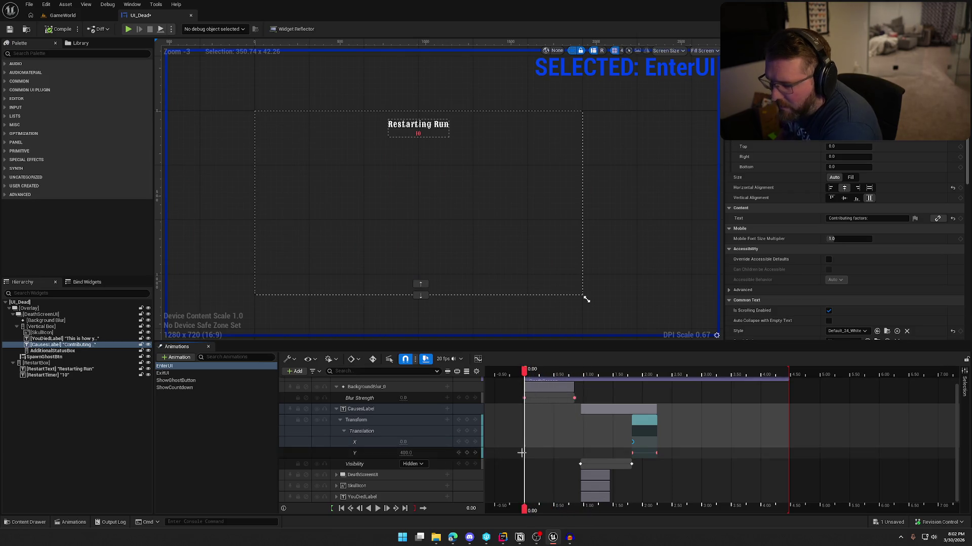
Replay the EnterUI animation from the start and save the UI_Dead widget
left_click(378, 509)
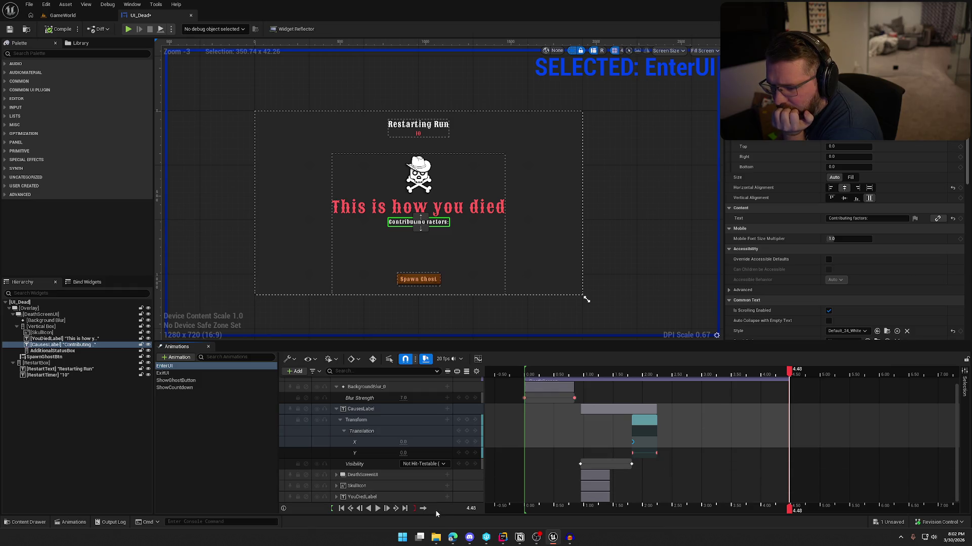
left_click(378, 509)
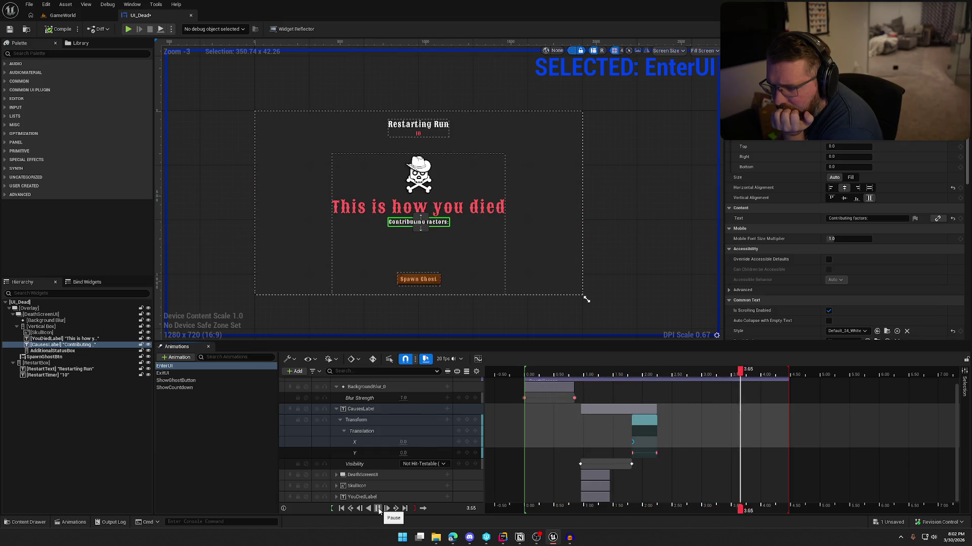
left_click(210, 416)
key("ctrl+s")
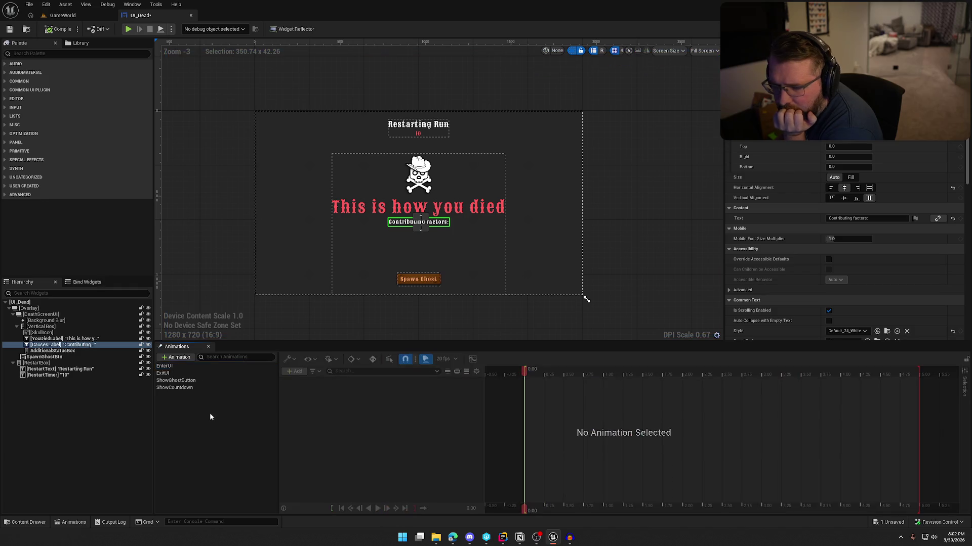
left_click(63, 15)
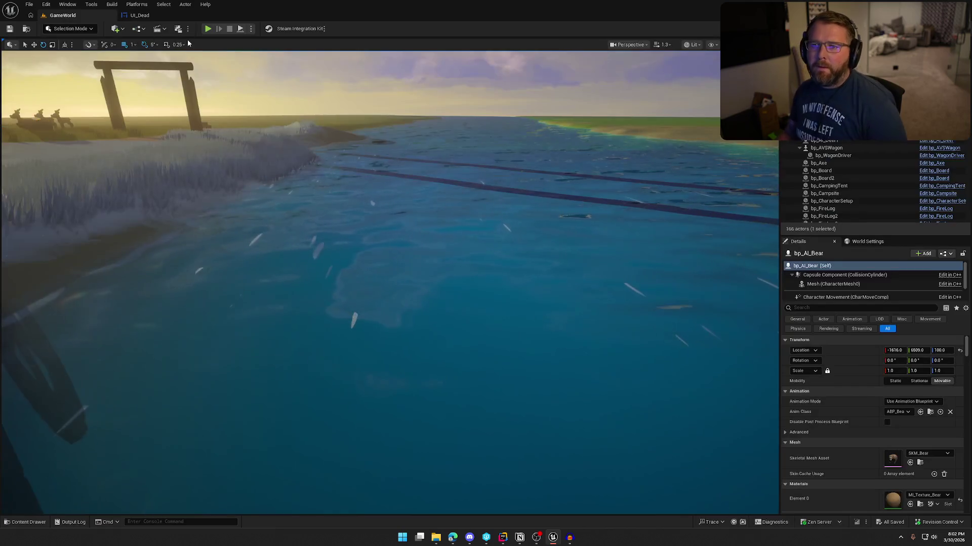
key("w")
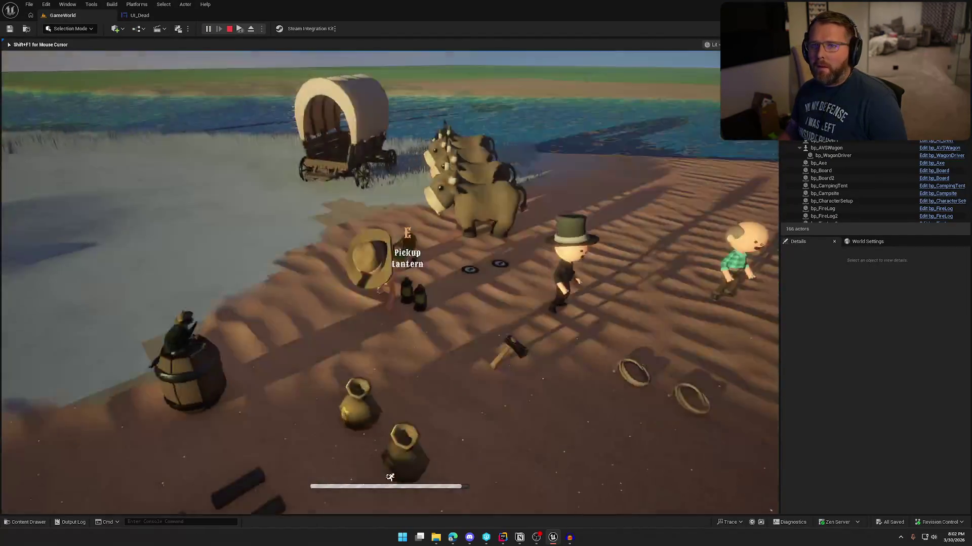
key("w")
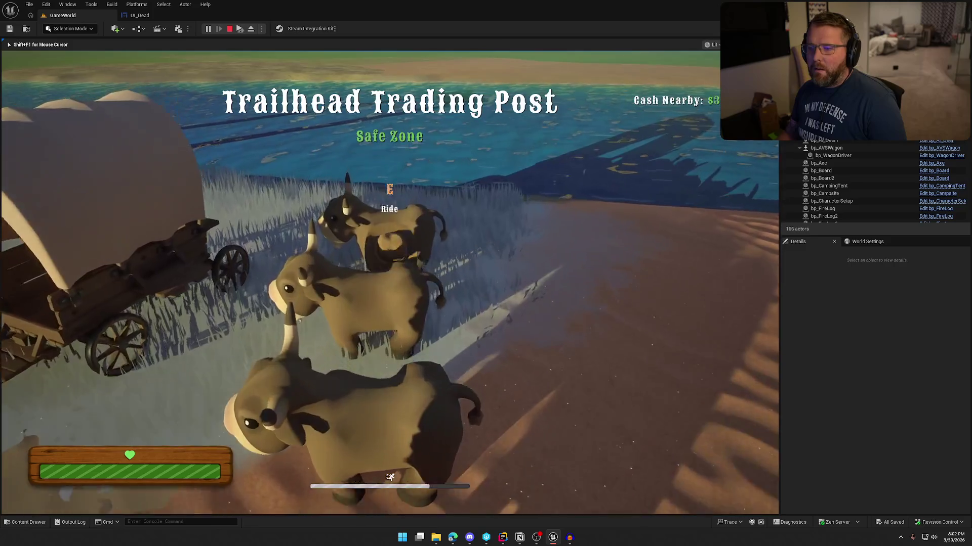
key("w")
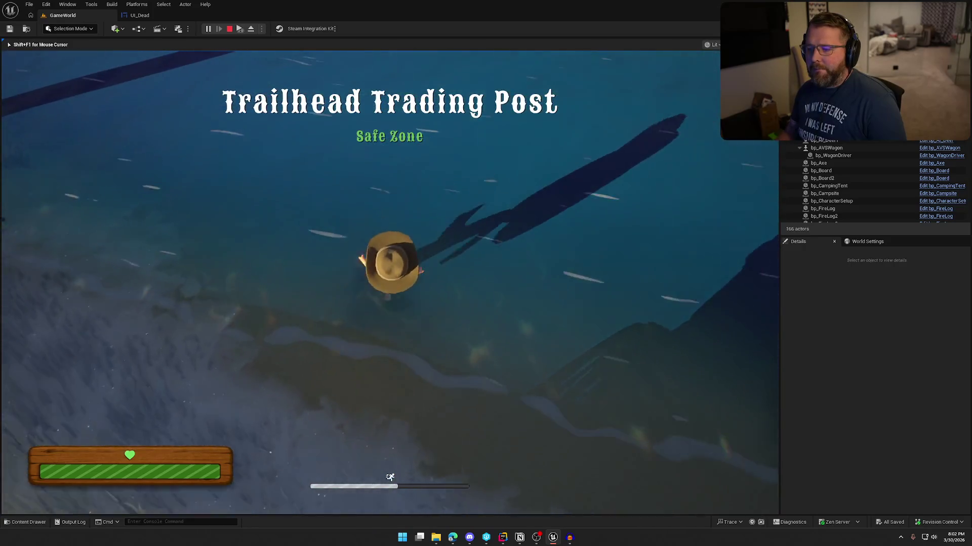
key("w")
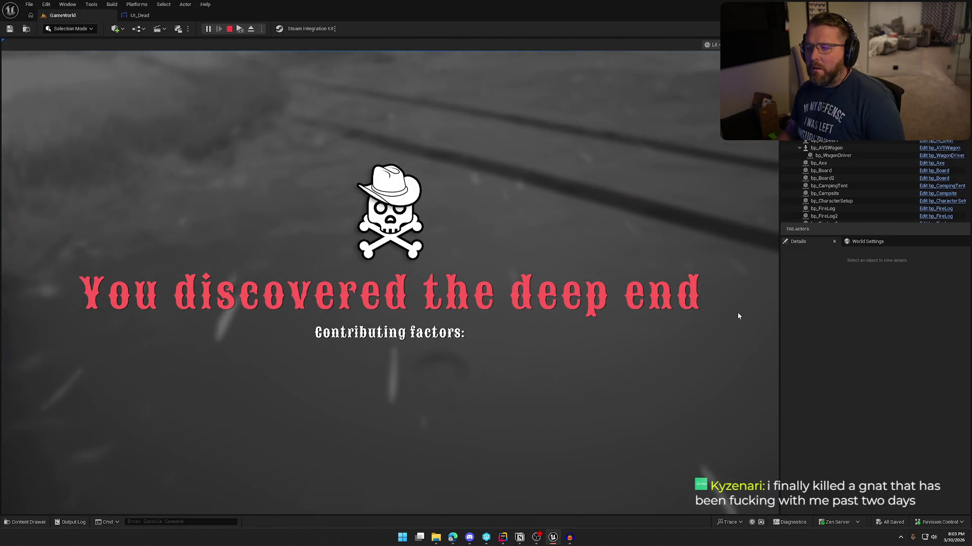
key("Escape")
left_click(155, 18)
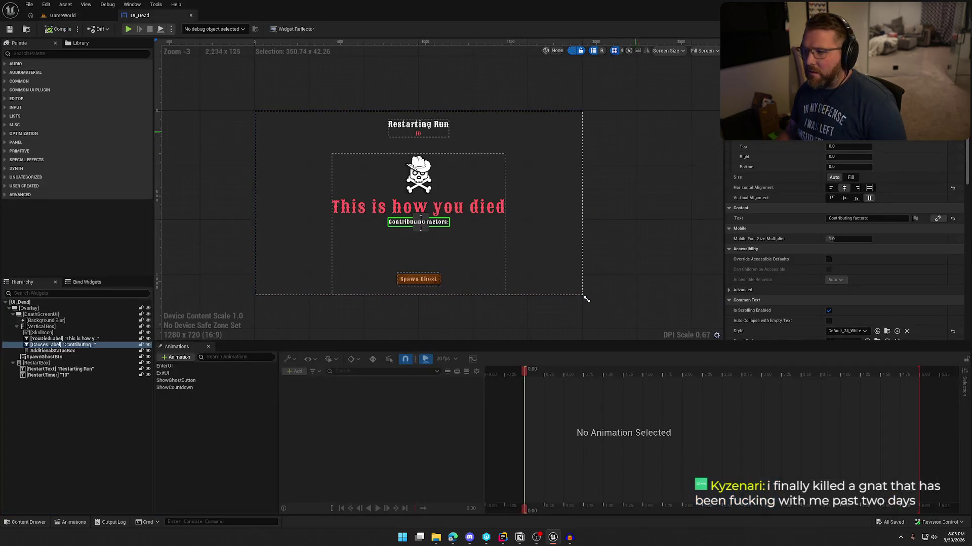
Bypass the Play Sound 2D node after Event Construct, then return to Designer with EnterUI selected
left_click(954, 29)
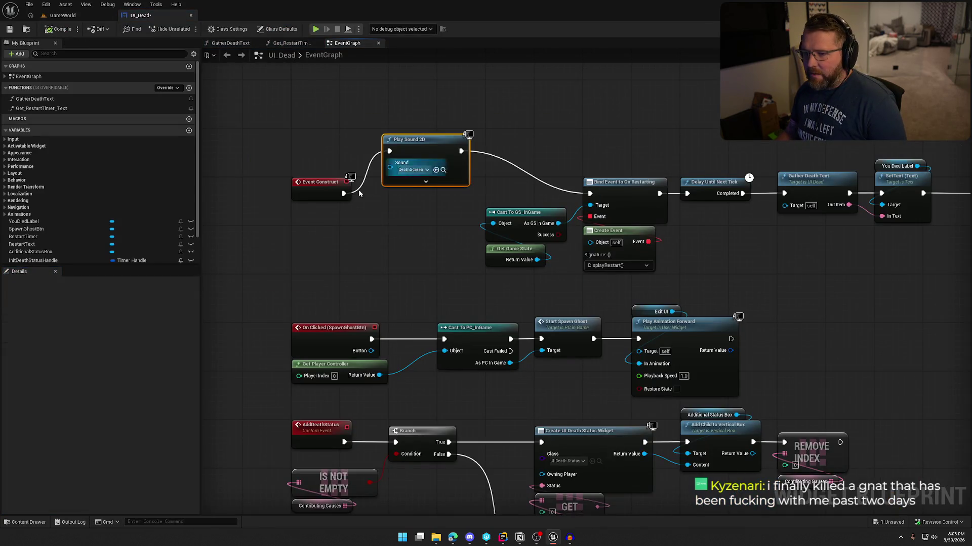
key("ctrl+z")
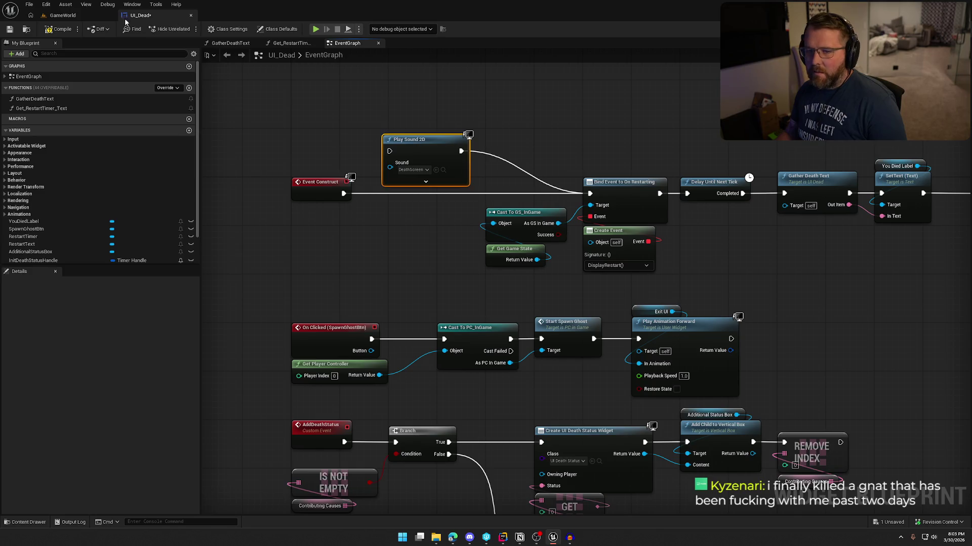
left_click(929, 29)
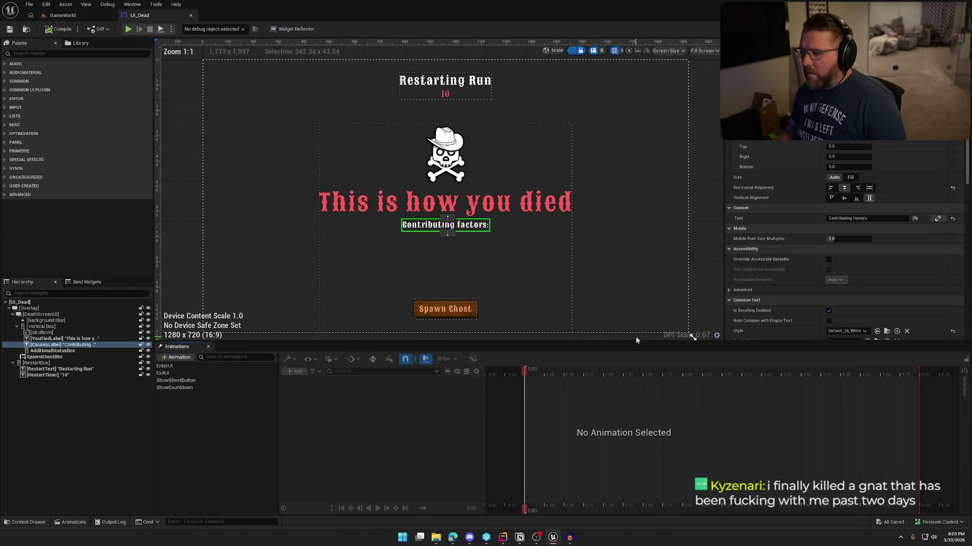
left_click(177, 368)
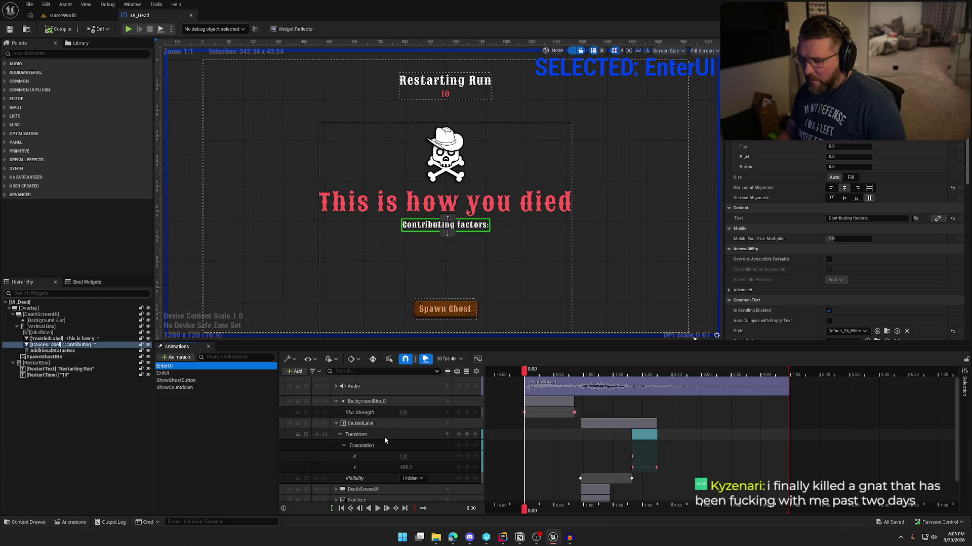
scroll(556, 308, "down", 1)
mouse_move(633, 256)
left_mouse_down()
mouse_move(575, 224)
mouse_move(584, 243)
left_mouse_up()
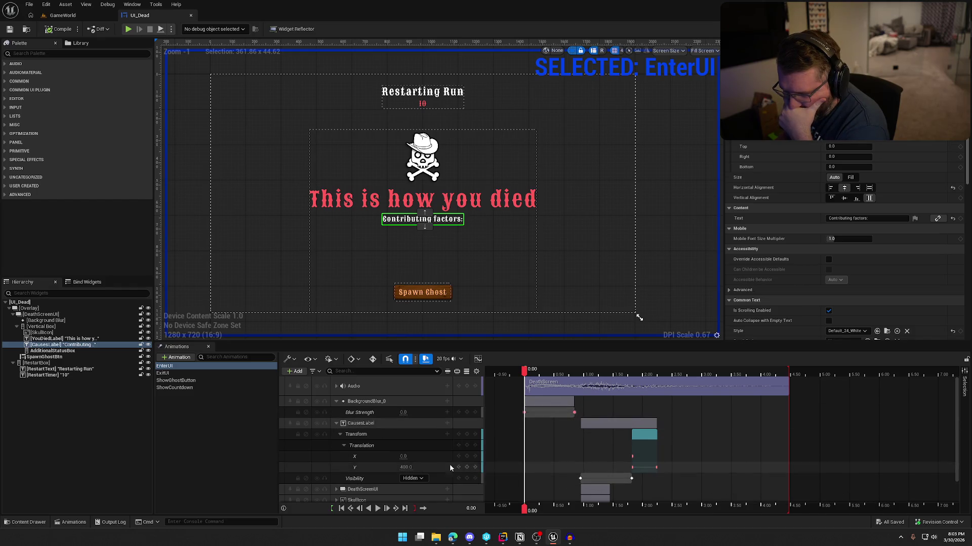
Key CausesLabel's visibility and DeathScreenUI's Render Opacity at time 0.00
left_click(467, 480)
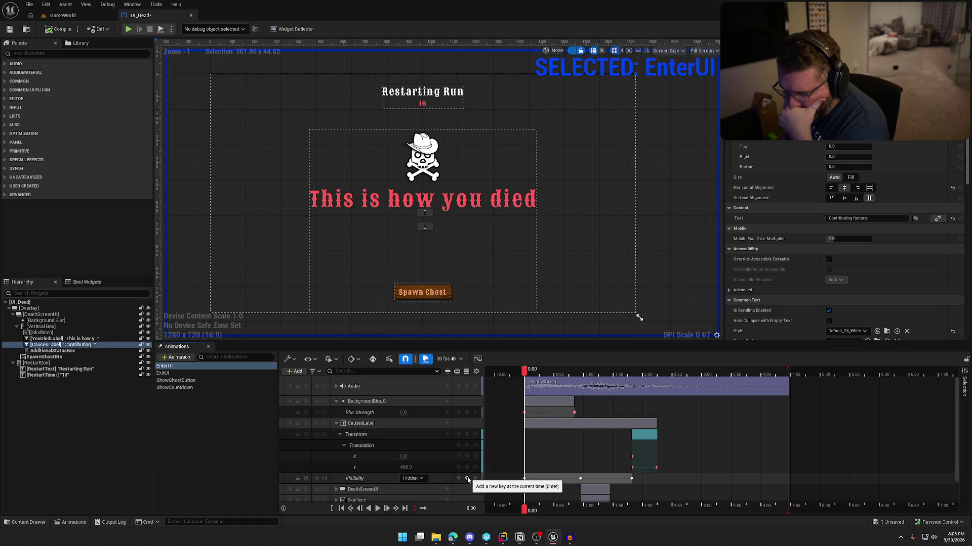
left_click(336, 423)
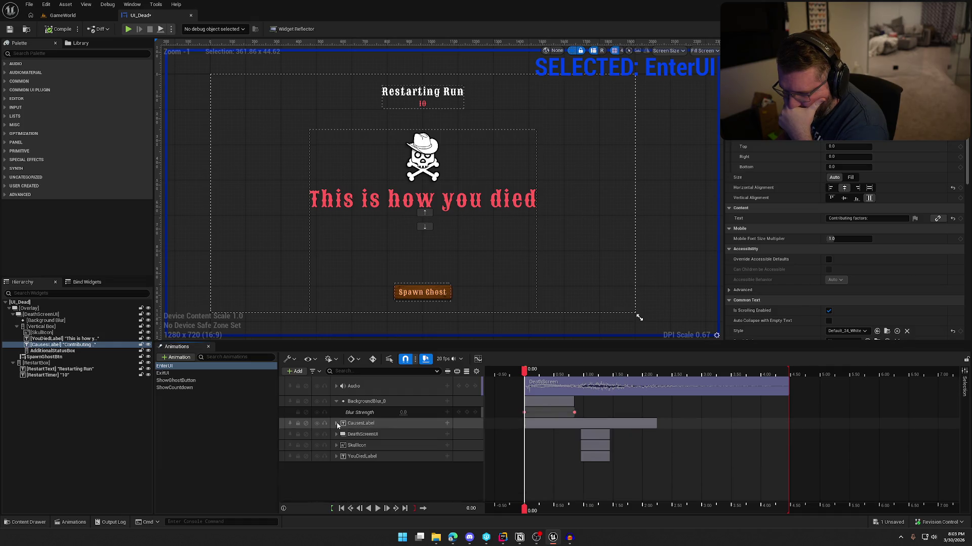
left_click(336, 434)
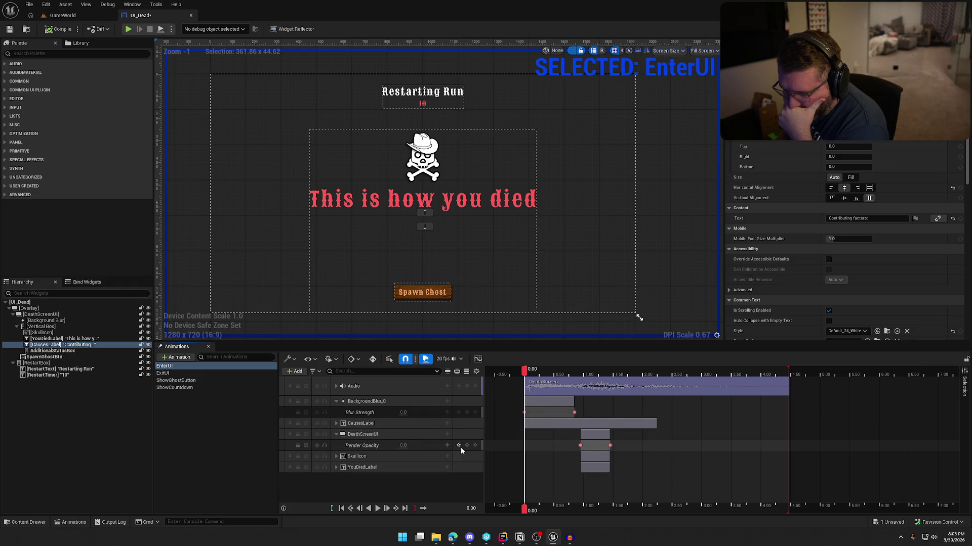
left_click(466, 445)
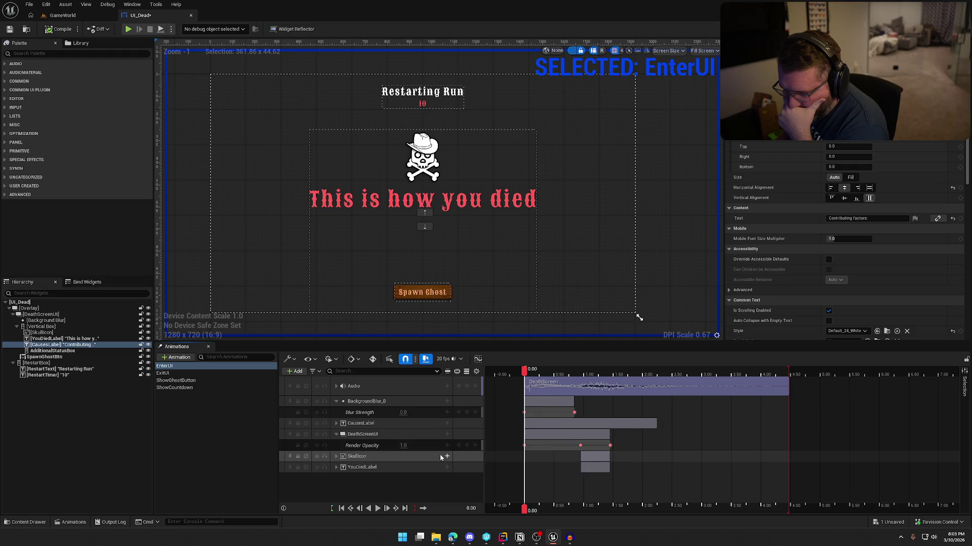
left_click(336, 434)
Key SkullIcon's Scale X and Y at 0.00, setting Scale X to 10
left_click(337, 446)
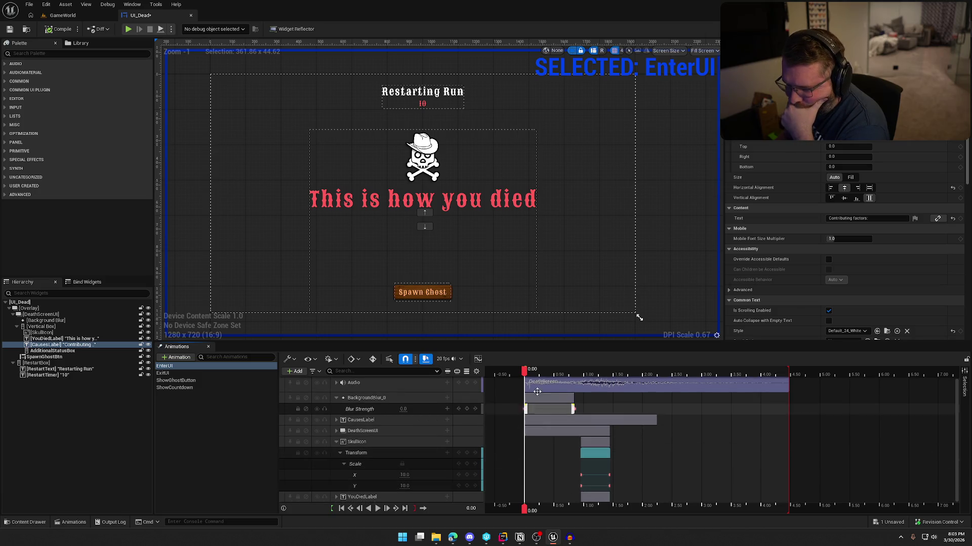
mouse_move(523, 372)
left_mouse_down()
mouse_move(584, 375)
mouse_move(527, 372)
left_mouse_up()
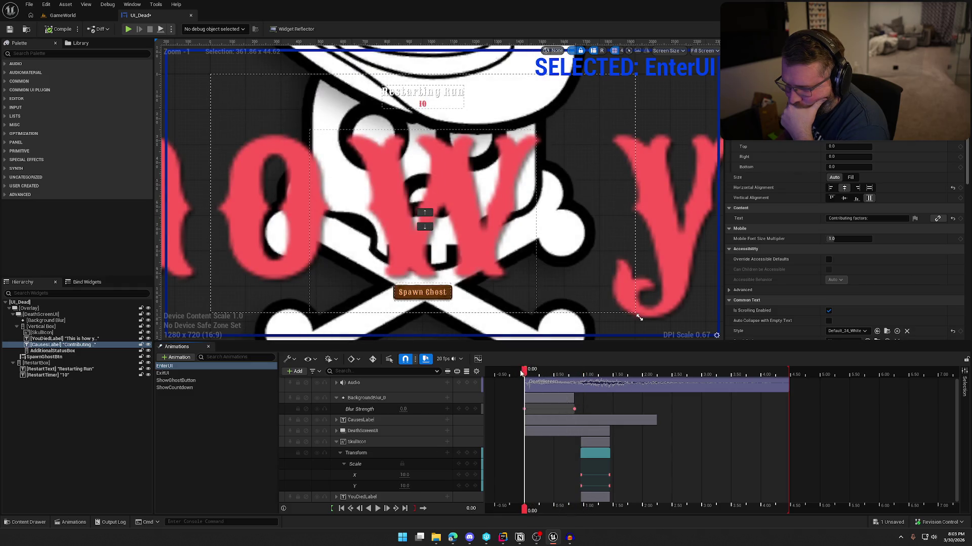
left_click(238, 419)
left_click(173, 366)
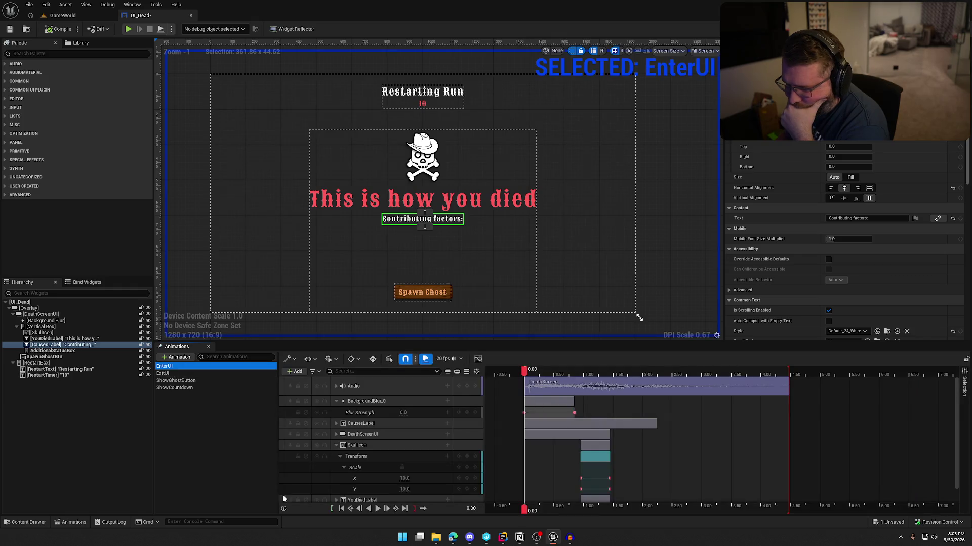
left_click(466, 478)
left_click(467, 489)
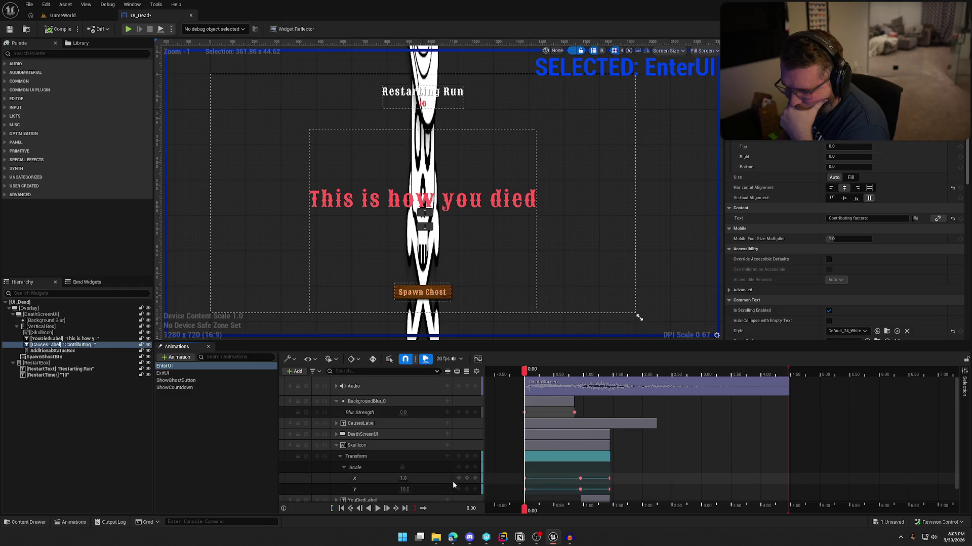
key("Return")
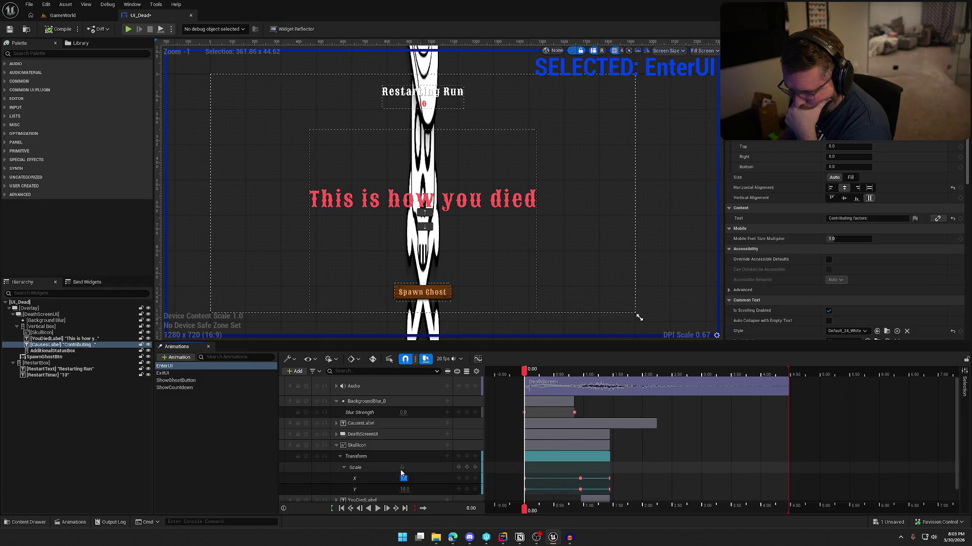
type("10")
key("Return")
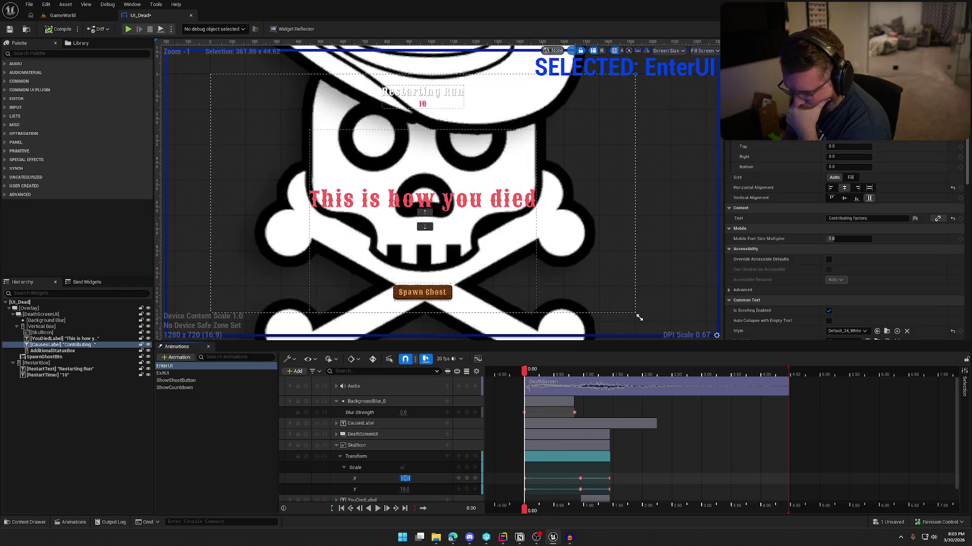
scroll(326, 476, "down", 1)
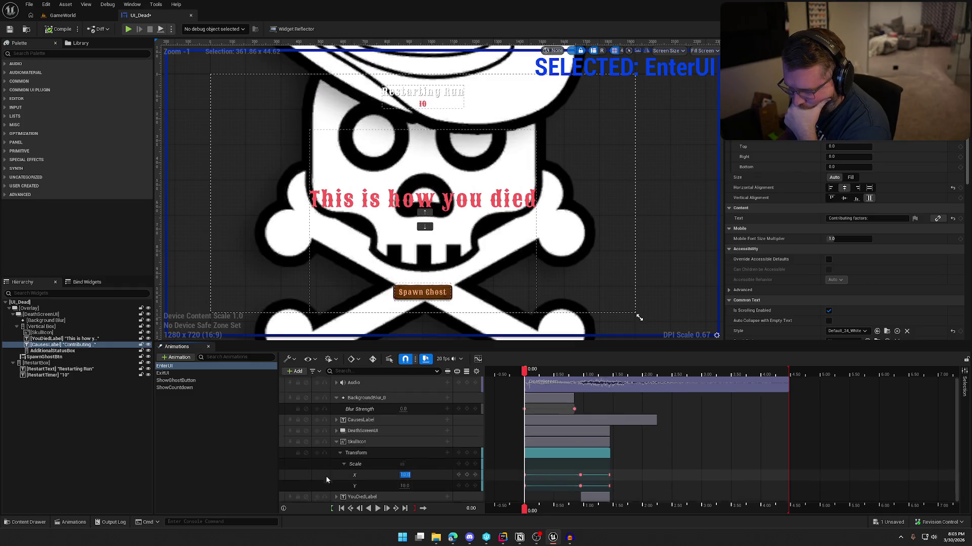
left_click(341, 453)
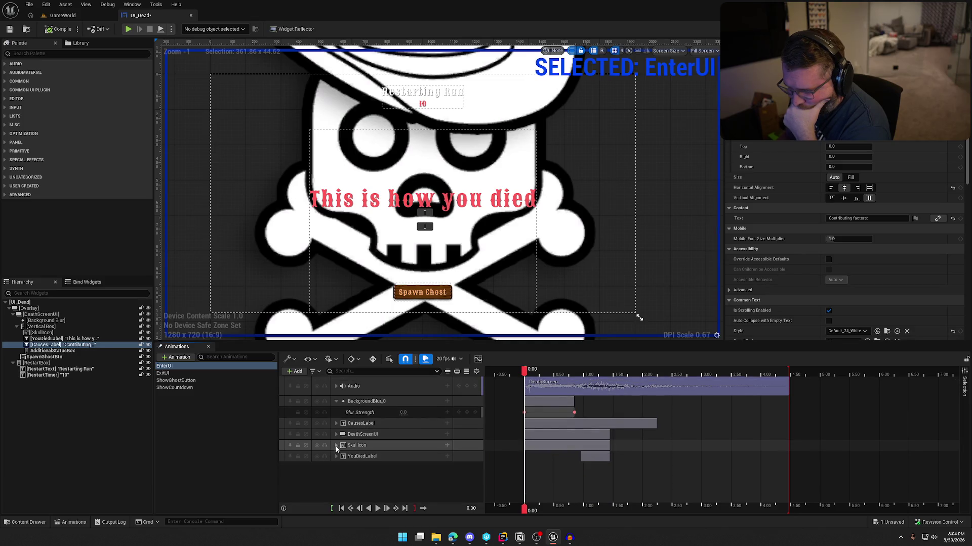
Key YouDiedLabel's scale at 0.00, setting Scale Y to 10
left_click(337, 445)
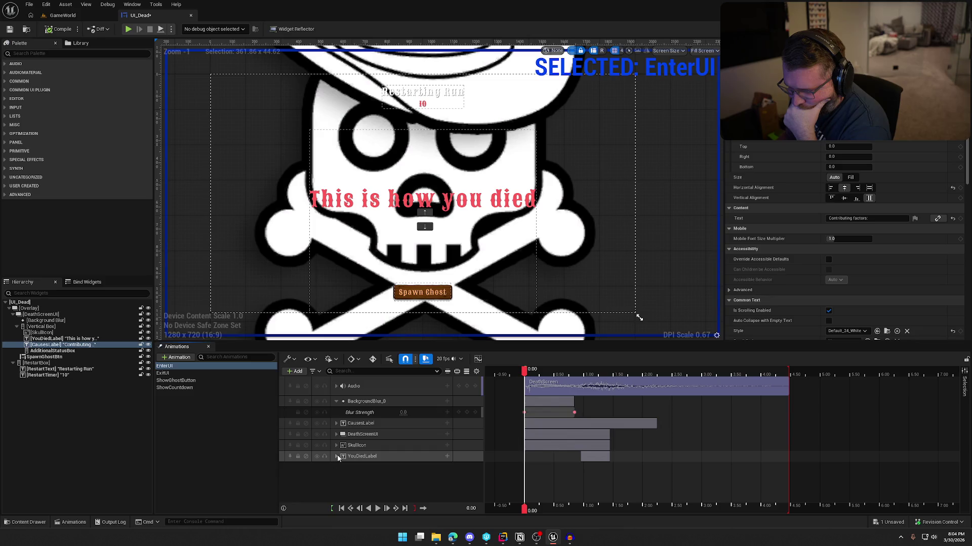
left_click(336, 456)
left_click(340, 468)
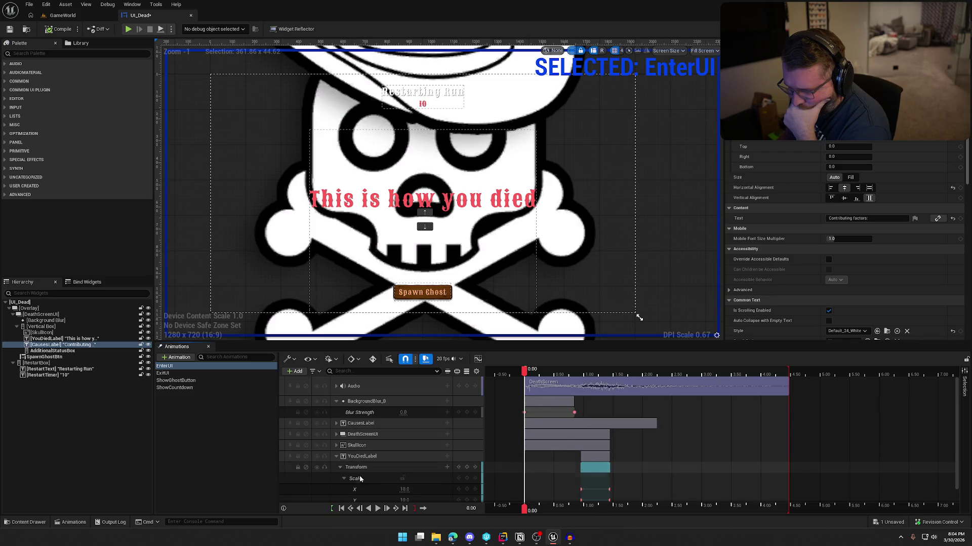
left_click(470, 486)
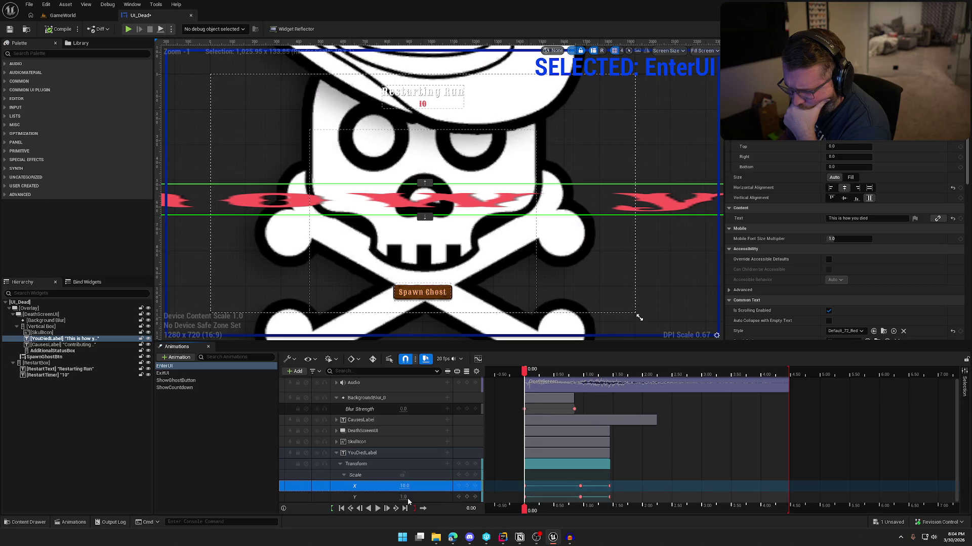
left_click(404, 497)
type("10")
key("Return")
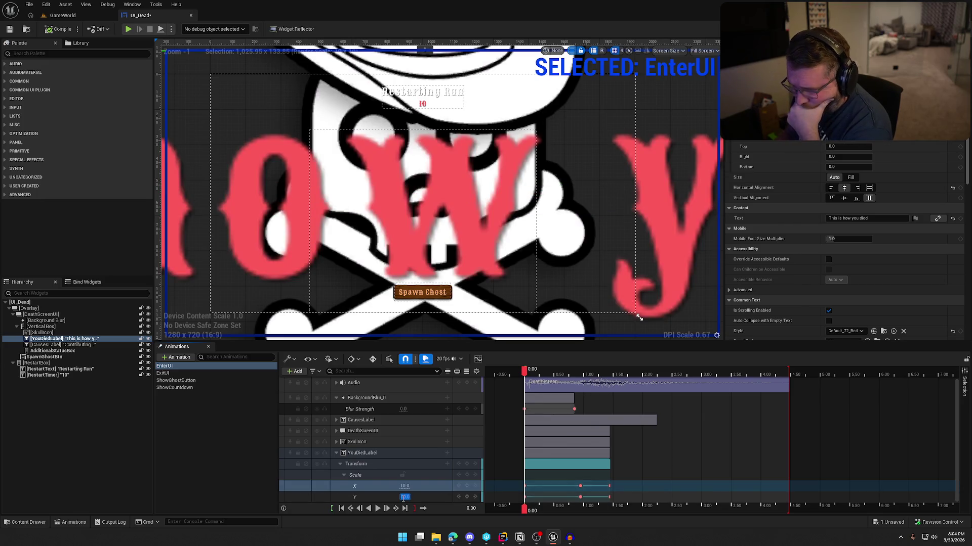
Reset and replay EnterUI to check the death text shrinking into place
left_click(248, 443)
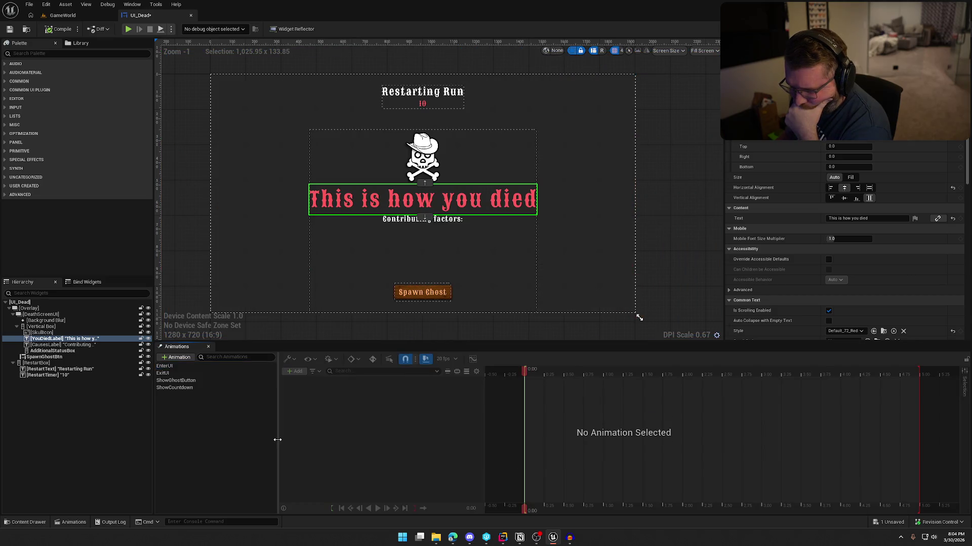
left_click(176, 367)
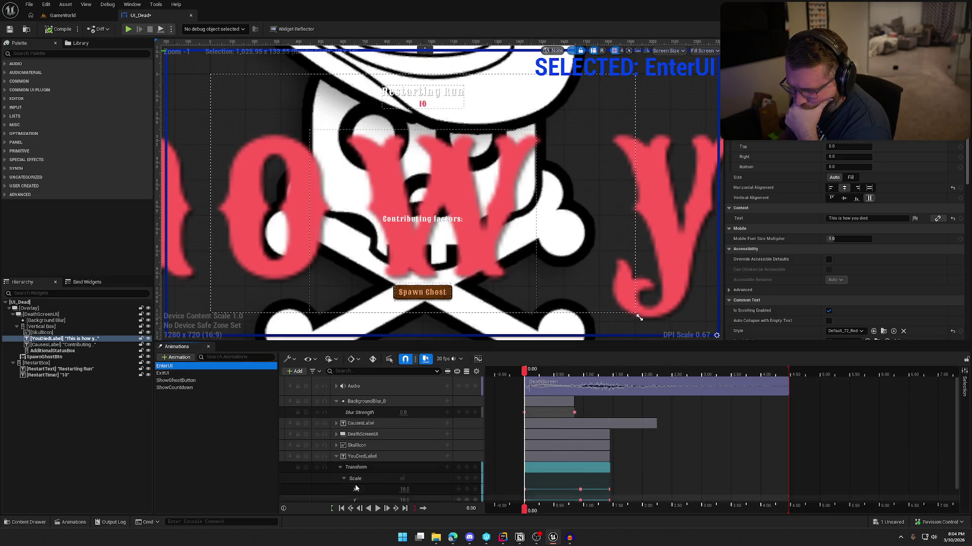
left_click(337, 457)
left_click(381, 509)
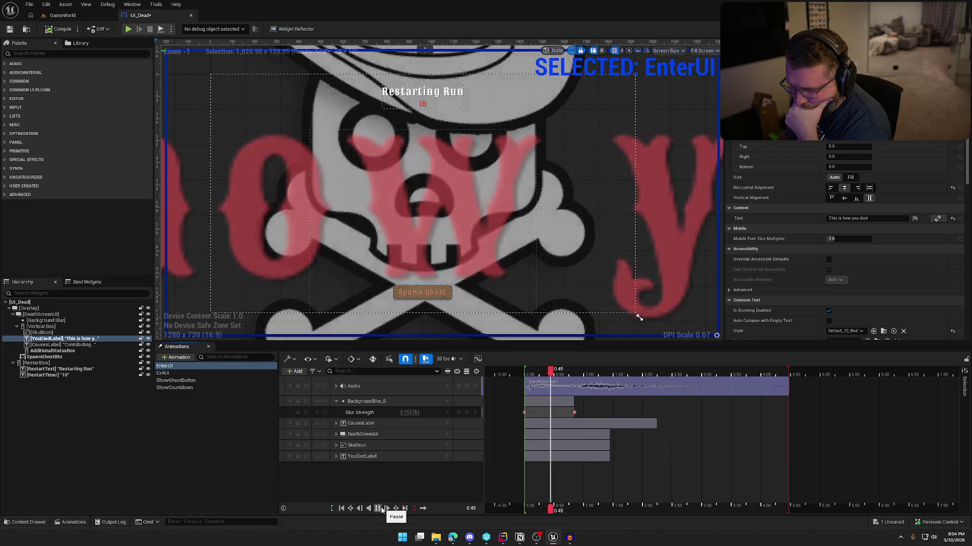
left_click(381, 509)
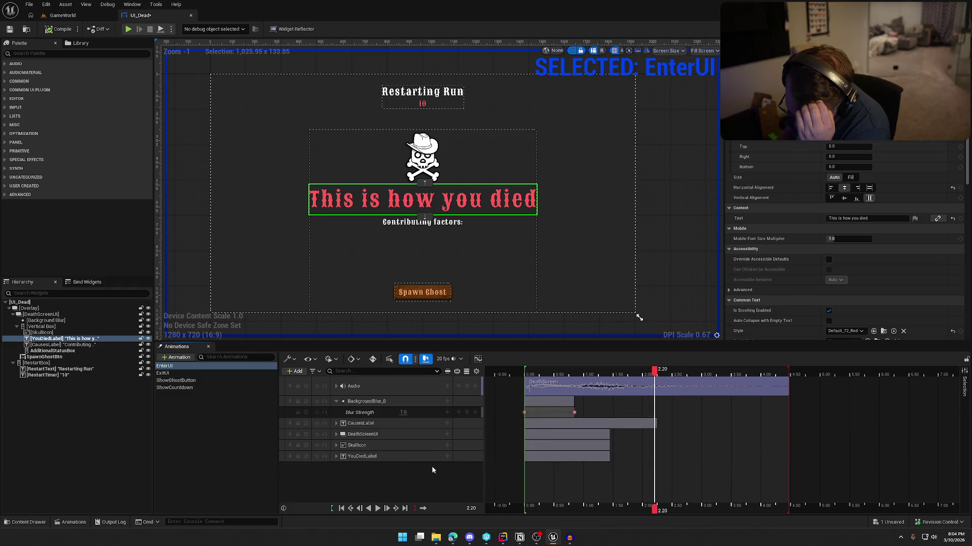
Show DeathScreenUI's Render Opacity track and replay to check the 0-to-1 fade-in
left_click(355, 445)
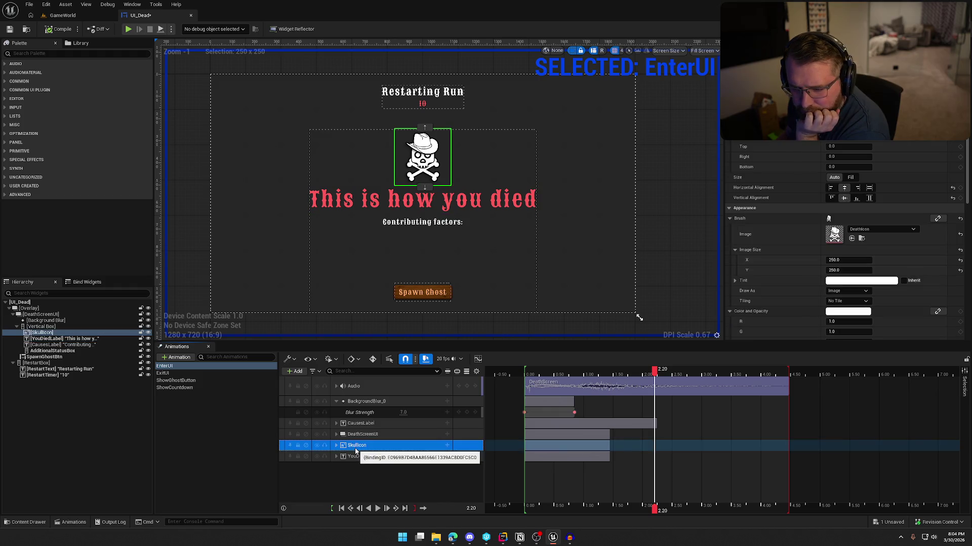
left_click(354, 434)
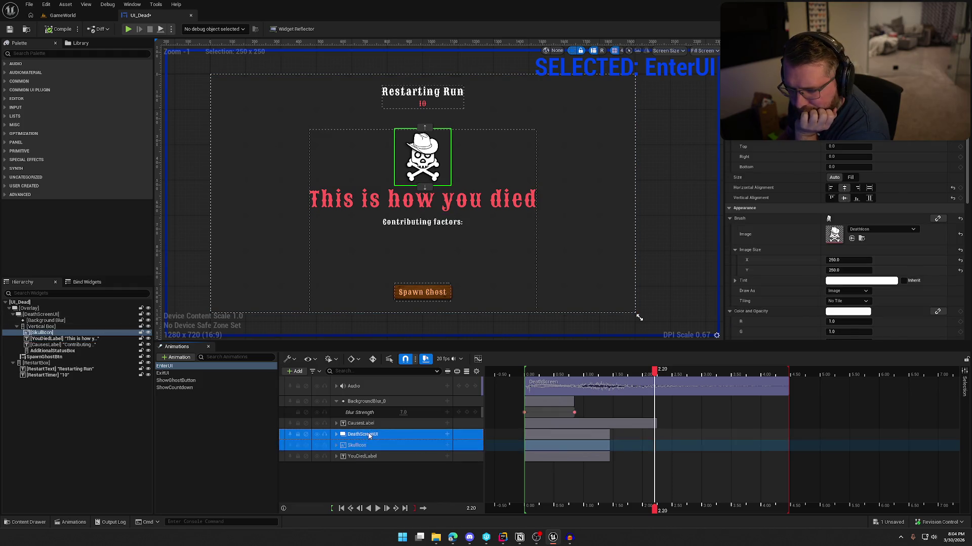
left_click(336, 434)
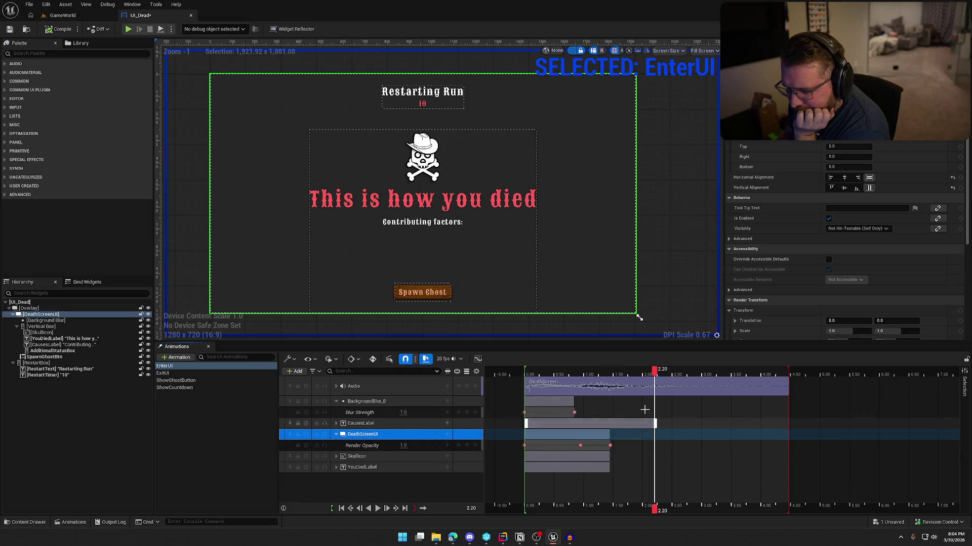
left_click_drag(654, 372, 525, 377)
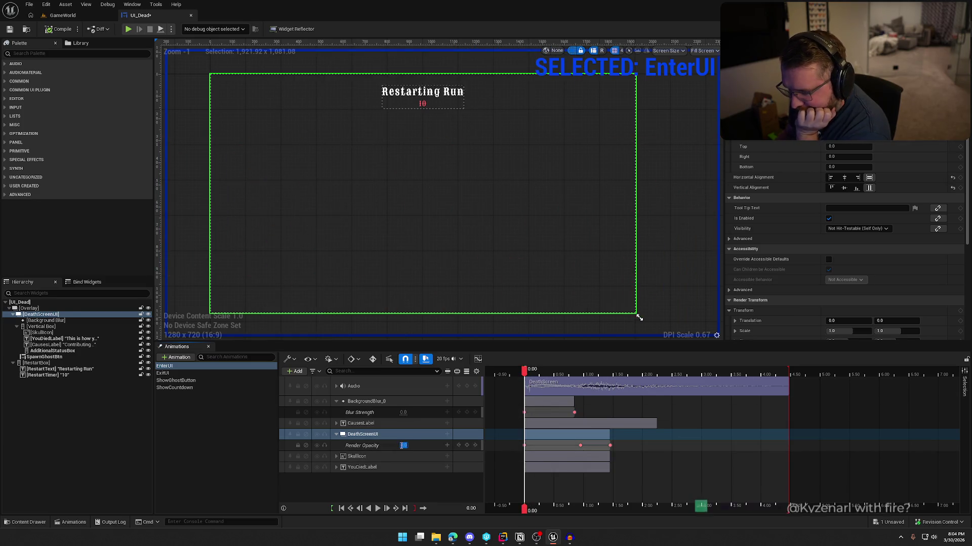
left_click(377, 509)
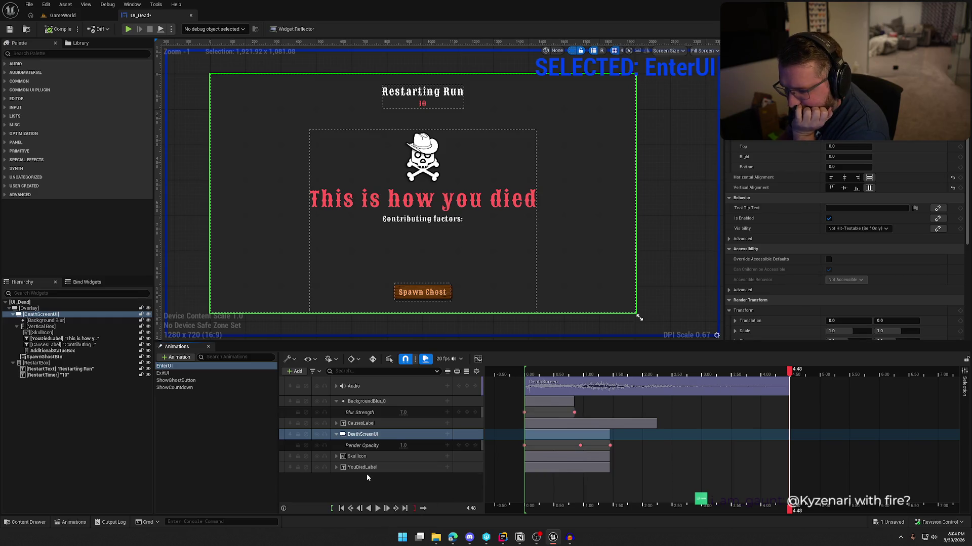
left_click(336, 434)
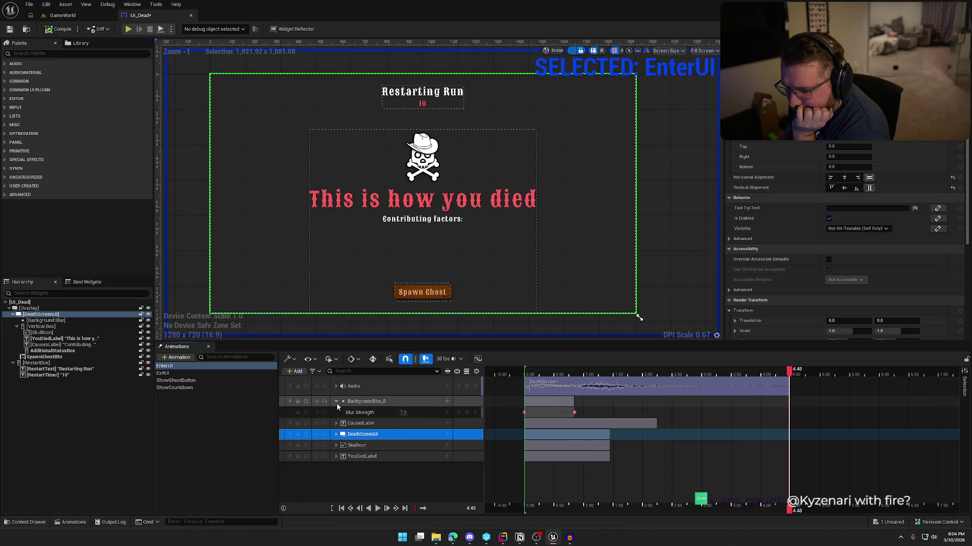
Select SpawnGhostBtn in the Hierarchy, replay EnterUI, and bring up the Sequencer's + Add track list
left_click(336, 402)
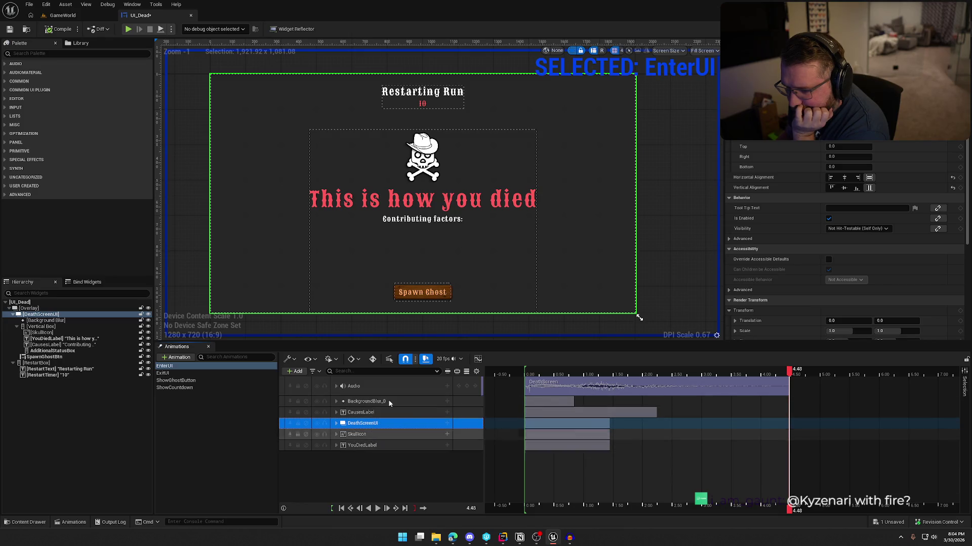
left_click(421, 296)
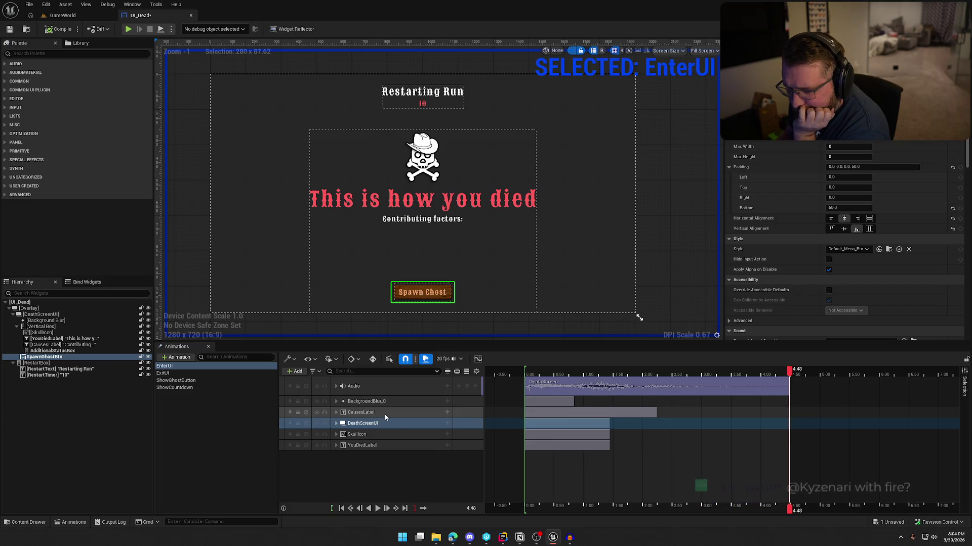
left_click(378, 509)
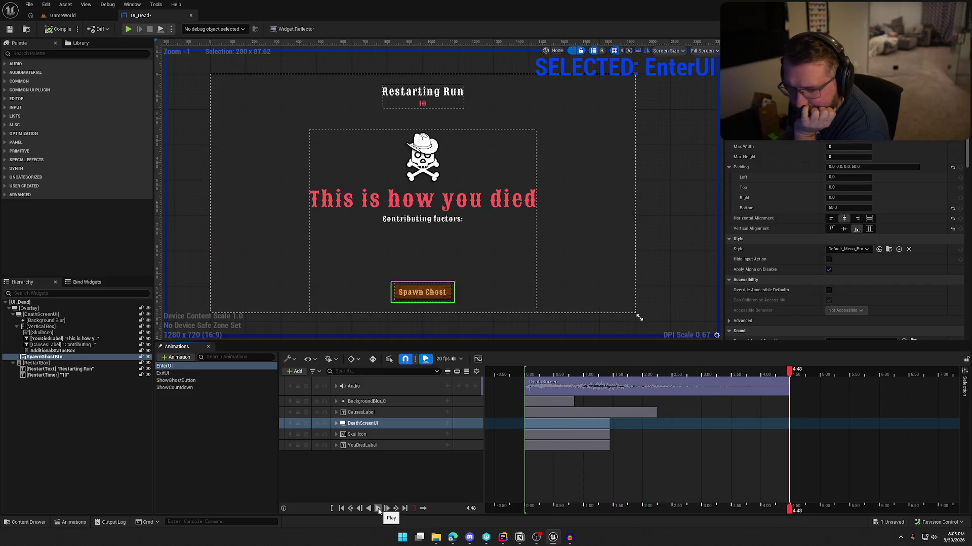
left_click(16, 326)
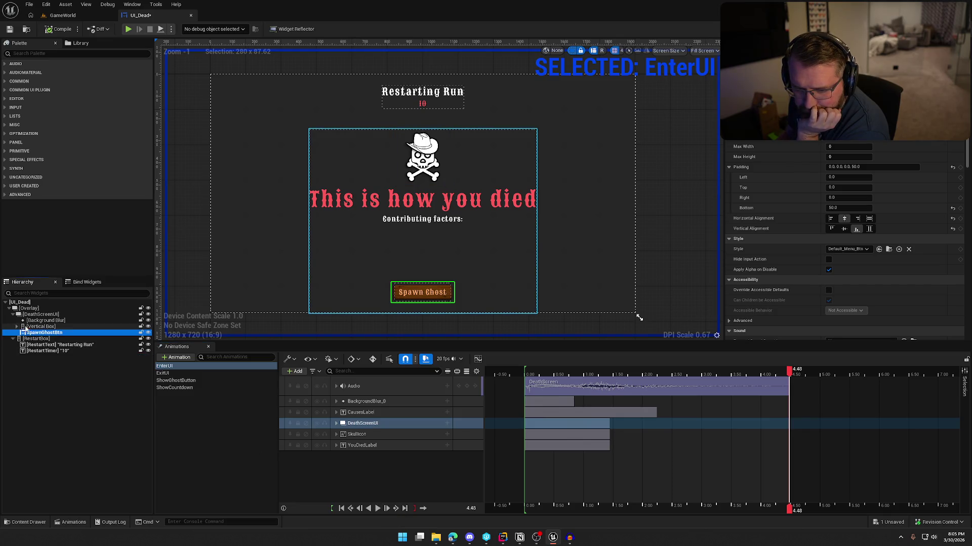
left_click(387, 487)
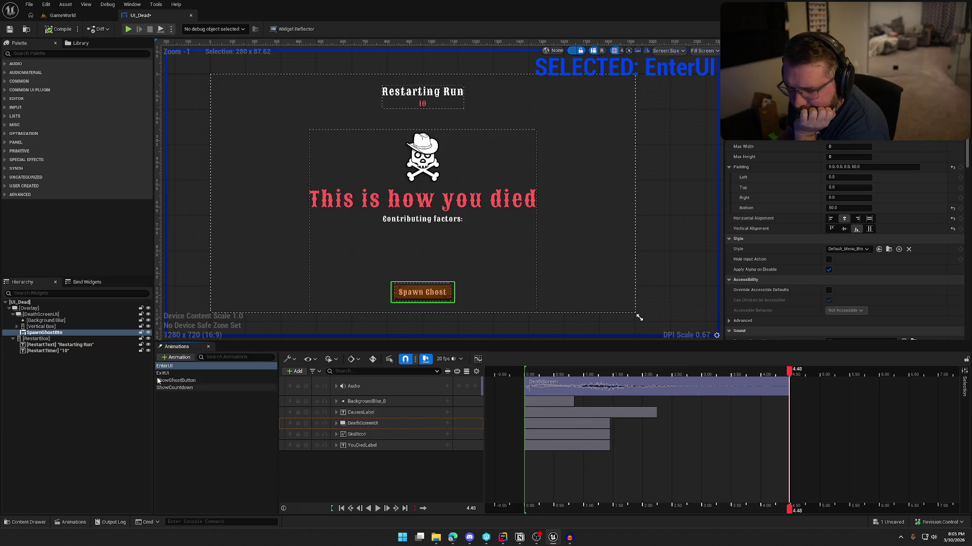
left_click(291, 372)
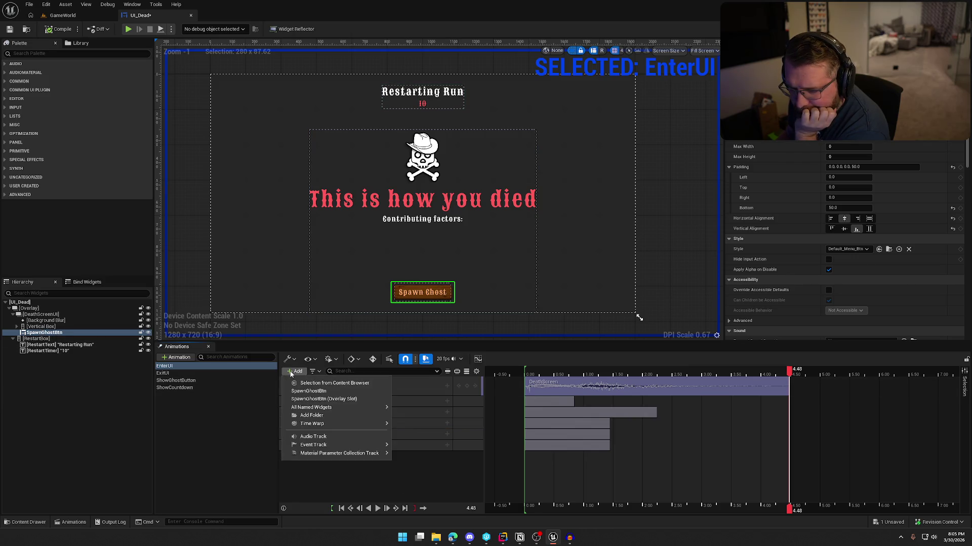
Add a Render Opacity track for SpawnGhostBtn in the EnterUI animation
left_click(309, 392)
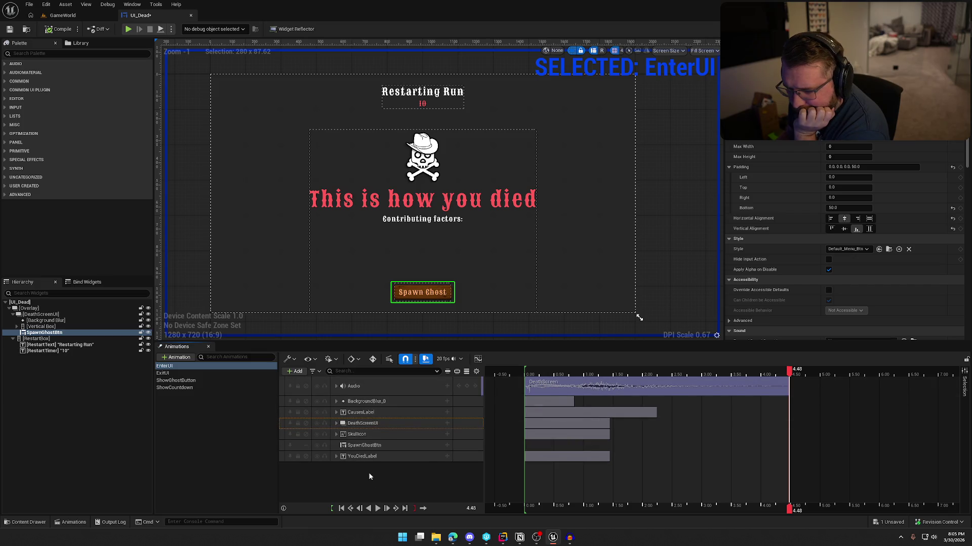
left_click(374, 447)
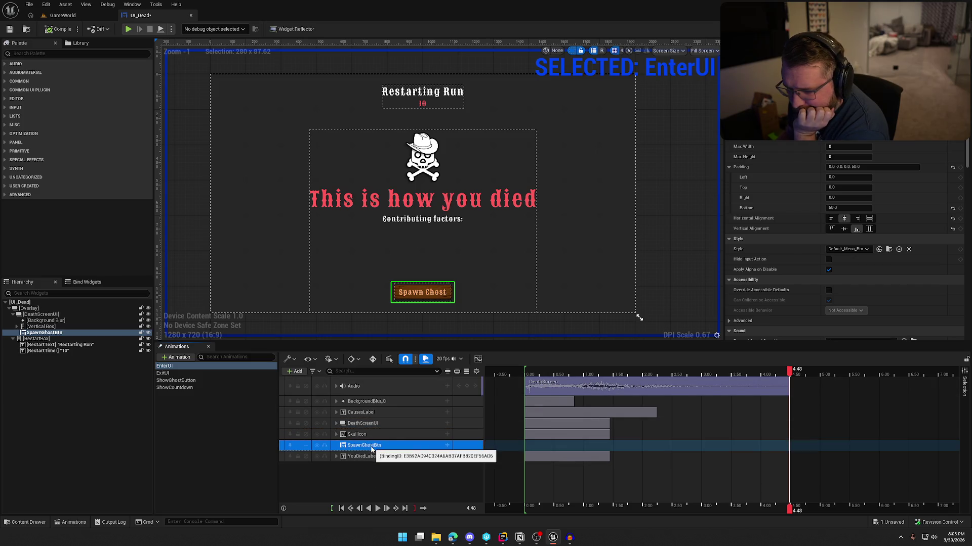
left_click(448, 448)
left_click(479, 399)
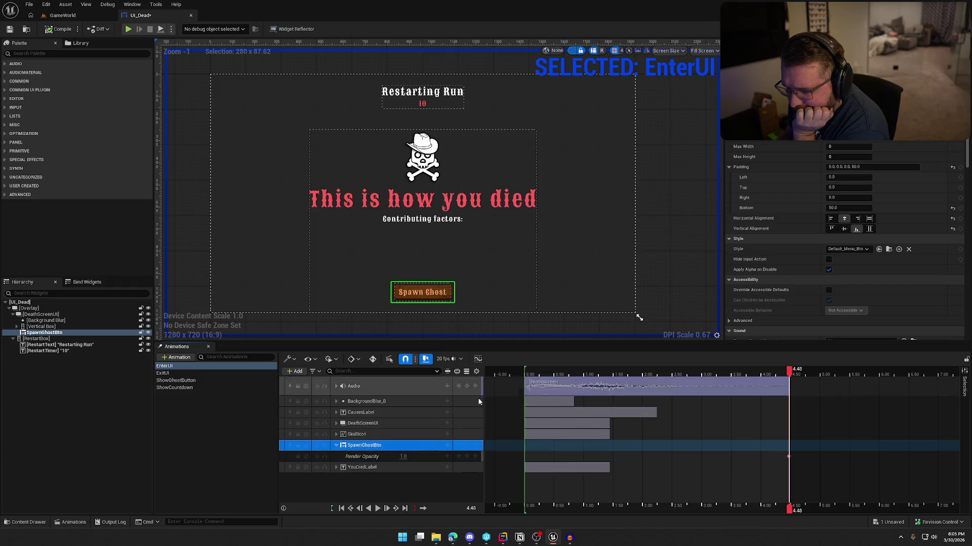
left_click(403, 457)
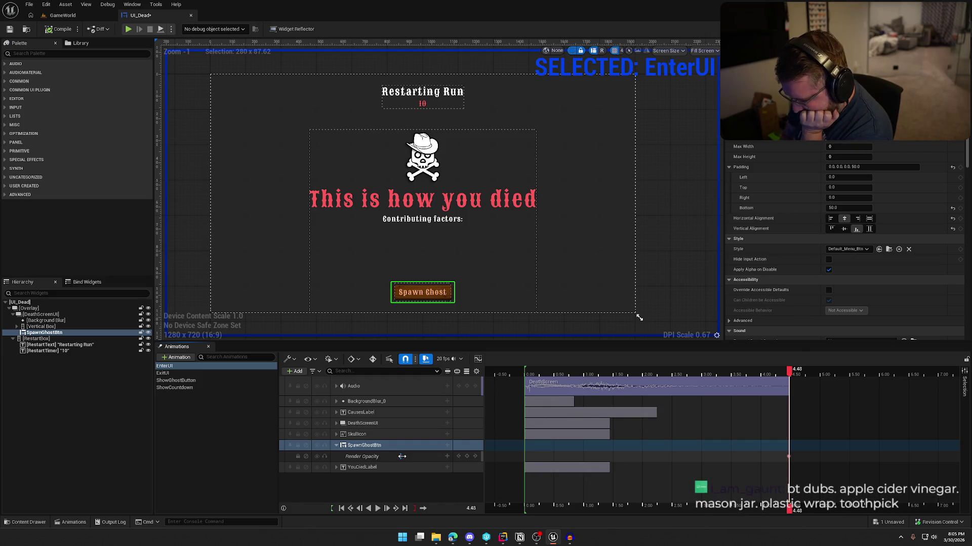
Key the button's opacity at 0.00 and preview the animation
left_click_drag(788, 374, 532, 380)
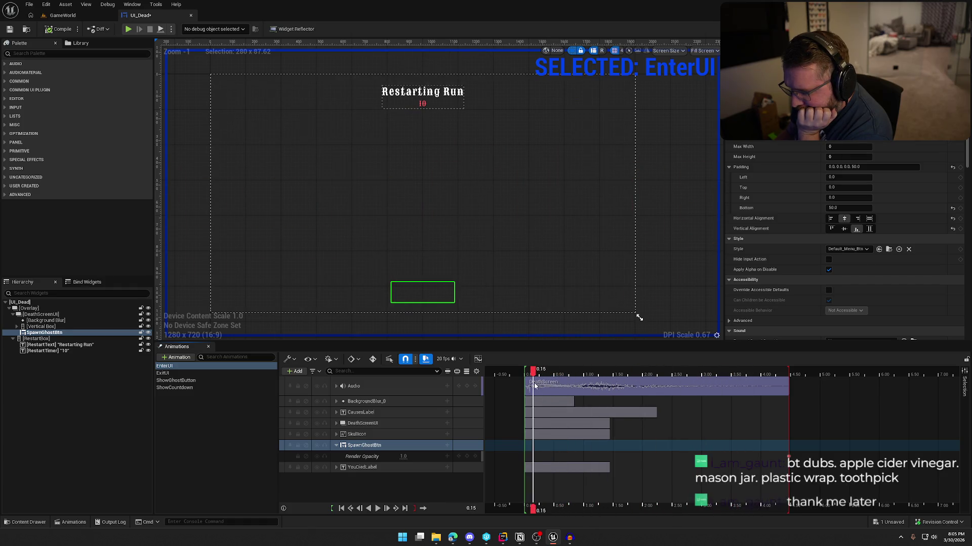
left_click(341, 508)
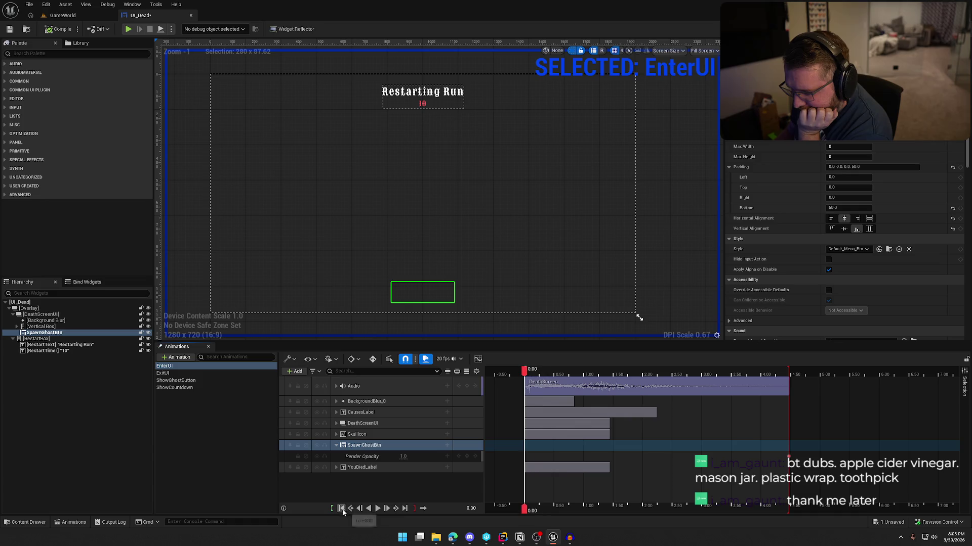
left_click(403, 457)
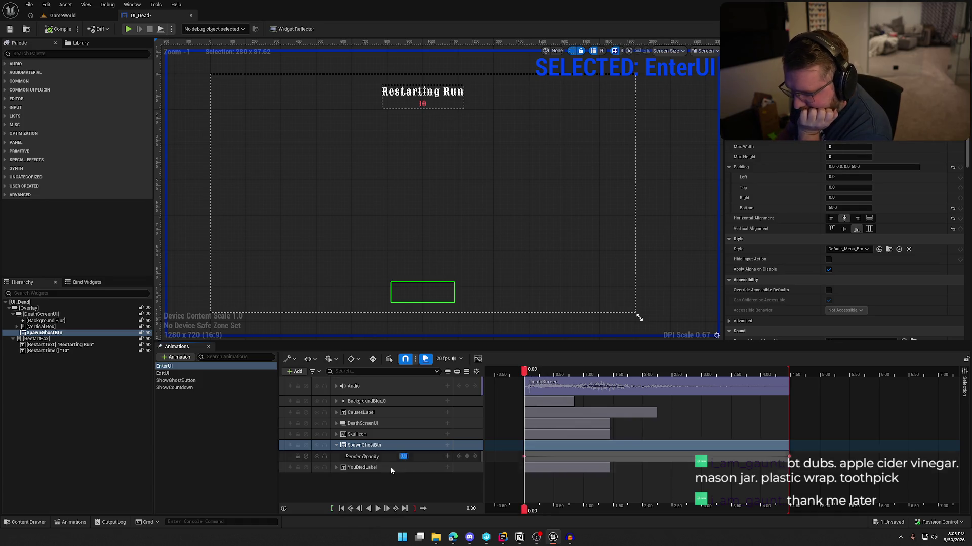
left_click(378, 509)
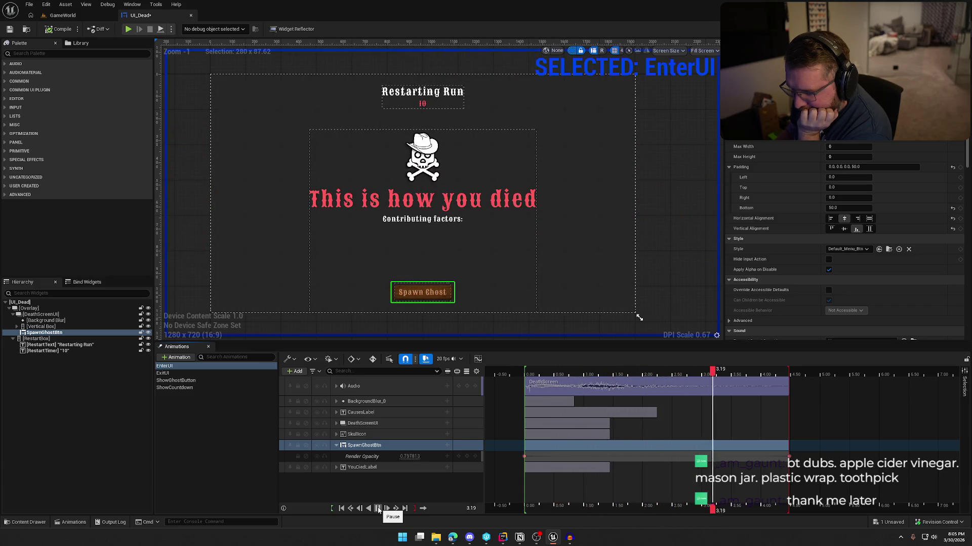
left_click(378, 508)
Key opacity 0 at 3.25 s and replay EnterUI to check the fade-in
left_click_drag(766, 374, 717, 377)
left_click(409, 457)
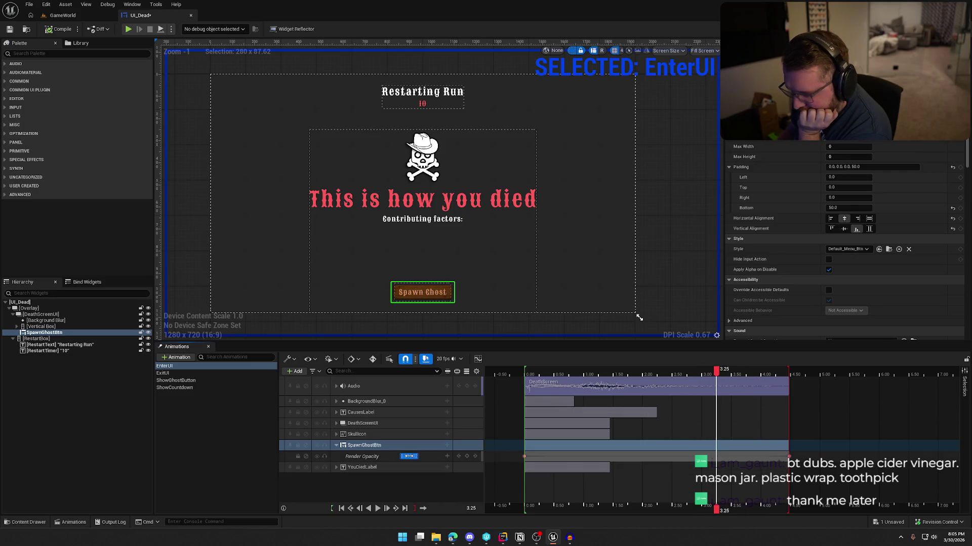
type("0")
key("Return")
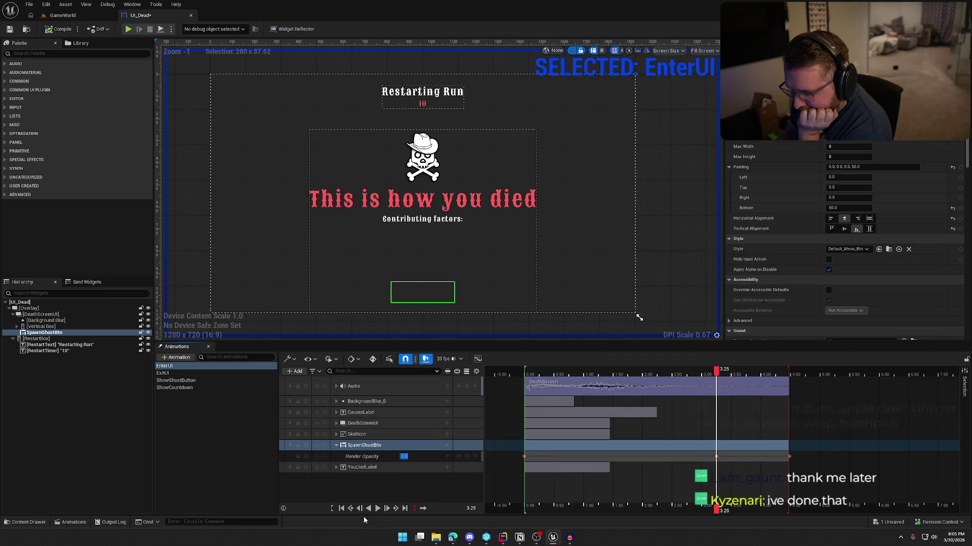
left_click(341, 510)
left_click(365, 483)
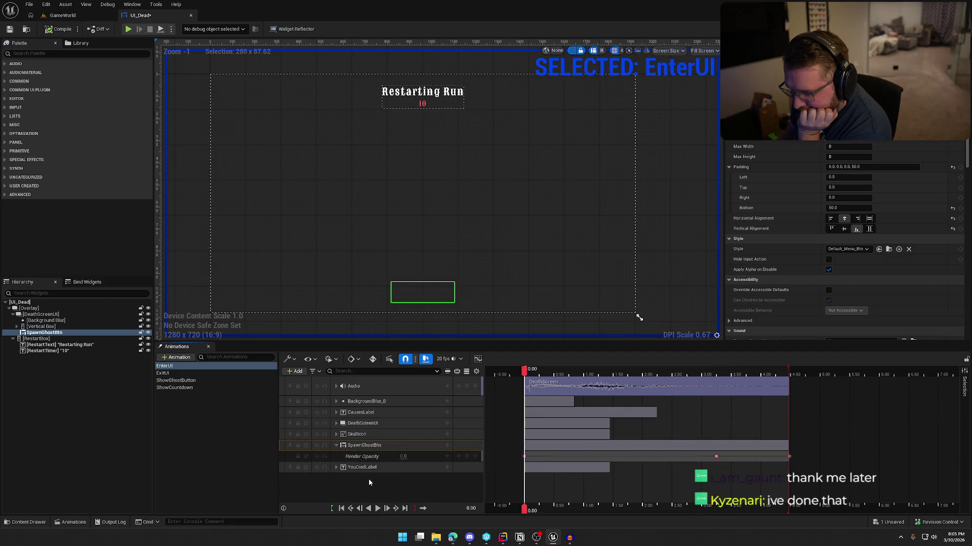
left_click(378, 508)
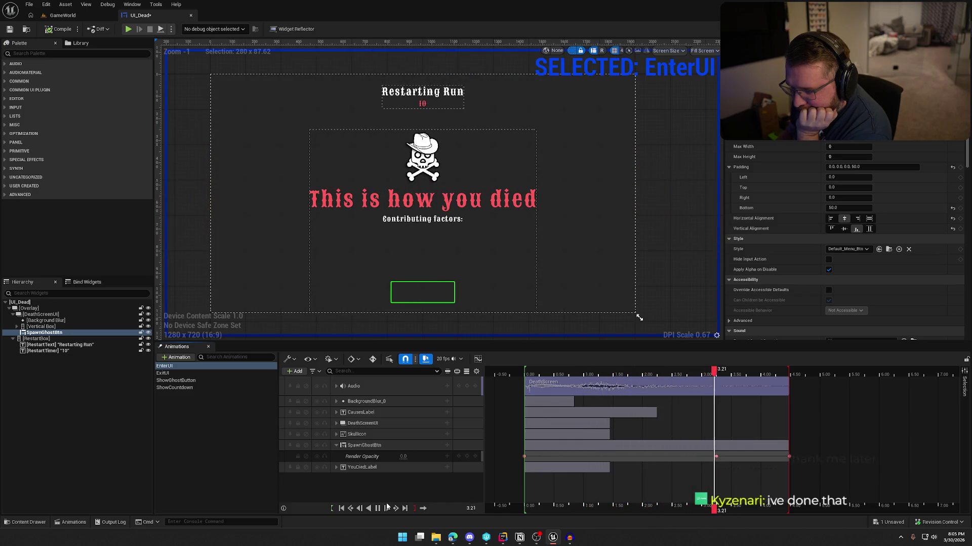
left_click(230, 491)
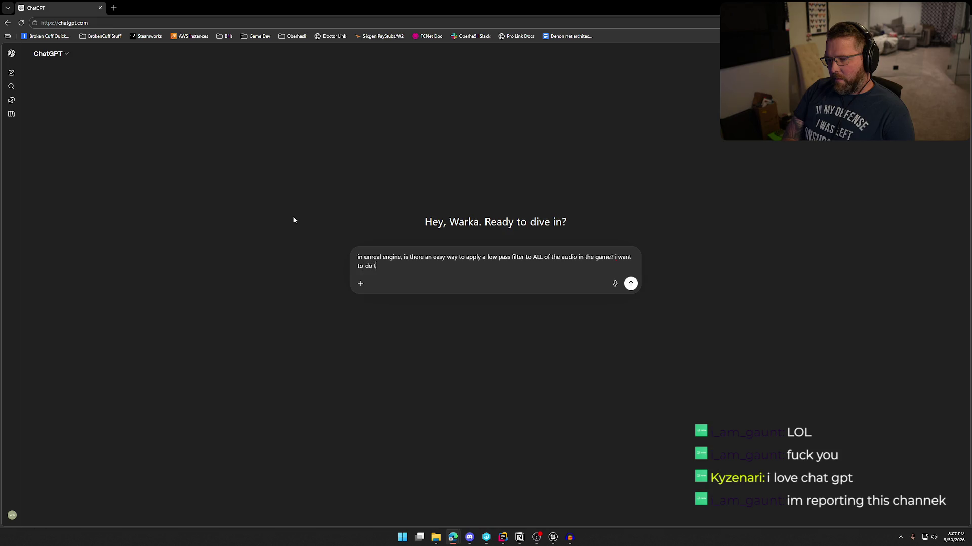
Ask ChatGPT how to low-pass filter all game audio on the pause screen and on death
type("the pause screen and when")
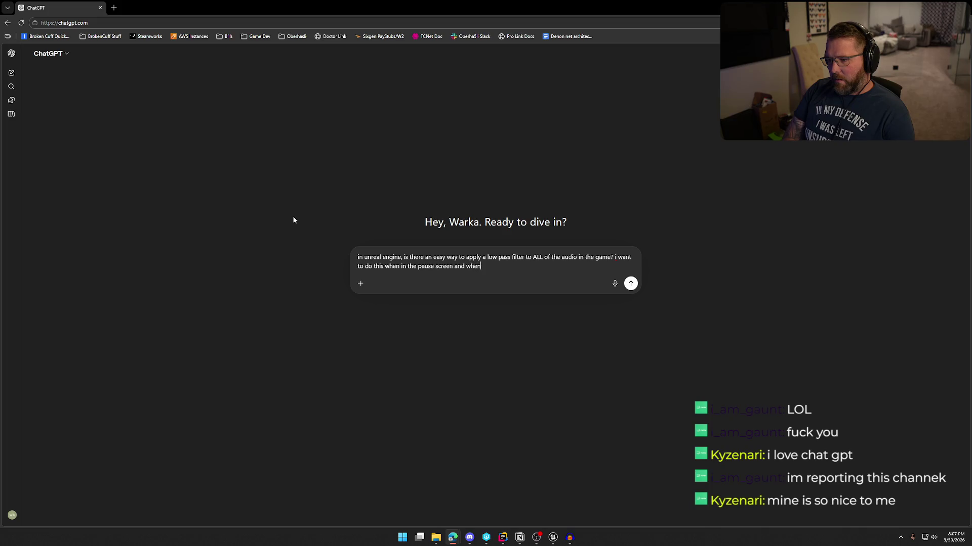
key("Return")
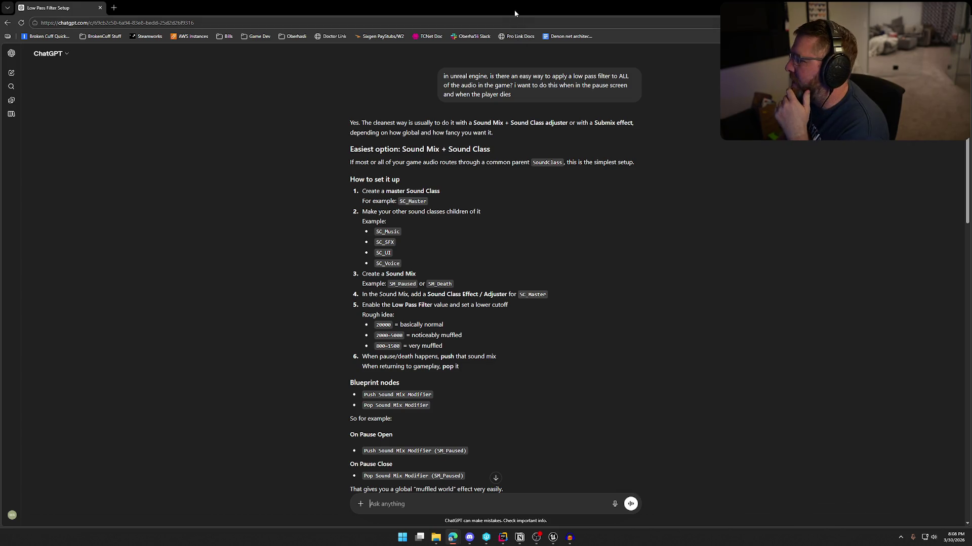
key("alt+Tab")
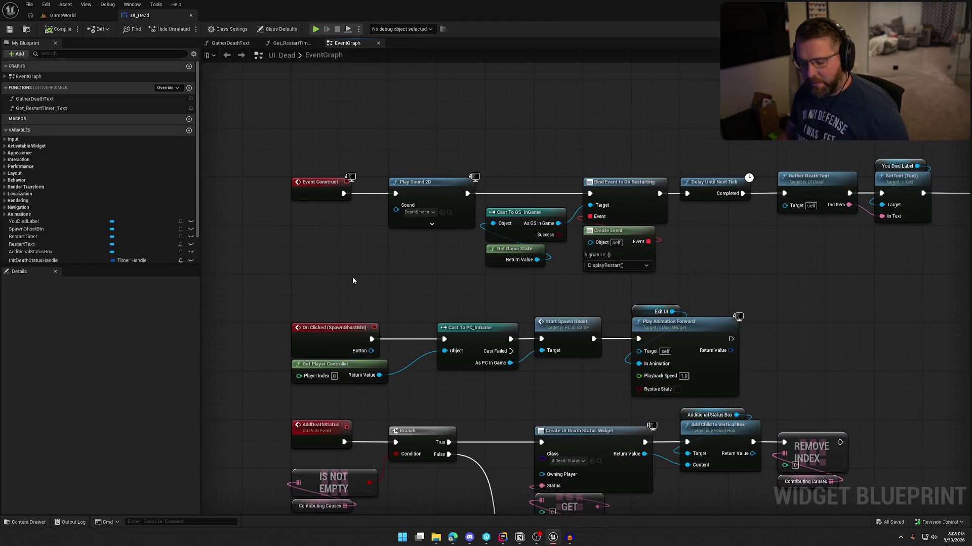
Browse the Content Drawer to Sounds > SoundClasses, showing Master, Music, SFX, UI, Voice and SM_Master
key("ctrl+space")
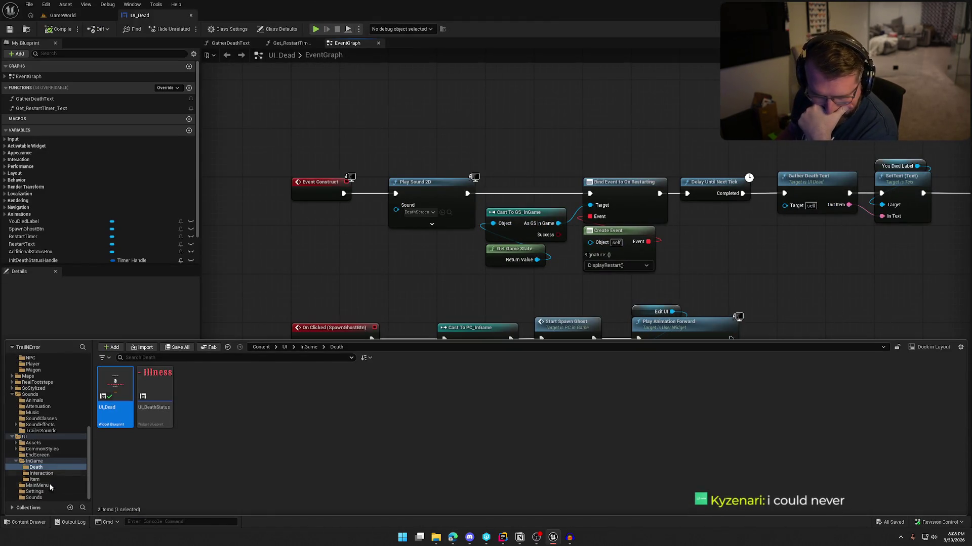
left_click(45, 498)
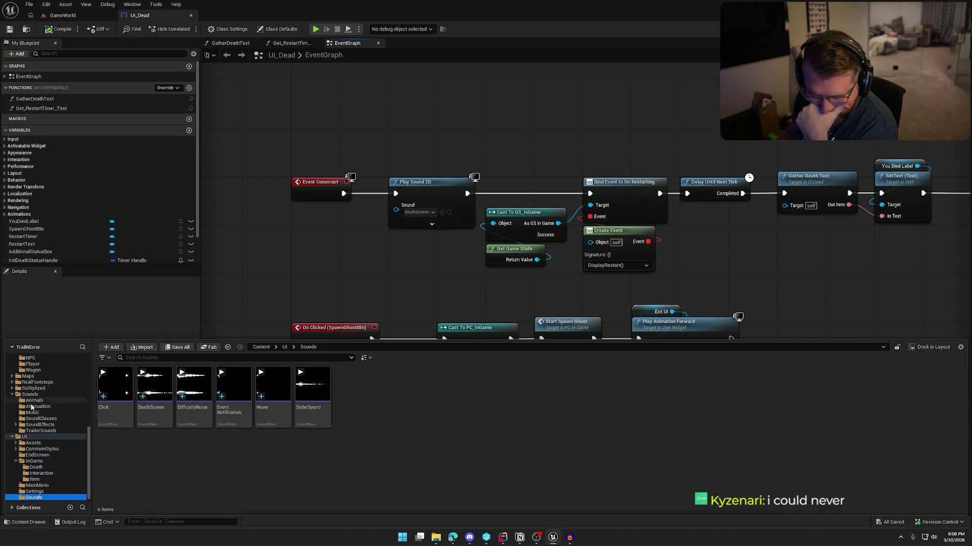
left_click(41, 419)
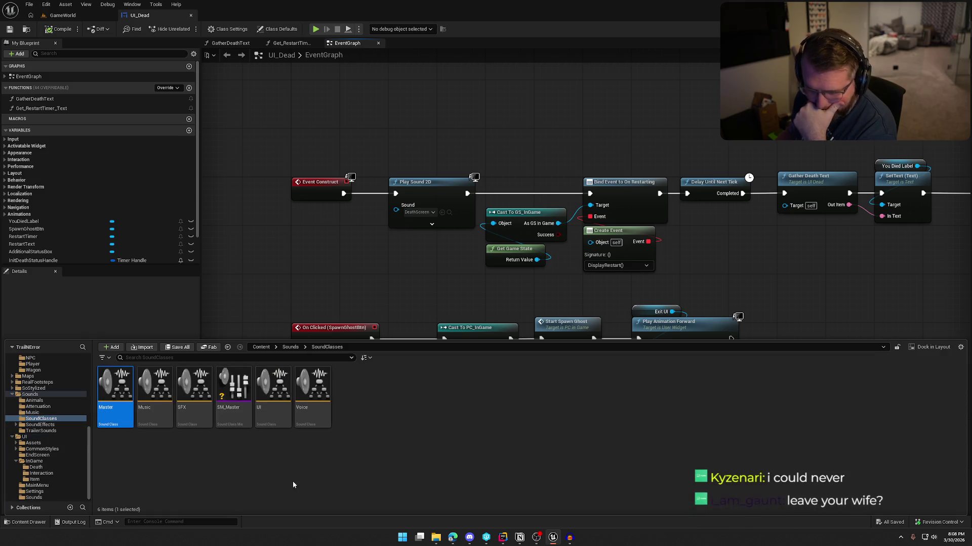
key("alt+Tab")
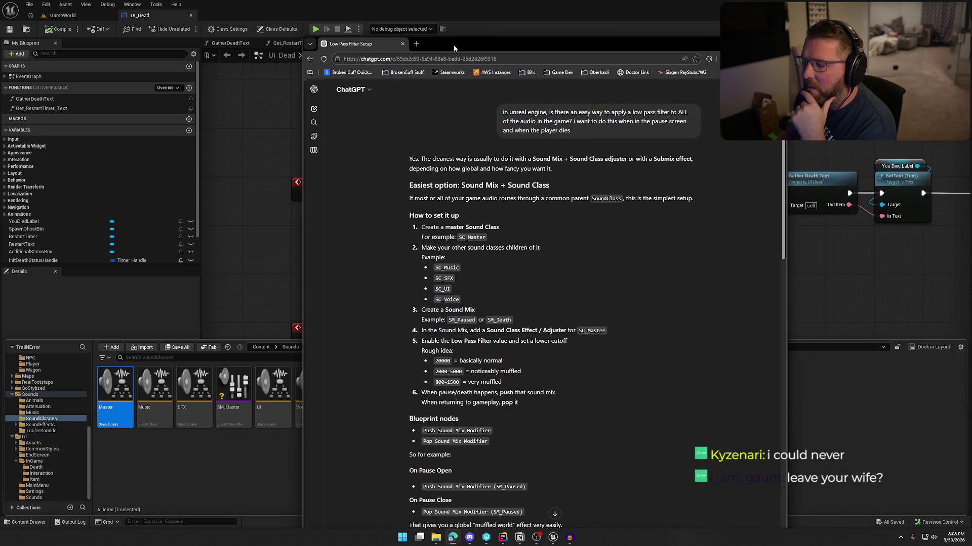
Maximize the browser and scroll ChatGPT's Sound Mix setup steps down to the Submix section
double_click(496, 43)
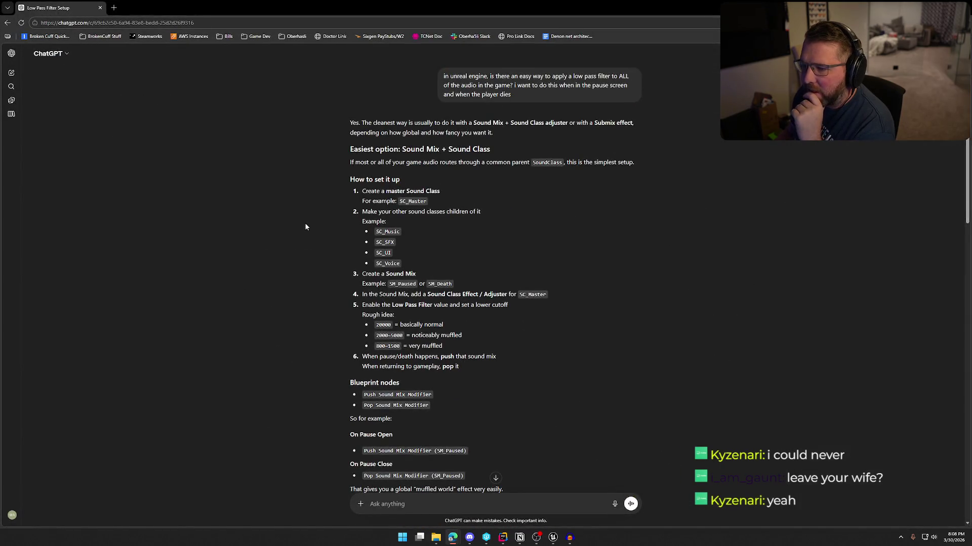
scroll(432, 191, "down", 1)
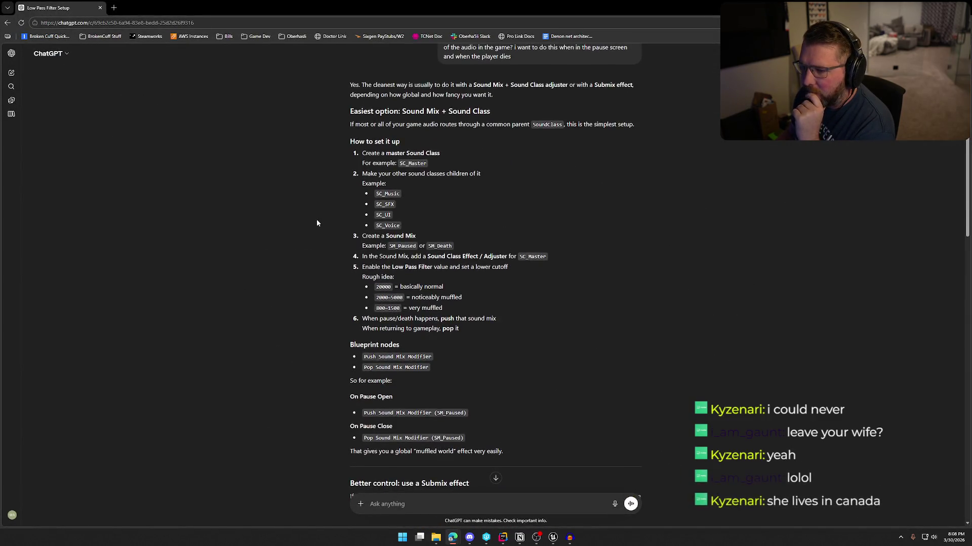
scroll(438, 177, "down", 2)
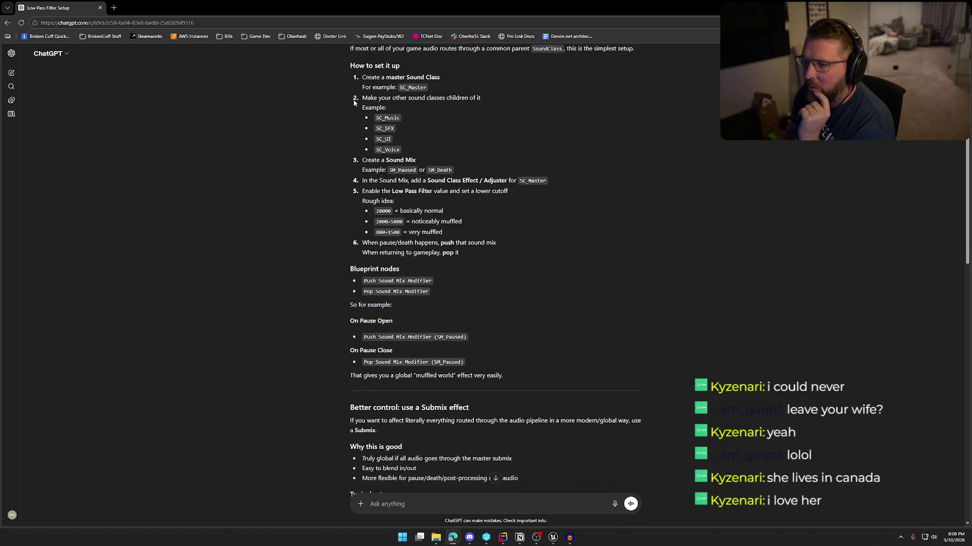
key("alt+Tab")
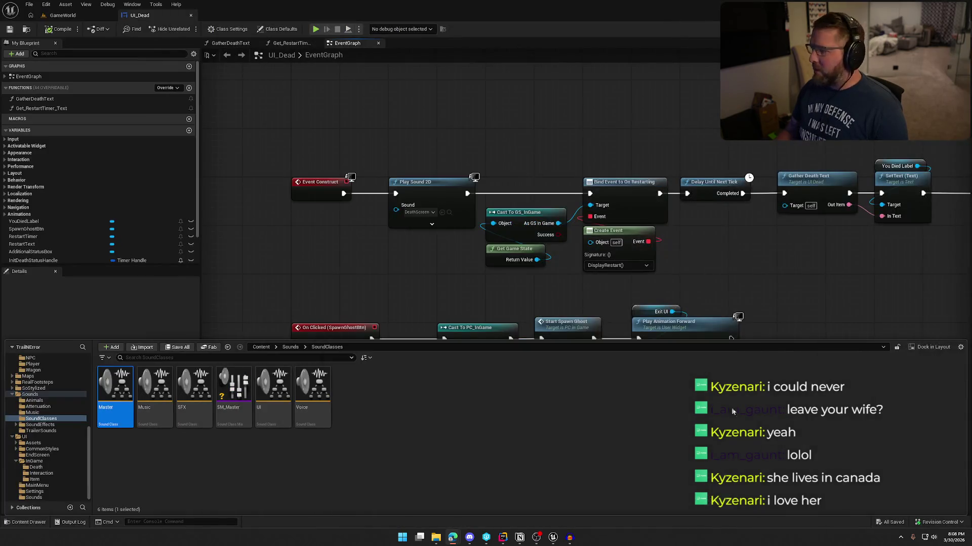
Look through the SM_Master asset's context-menu options, then dismiss them
right_click(236, 388)
mouse_move(278, 386)
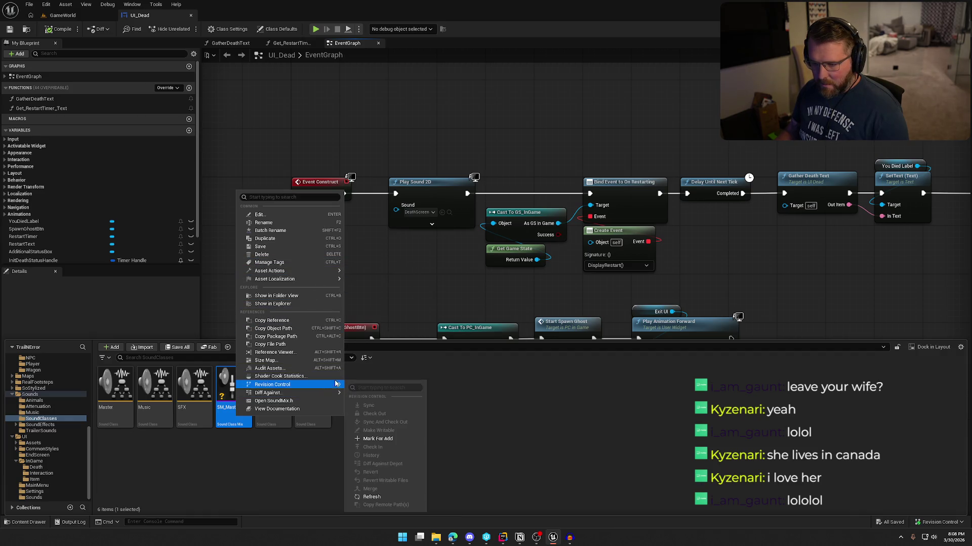
mouse_move(324, 393)
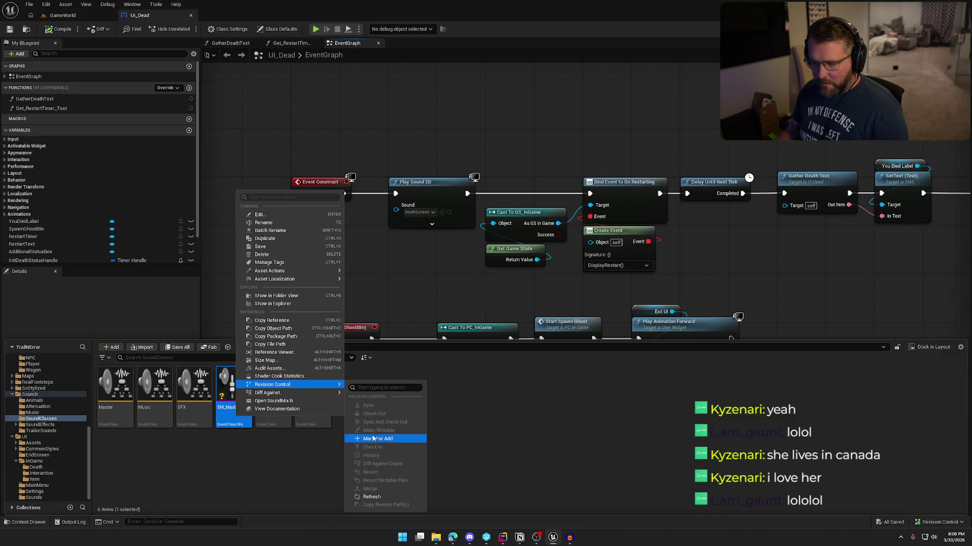
left_click(373, 439)
left_click(380, 437)
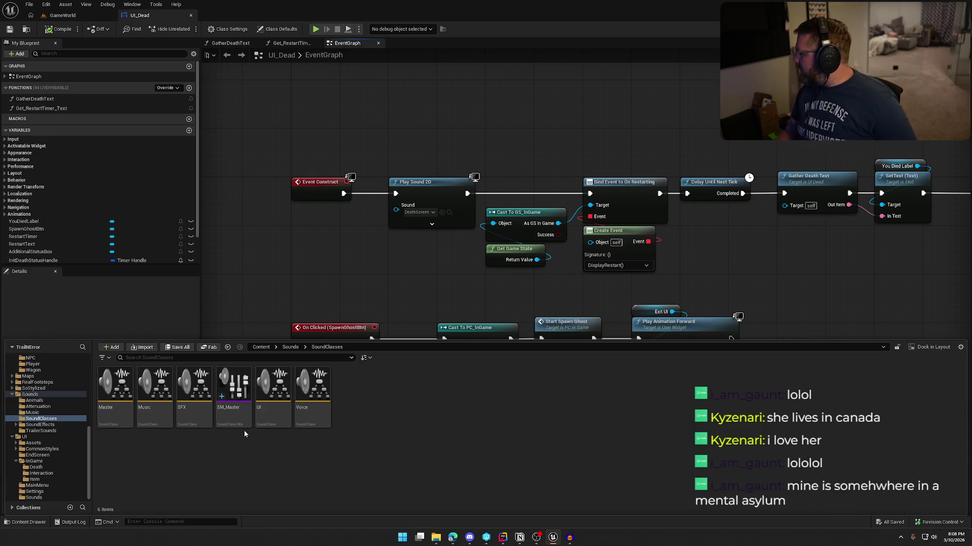
Create a Sound Class Mix named SCM_LowPass in SoundClasses and save it
right_click(381, 410)
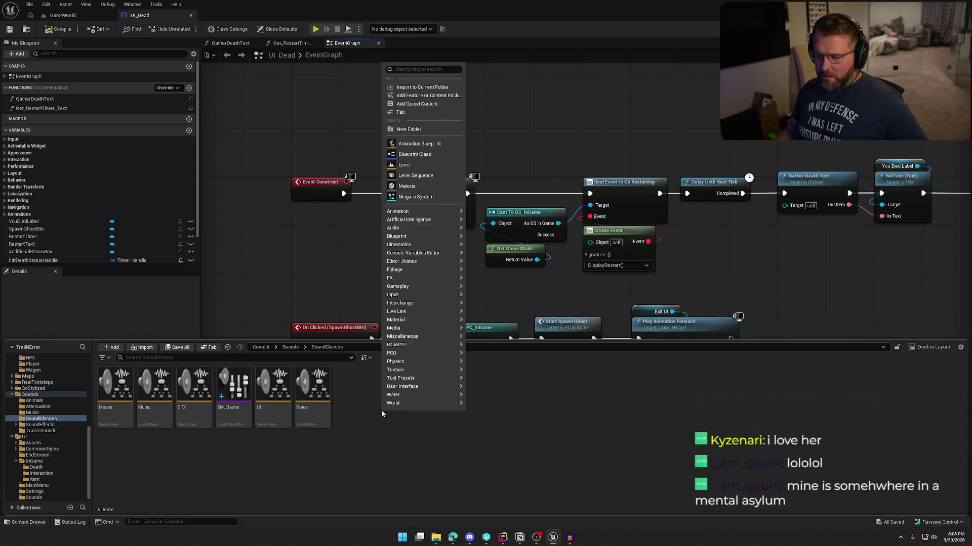
type("sound mix")
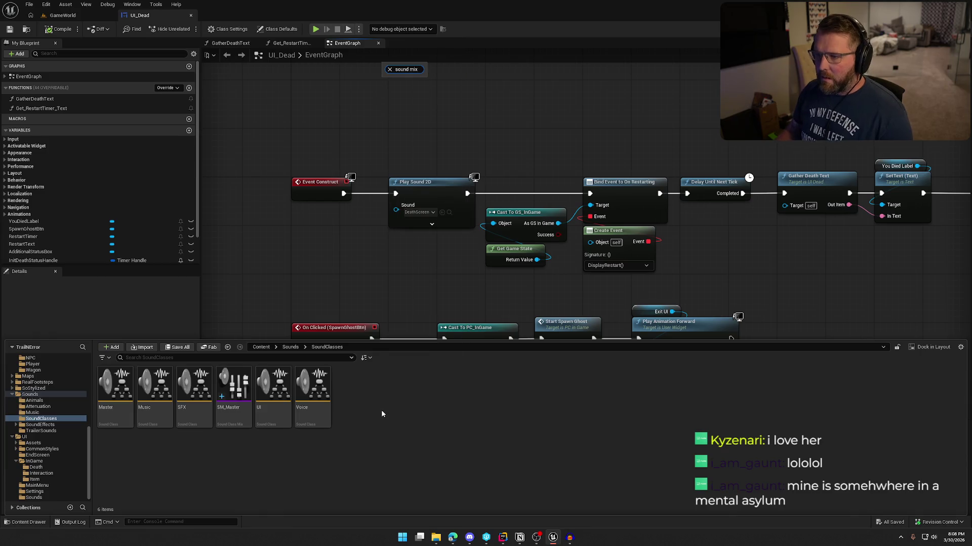
type("mix")
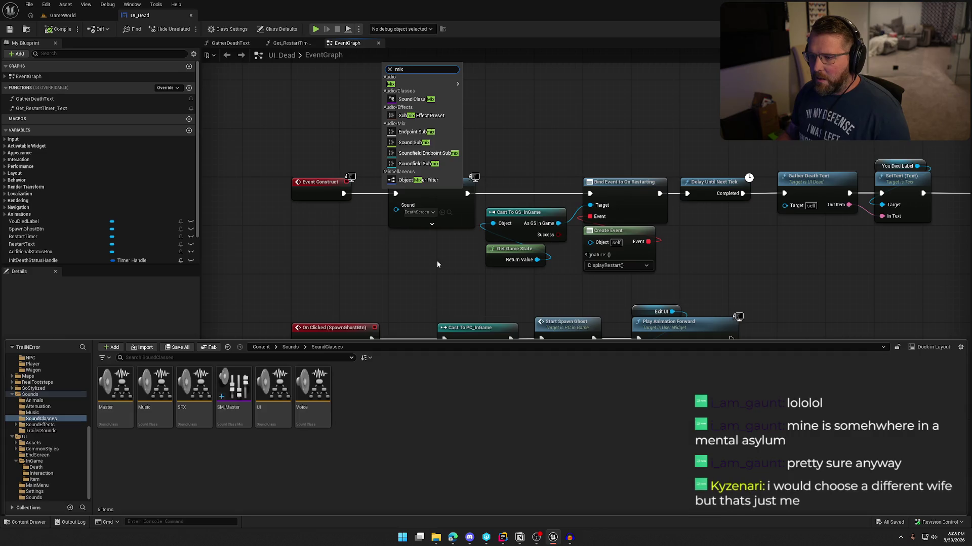
left_click(415, 99)
type("SCM_LowP")
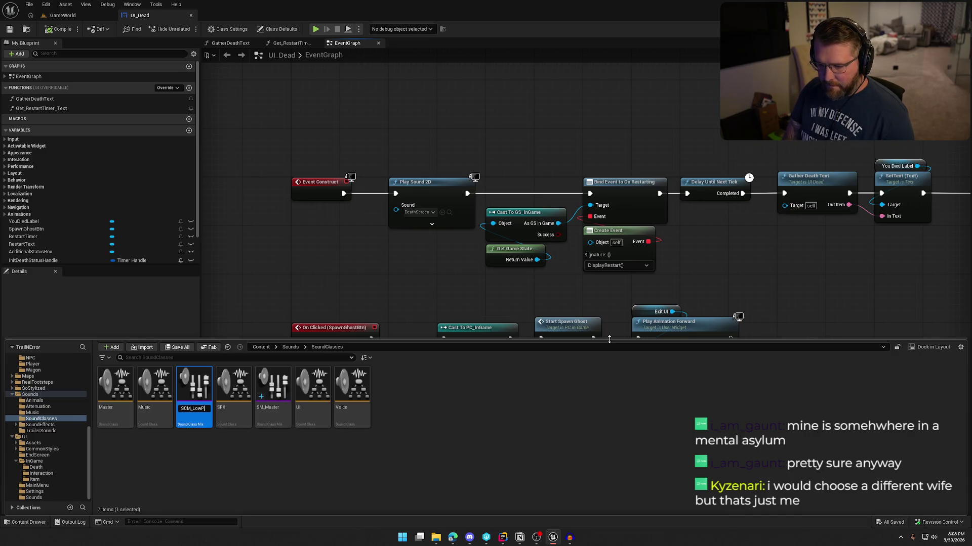
type("ass")
key("Return")
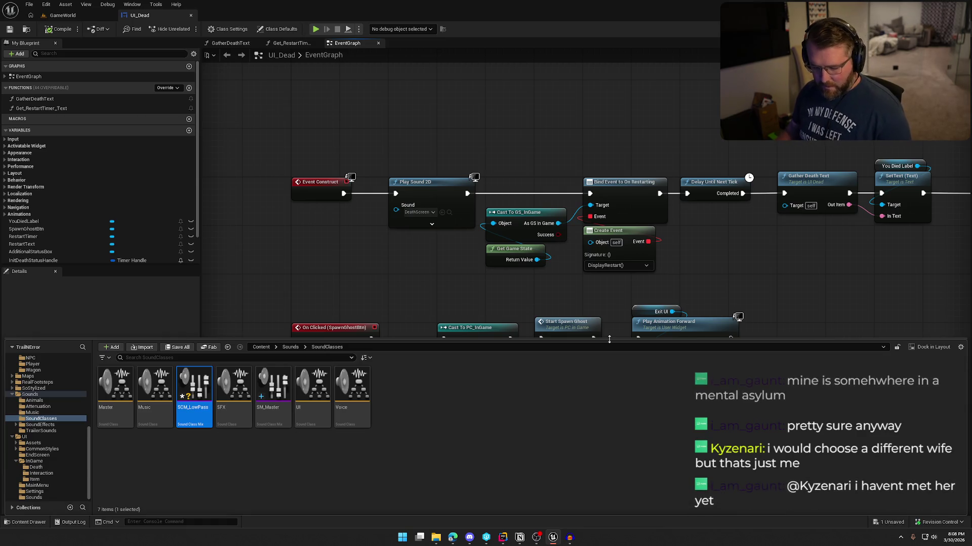
key("ctrl+s")
key("ctrl+space")
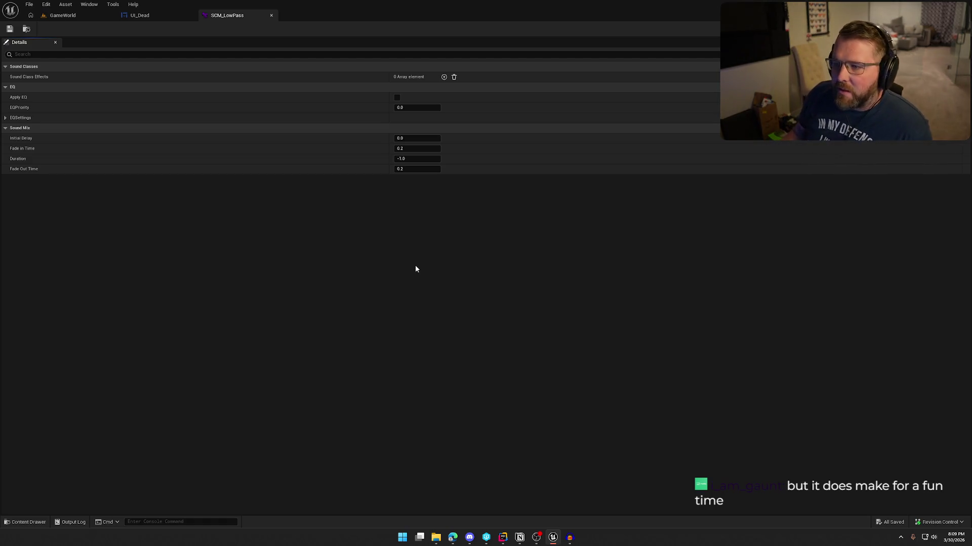
Add a Master sound class effect with 500 low-pass frequency, applied to child classes
left_click(444, 77)
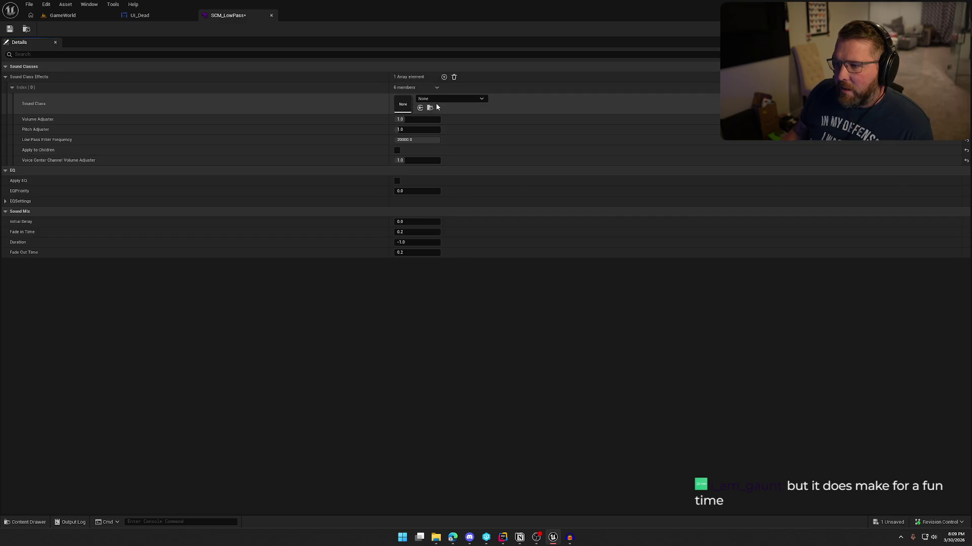
left_click(435, 99)
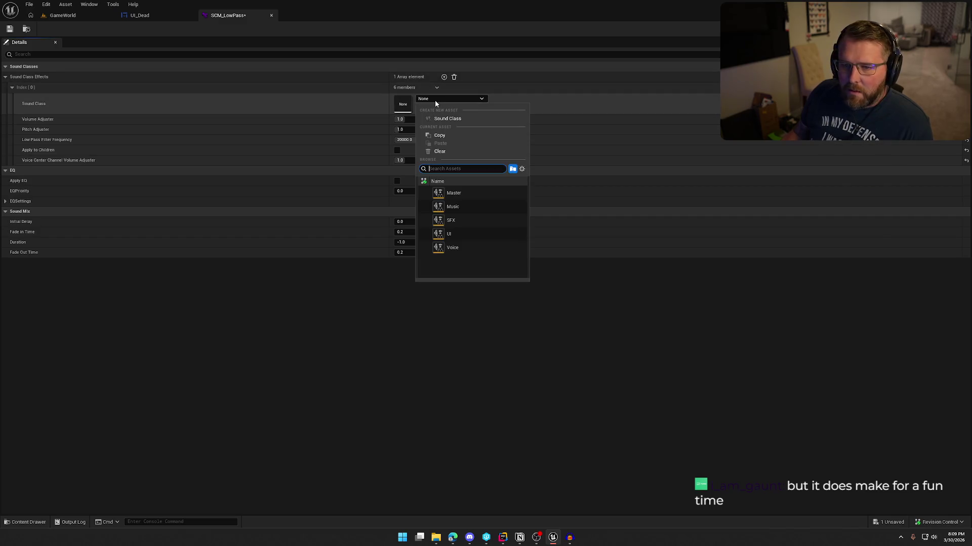
left_click(435, 99)
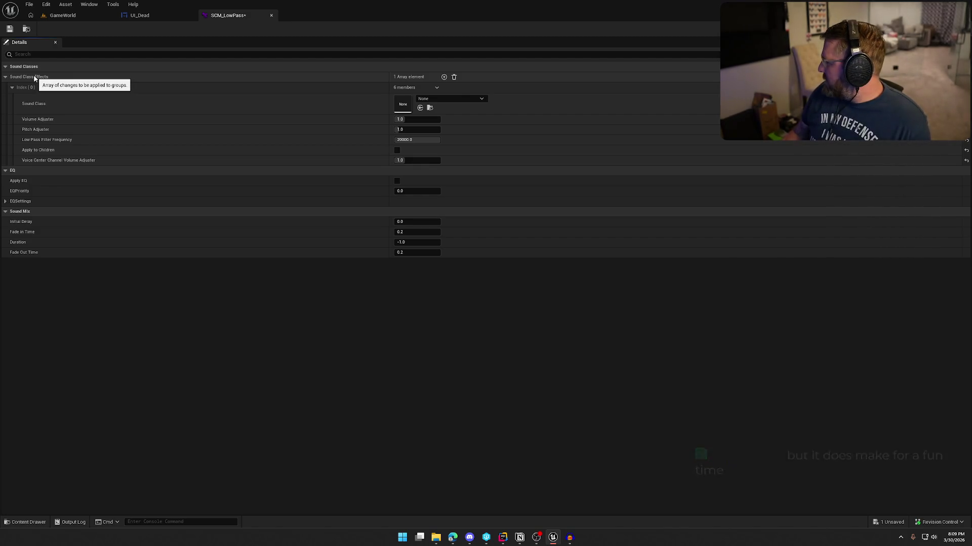
left_click(433, 100)
left_click(475, 193)
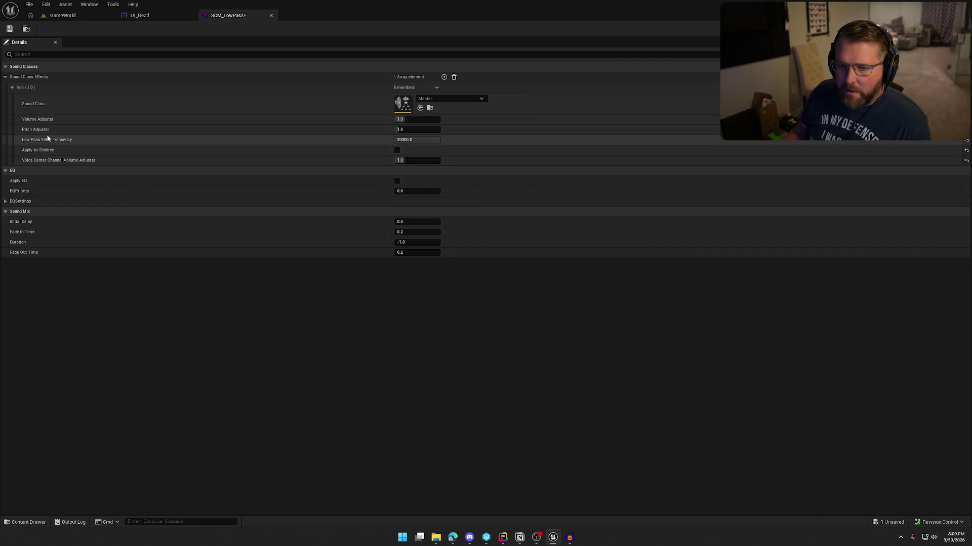
left_click(399, 142)
type("500")
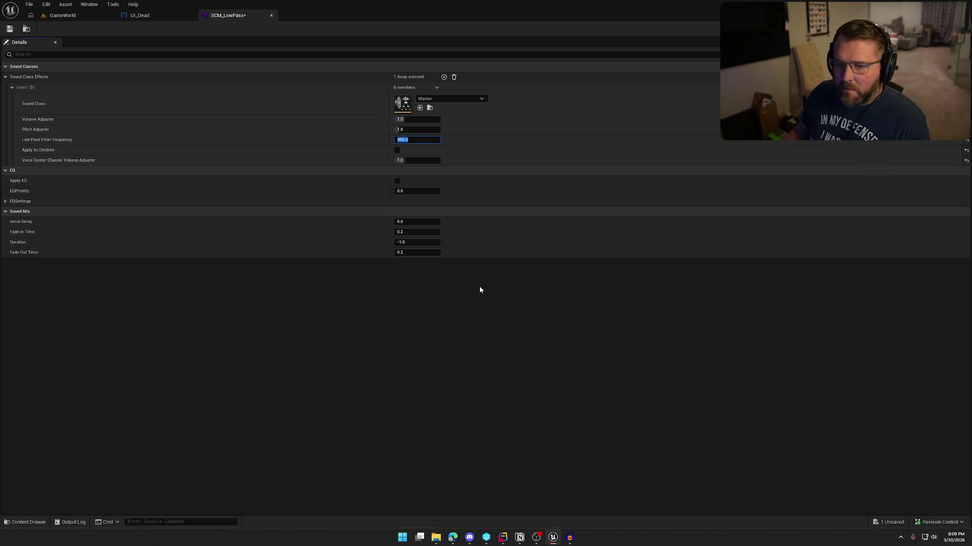
left_click(396, 150)
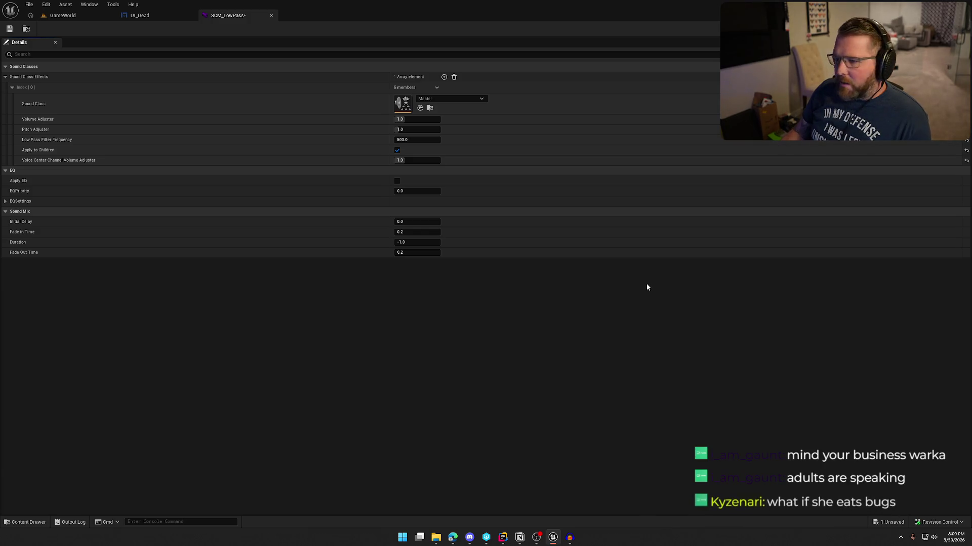
left_click(141, 16)
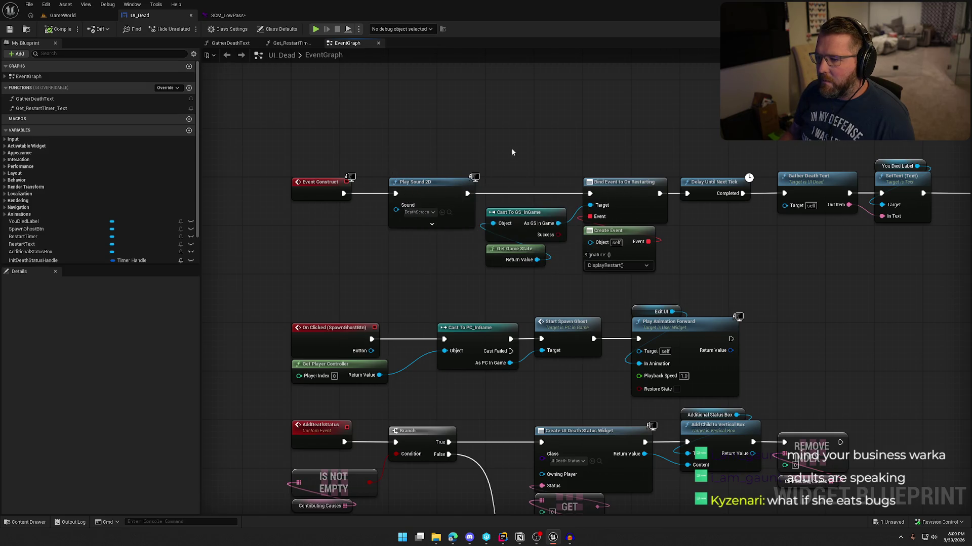
Insert a Push Sound Mix Modifier with SCM_LowPass right after Event Construct in UI_Dead
mouse_move(427, 151)
left_mouse_down()
mouse_move(969, 282)
mouse_move(860, 282)
left_mouse_up()
mouse_move(578, 308)
left_mouse_down()
mouse_move(392, 189)
mouse_move(603, 202)
left_mouse_up()
left_click(408, 222)
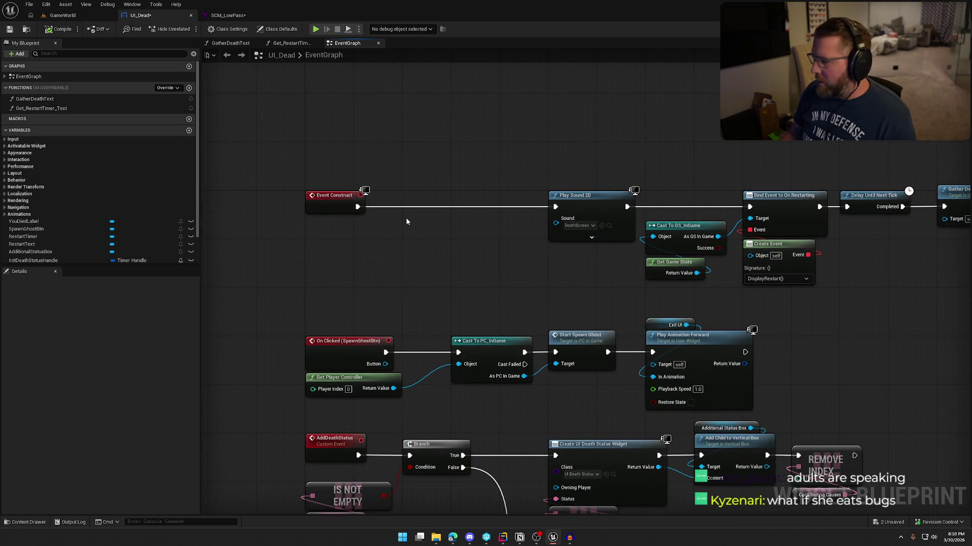
right_click(406, 221)
type("push sou")
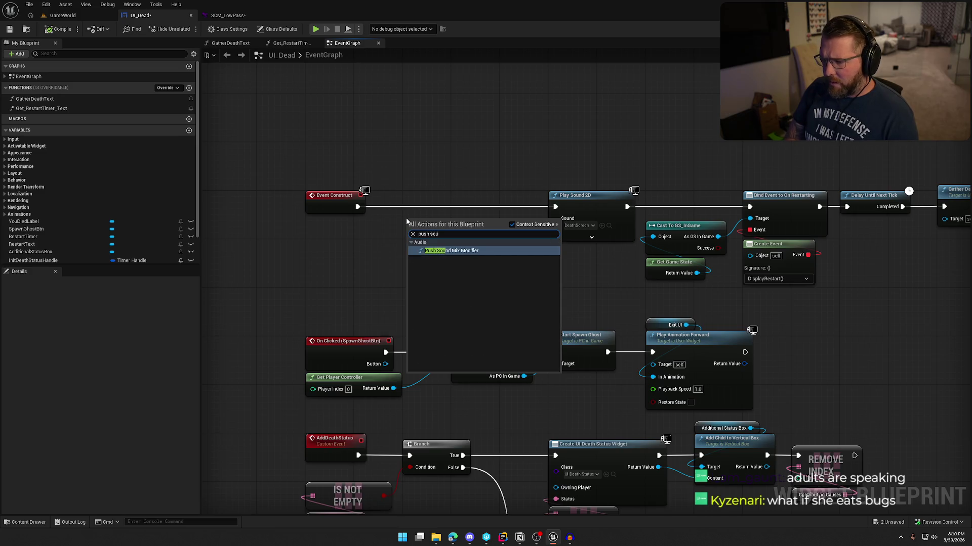
key("Return")
mouse_move(357, 207)
left_mouse_down()
mouse_move(409, 232)
mouse_move(444, 207)
mouse_move(556, 207)
left_mouse_up()
left_click(432, 225)
left_click(458, 273)
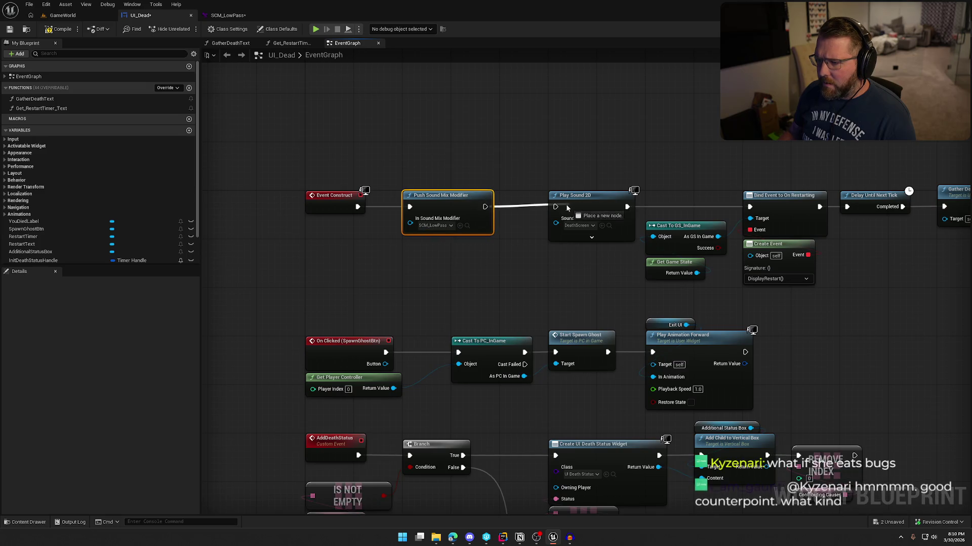
Compile and save UI_Dead, then start a Play-in-Editor session
left_click(64, 26)
left_click(62, 15)
left_click(218, 26)
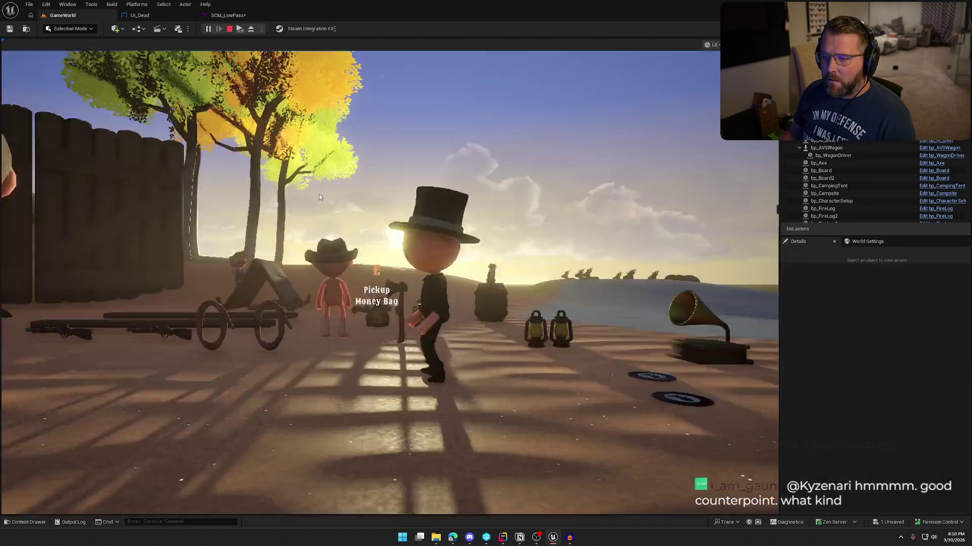
Sprint the character into deep sea until the 'You discovered the deep end' screen appears, then stop playing
key("shift+w")
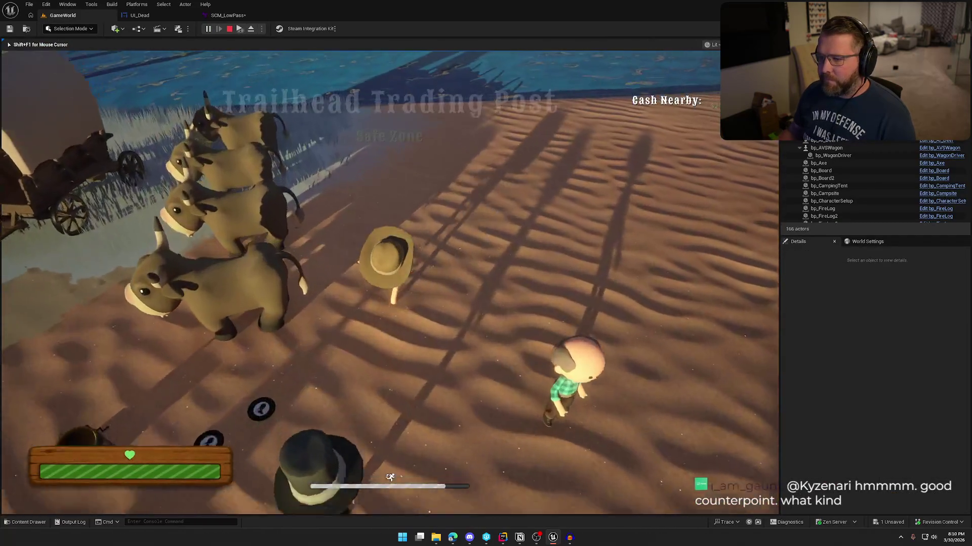
key("shift+w")
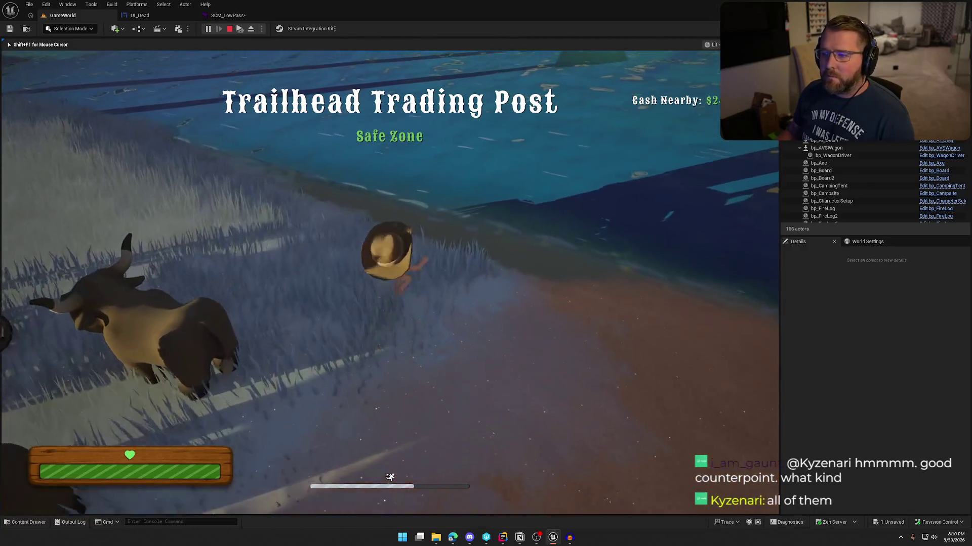
key("shift+w")
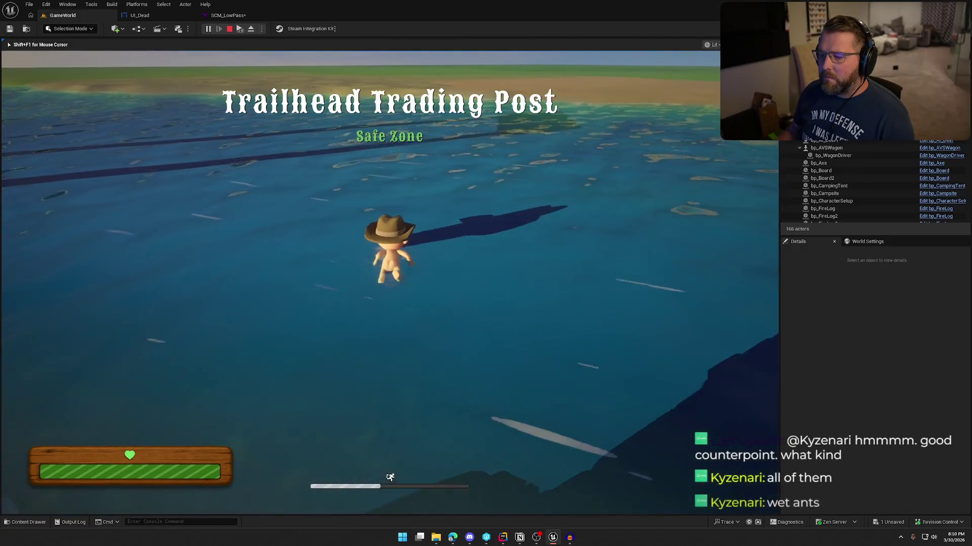
key("shift+w")
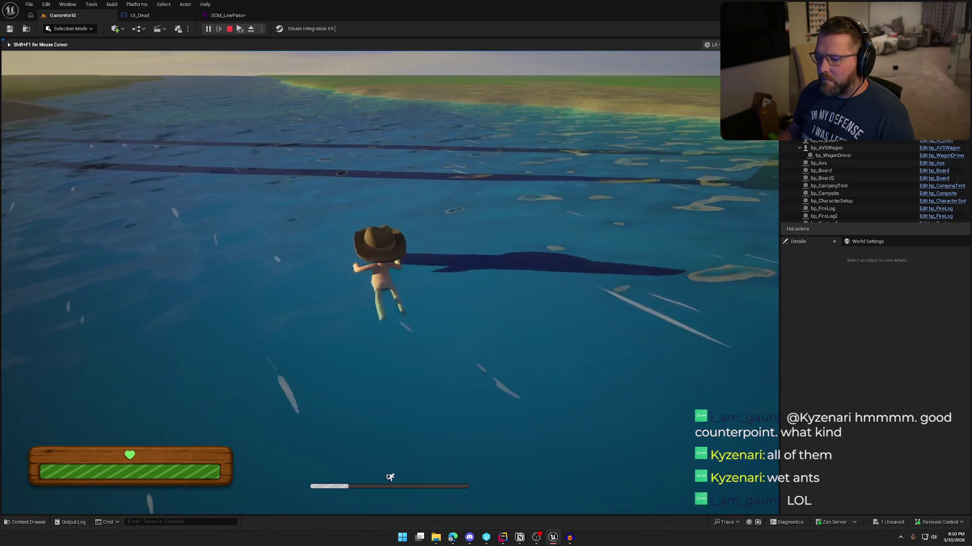
key("shift+w")
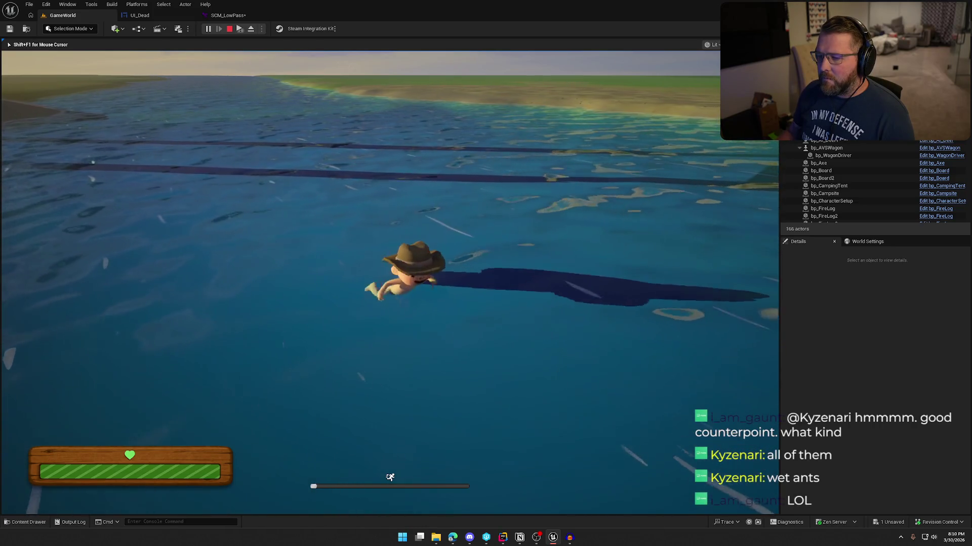
key("shift+F1")
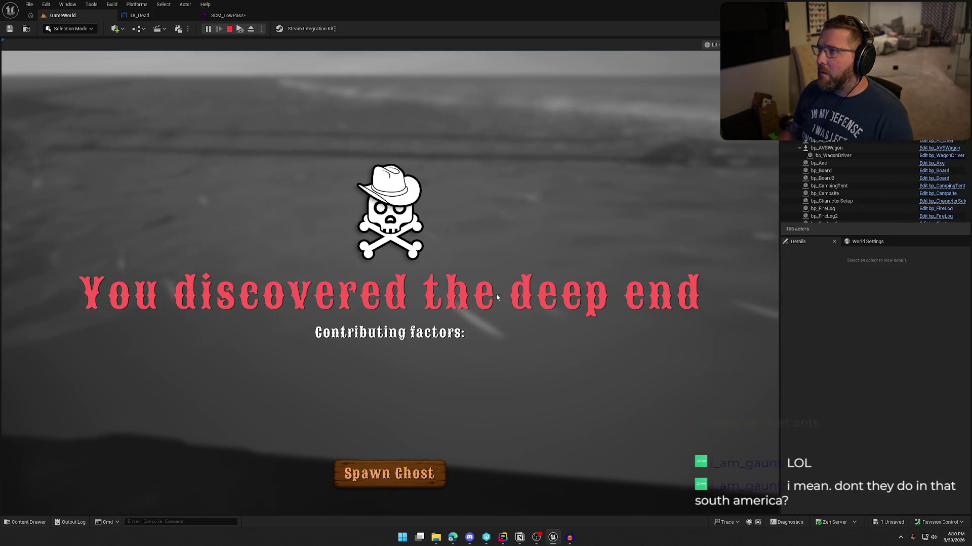
key("Escape")
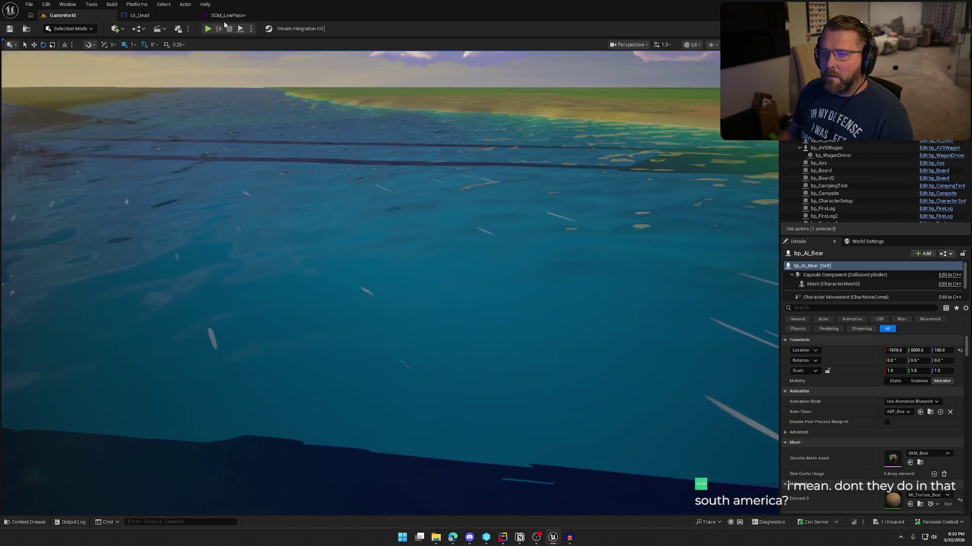
Lower SCM_LowPass's LowPass Filter Frequency to 300 and save
left_click(228, 16)
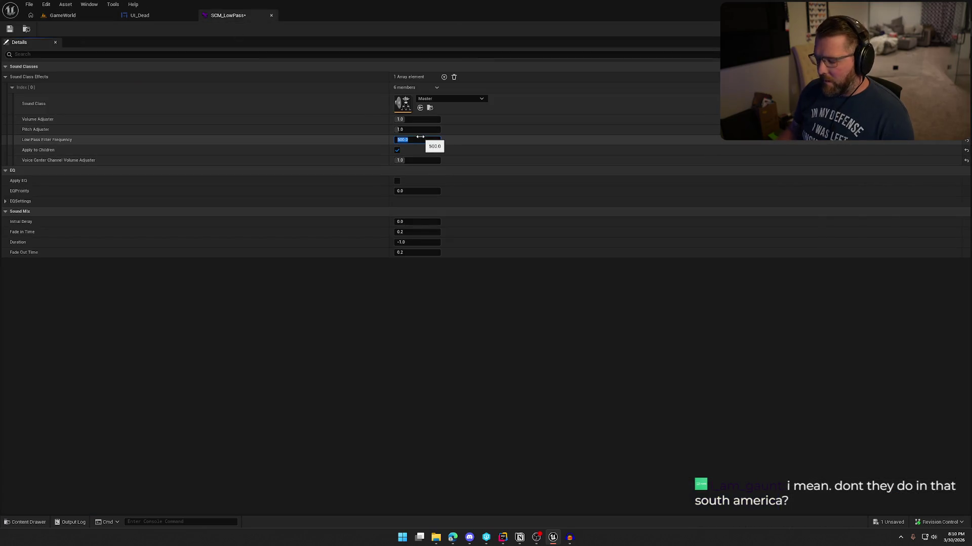
type("300")
key("Return")
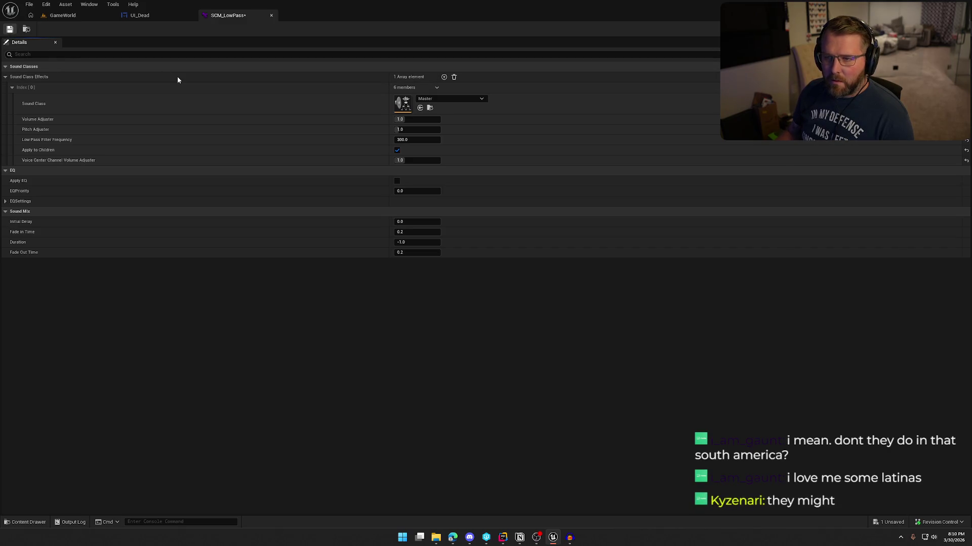
key("ctrl+s")
In UI_Dead, add a Pop Sound Mix Modifier for SCM_LowPass after the exit animation, and save
left_click(137, 15)
scroll(417, 292, "down", 3)
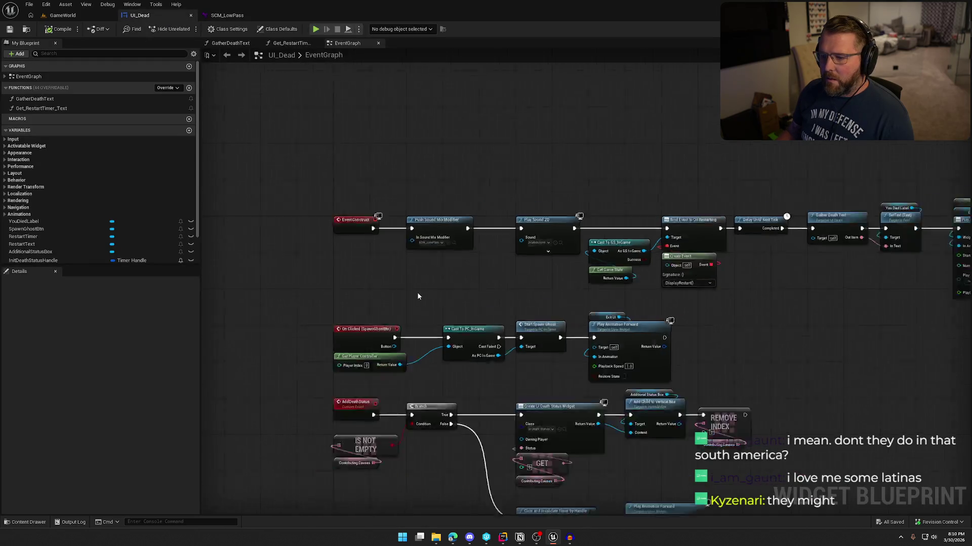
scroll(420, 156, "up", 3)
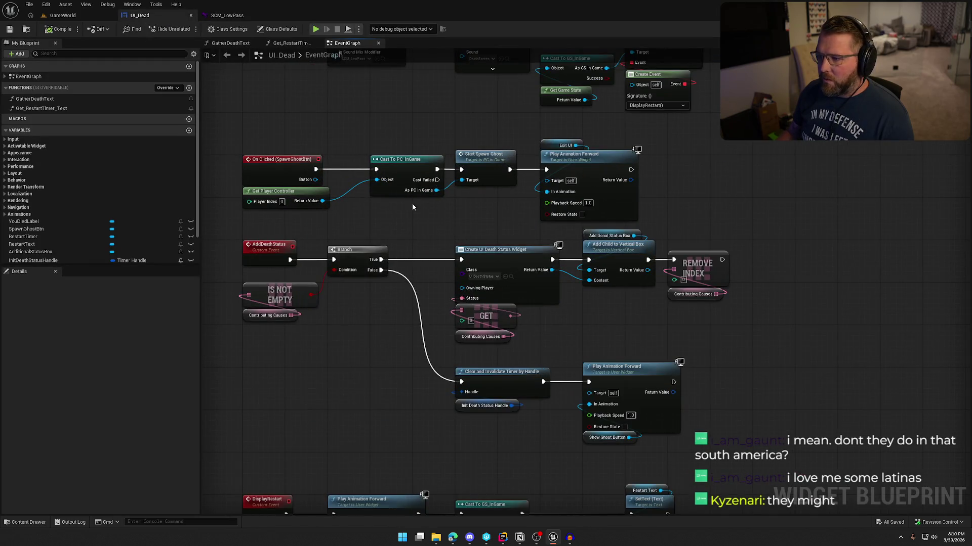
scroll(543, 187, "up", 1)
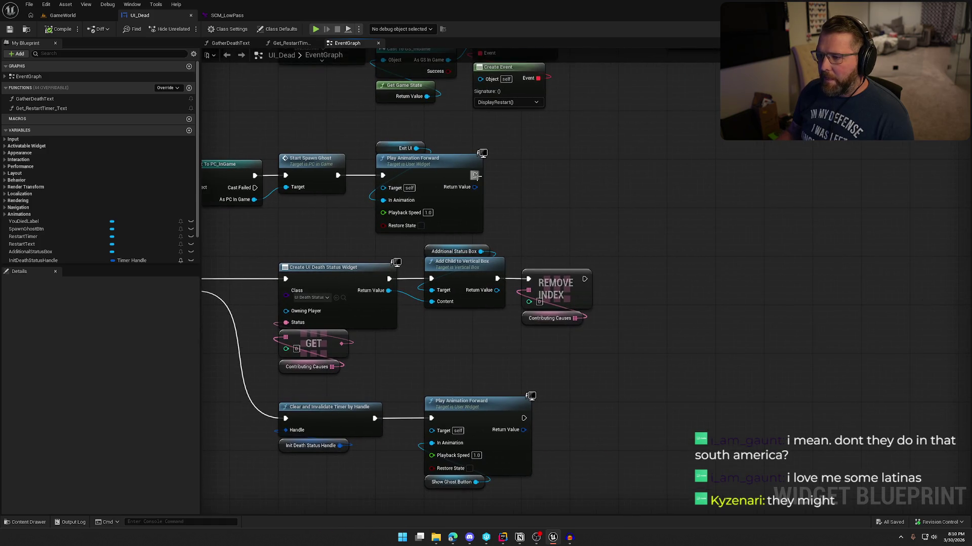
left_click_drag(475, 175, 536, 178)
type("pop")
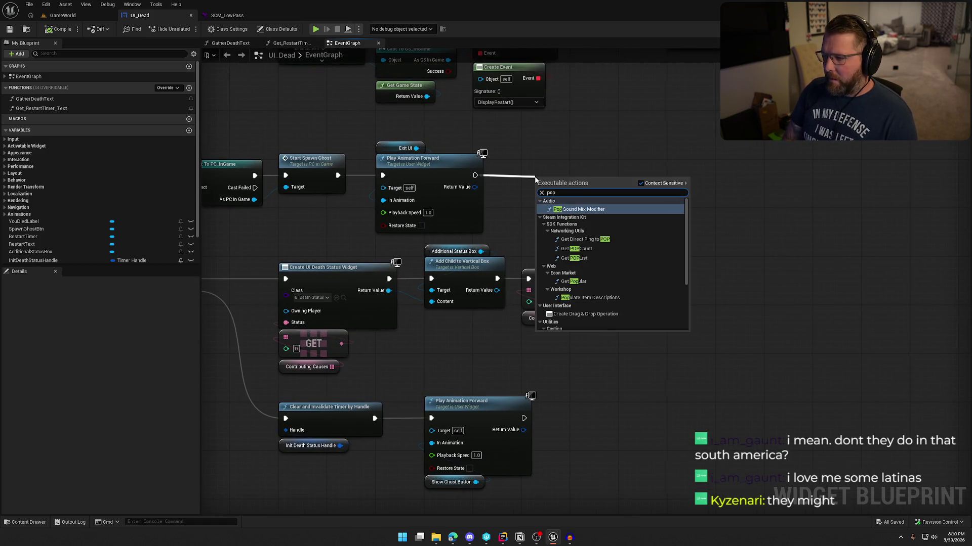
key("Return")
left_click(550, 195)
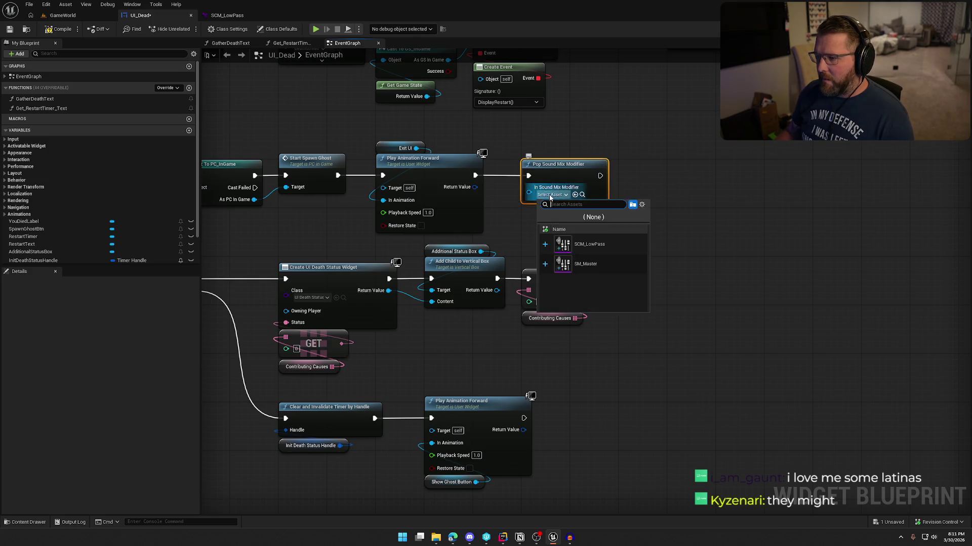
left_click(630, 245)
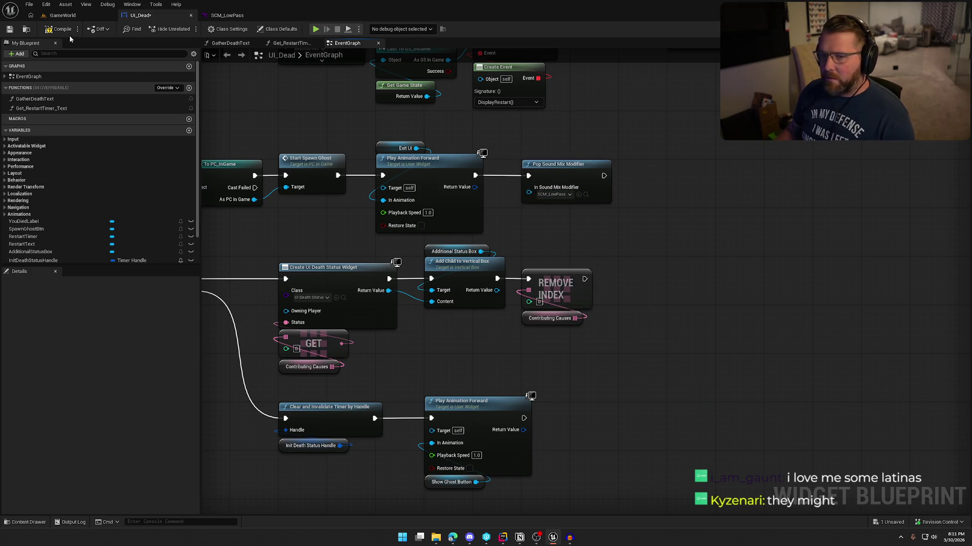
key("ctrl+s")
left_click(63, 15)
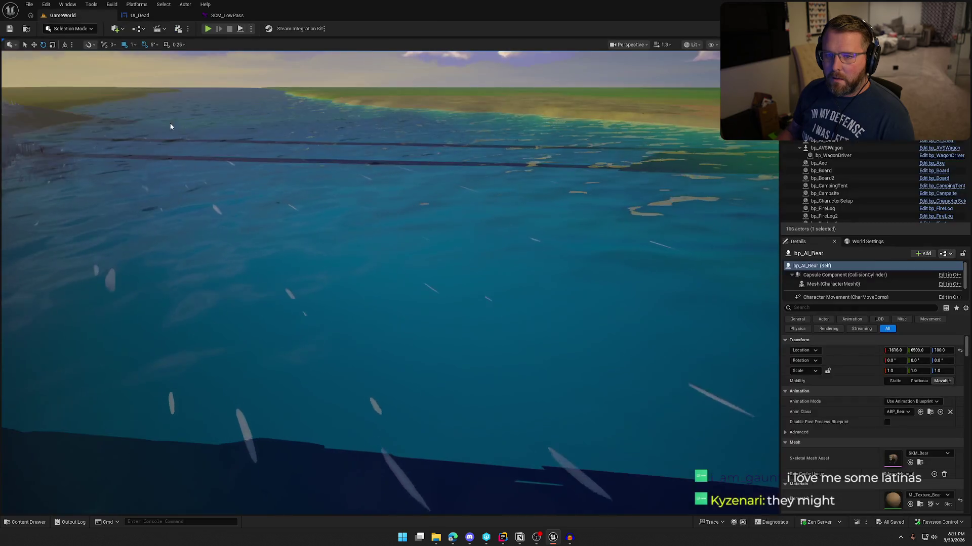
Open the level's PC_InGame player controller blueprint on its Inputs graph
left_click(855, 242)
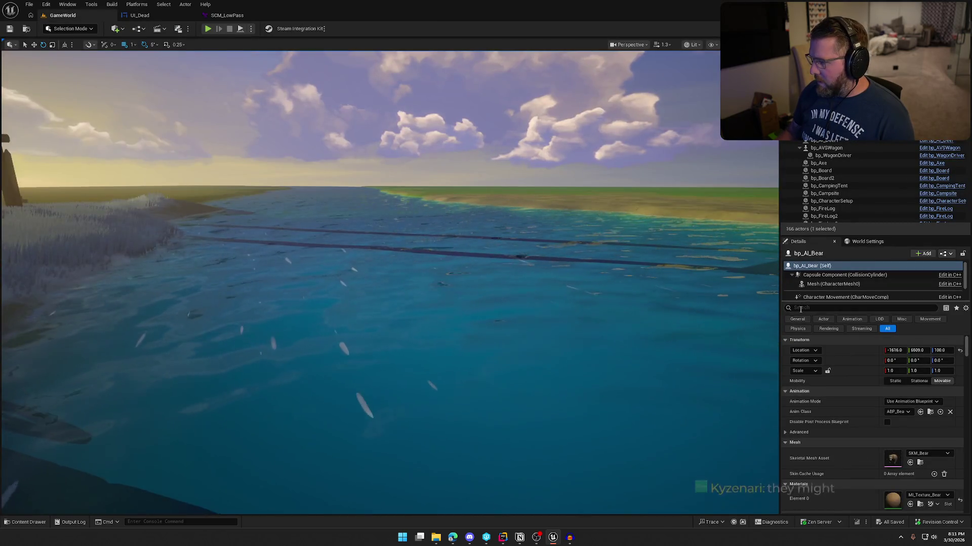
left_click(939, 317)
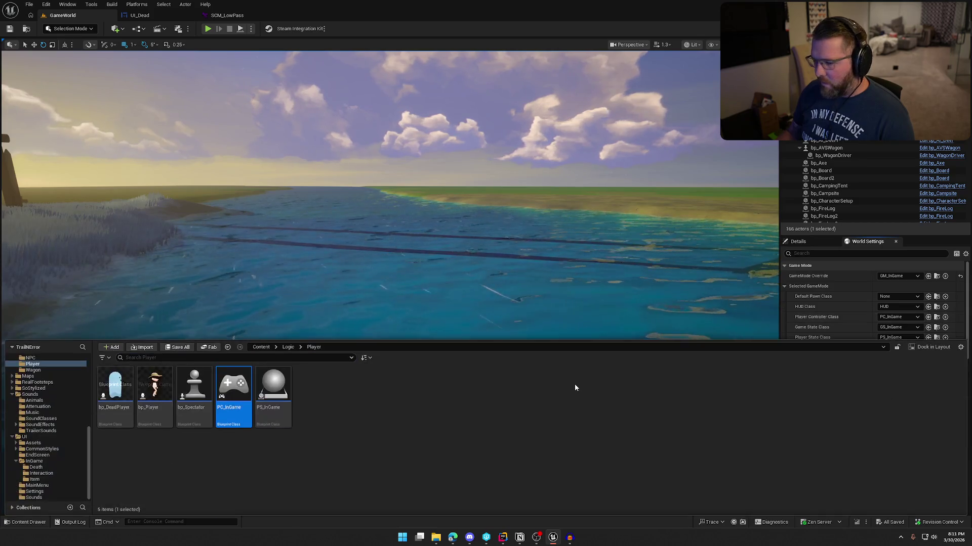
double_click(225, 405)
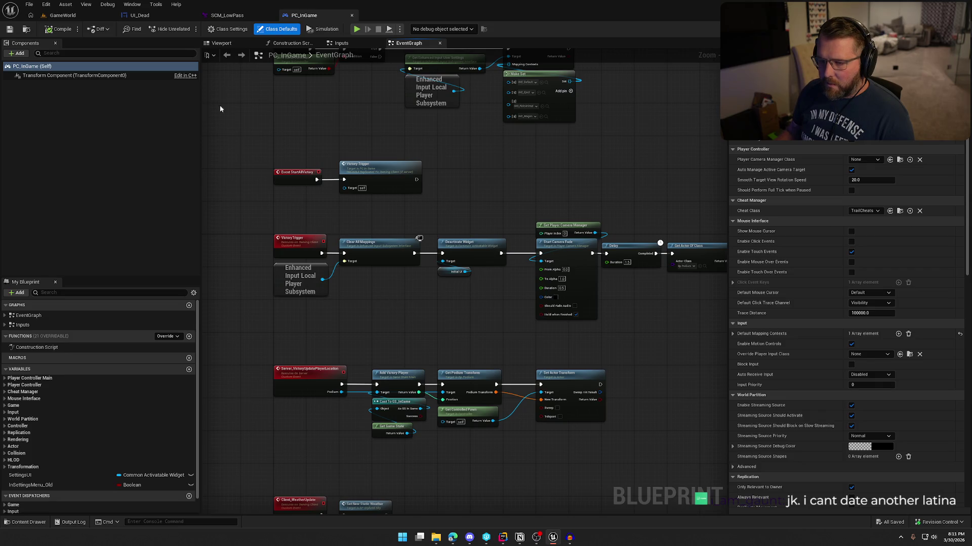
left_click(380, 42)
Replace the In Settings Menu Old getter on the Escape branch with an Is In Settings Menu getter
mouse_move(447, 287)
left_mouse_down()
mouse_move(333, 276)
mouse_move(403, 280)
left_mouse_up()
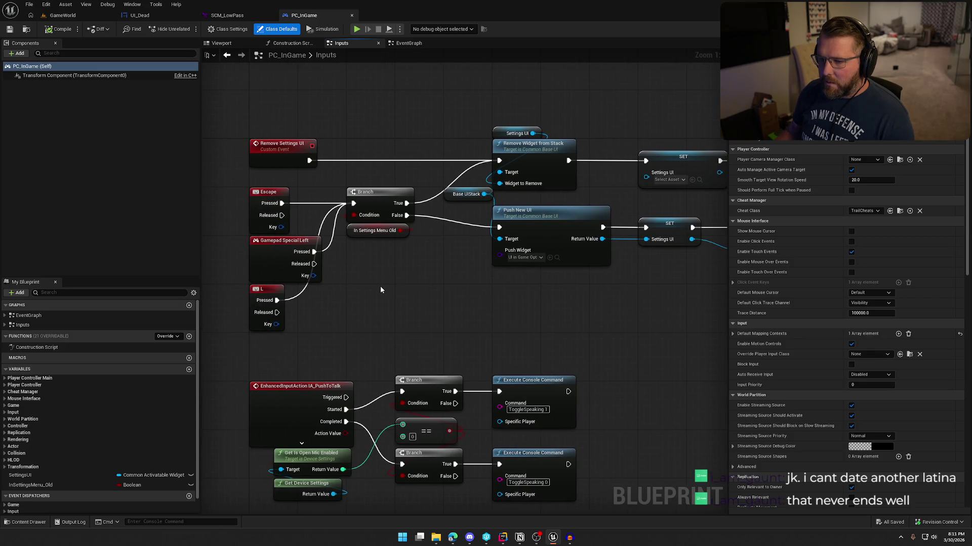
left_click_drag(400, 302, 349, 297)
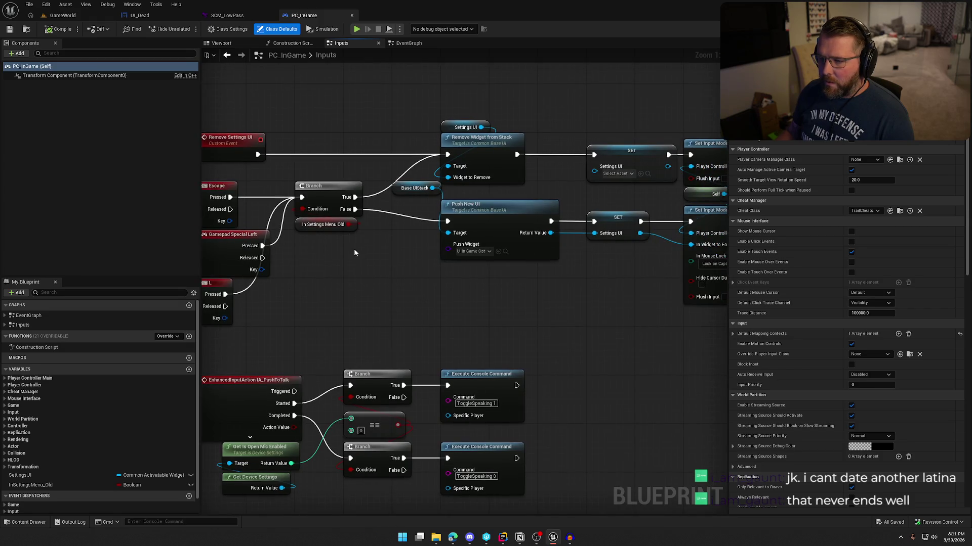
left_click_drag(356, 248, 409, 221)
left_click(412, 216)
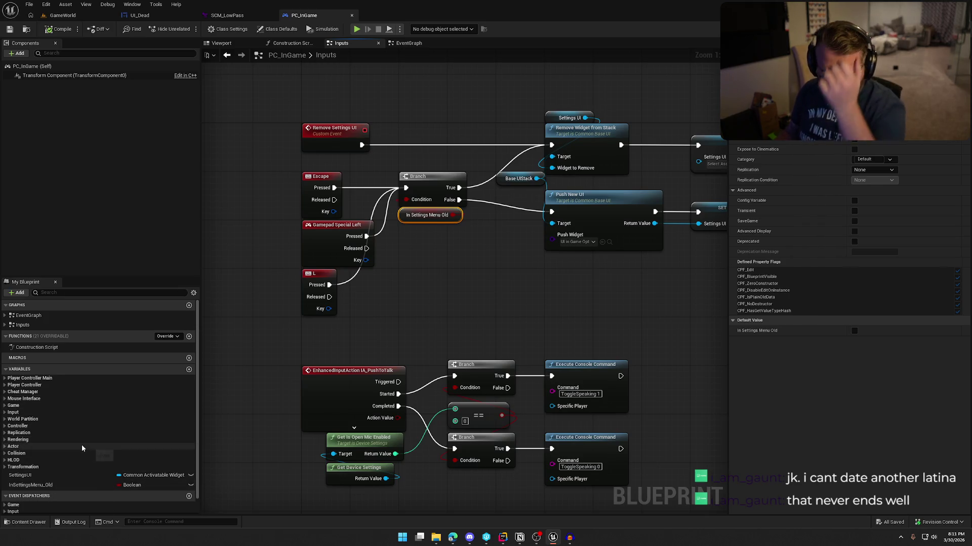
left_click(74, 293)
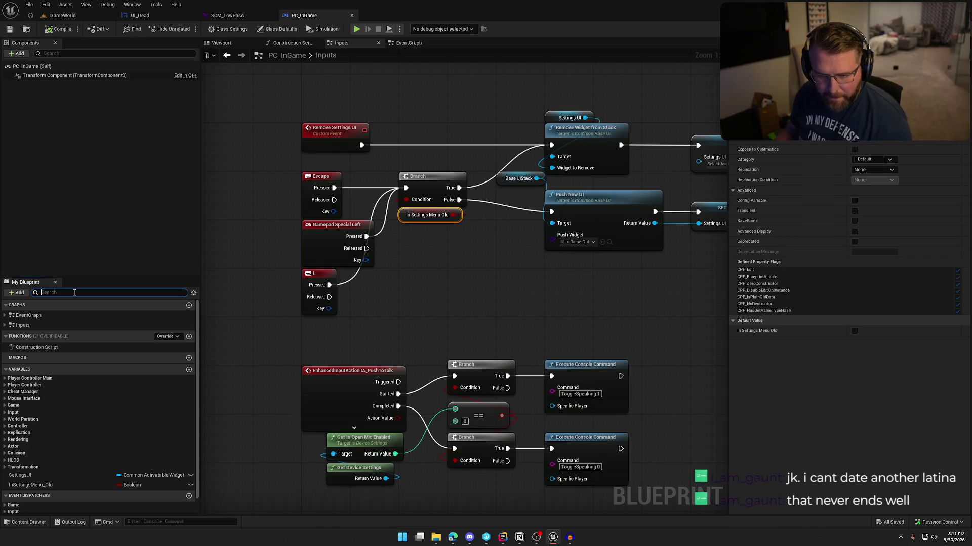
type("sett")
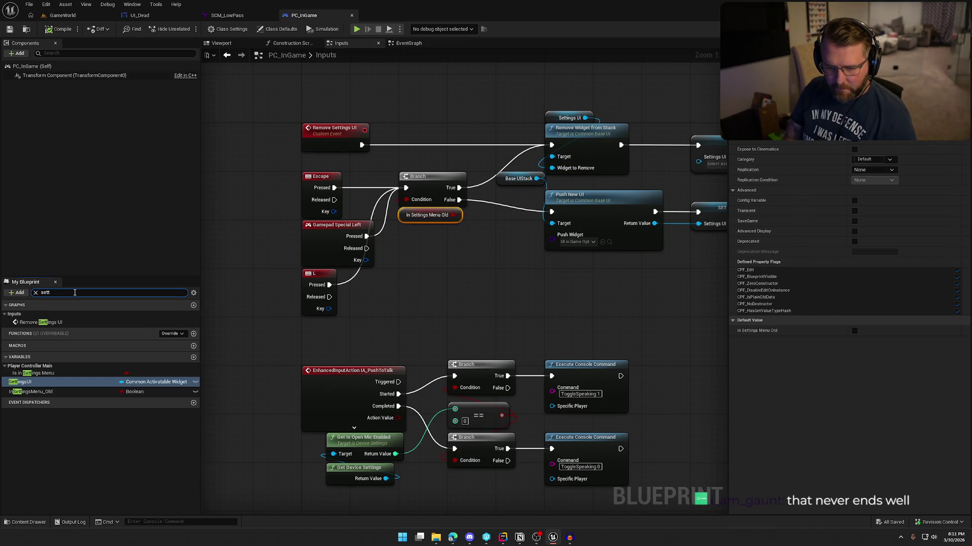
left_click(50, 373)
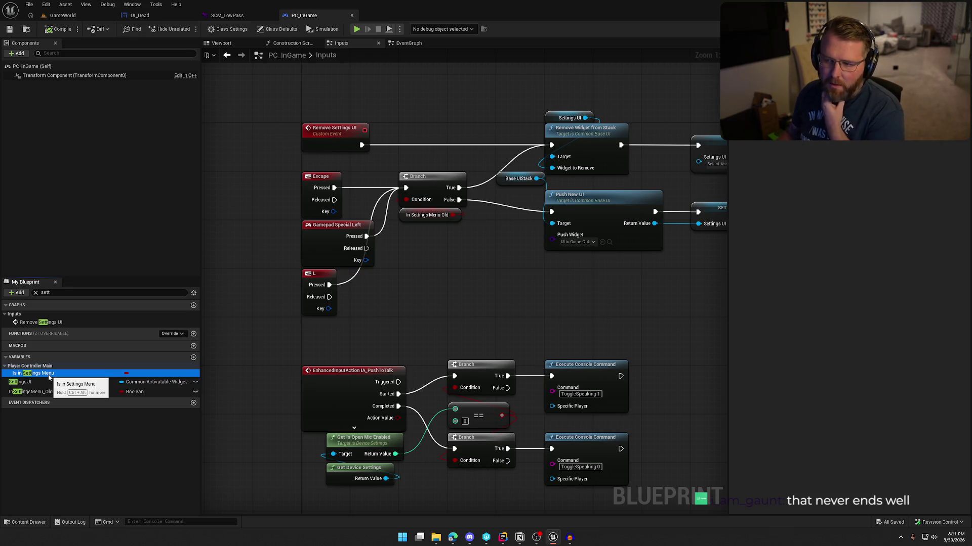
mouse_move(399, 248)
left_mouse_down()
mouse_move(413, 212)
mouse_move(405, 199)
left_mouse_up()
key("Delete")
left_click_drag(428, 240, 427, 215)
left_click(483, 269)
Add two SET Is In Settings Menu nodes and wire one into the first old SET's spot
mouse_move(484, 269)
left_mouse_down()
mouse_move(363, 308)
mouse_move(205, 284)
left_mouse_up()
left_click_drag(364, 323, 349, 334)
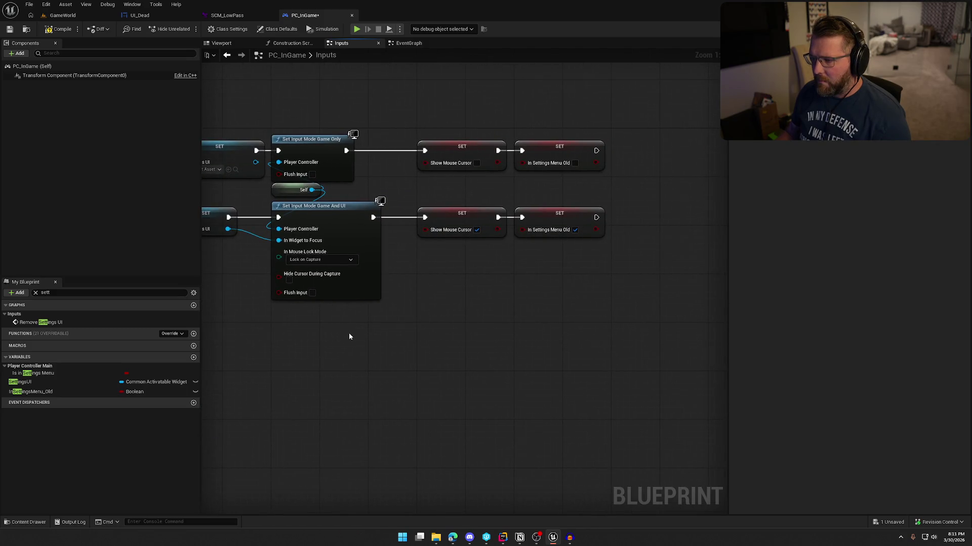
left_click(49, 375)
left_click_drag(49, 376, 518, 248)
key("ctrl+c")
key("ctrl+v")
left_click_drag(595, 186, 516, 181)
left_click_drag(559, 152, 571, 109)
left_click_drag(545, 184, 550, 147)
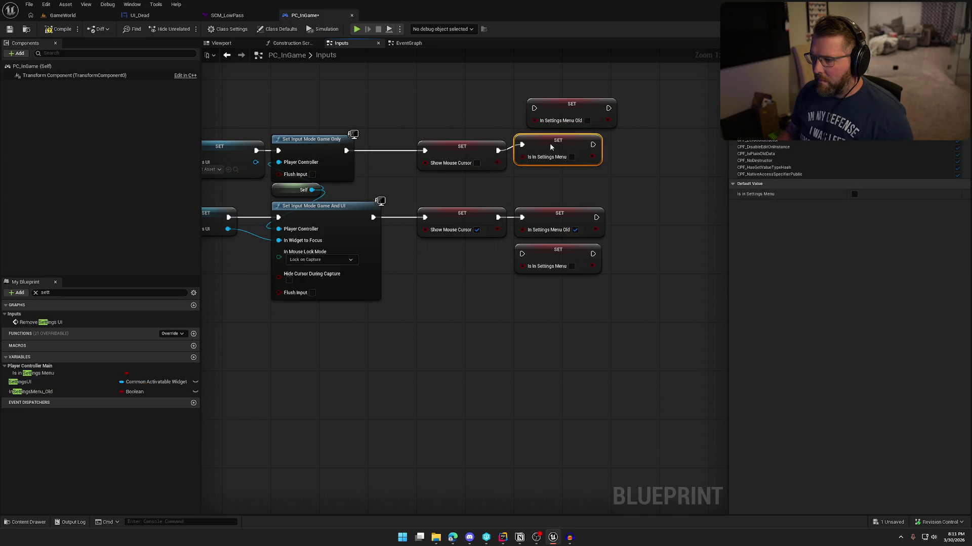
Delete the old In Settings Menu Old SET nodes, with the lower new SET set to true
left_click(566, 112)
key("Delete")
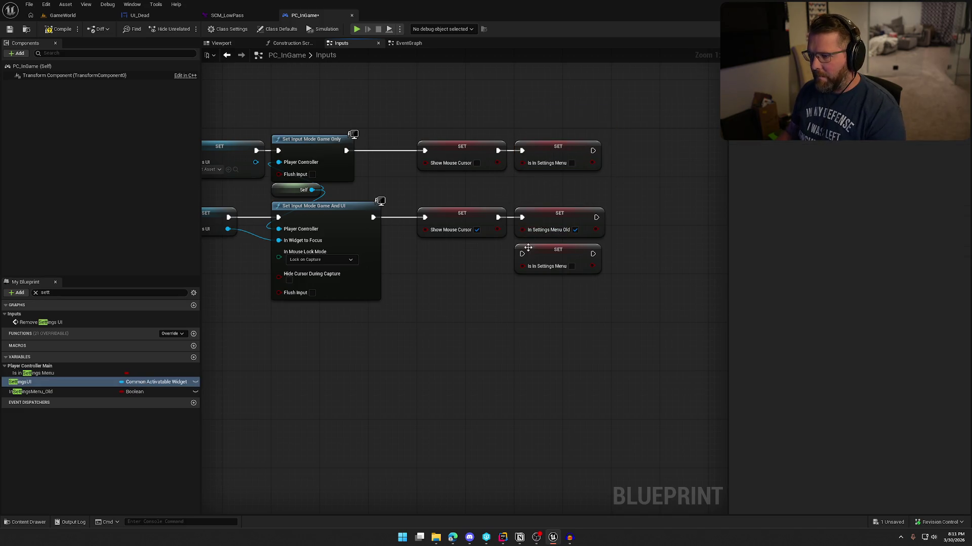
left_click(571, 266)
left_click(556, 222)
key("Delete")
left_click_drag(558, 250, 557, 214)
left_click(540, 303)
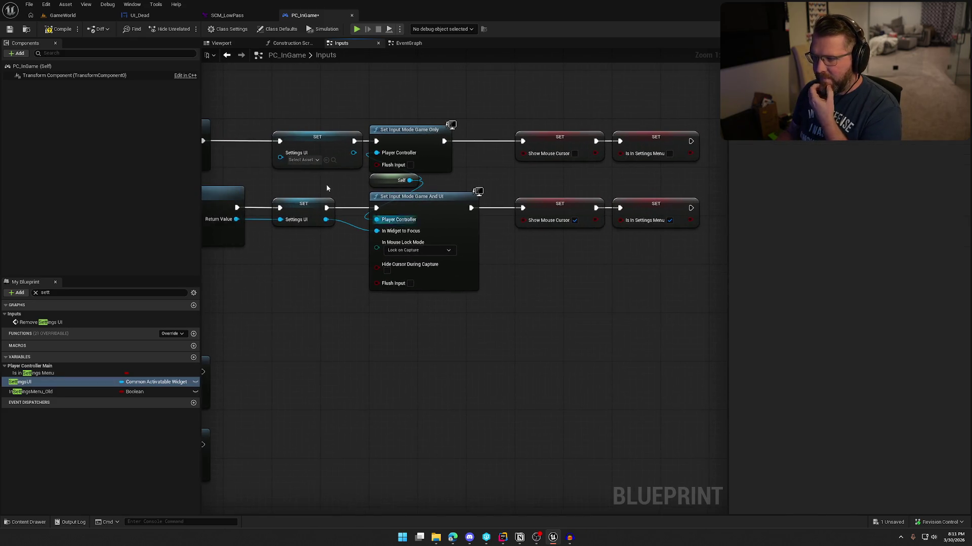
Save PC_InGame, check for remaining references, and delete the InSettingsMenu_Old variable
key("ctrl+s")
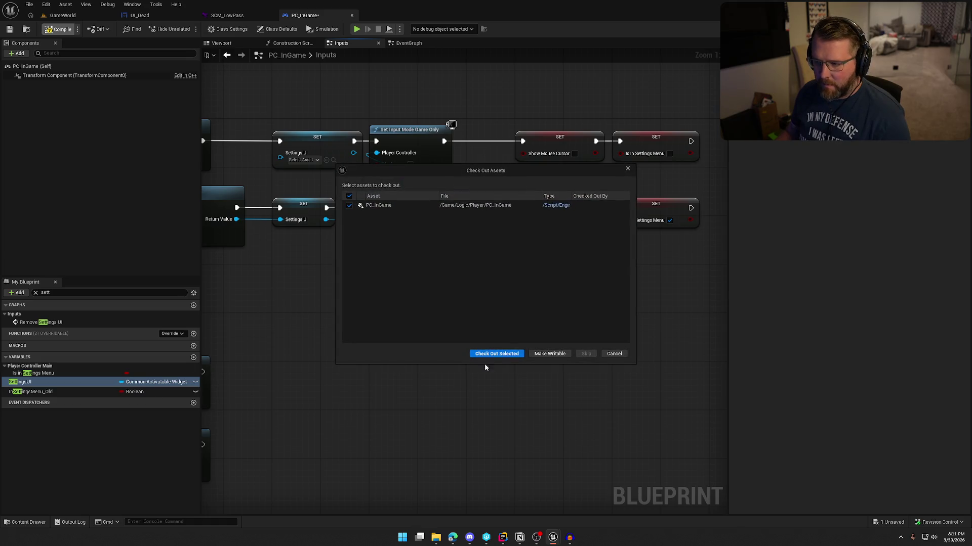
left_click(497, 354)
right_click(50, 392)
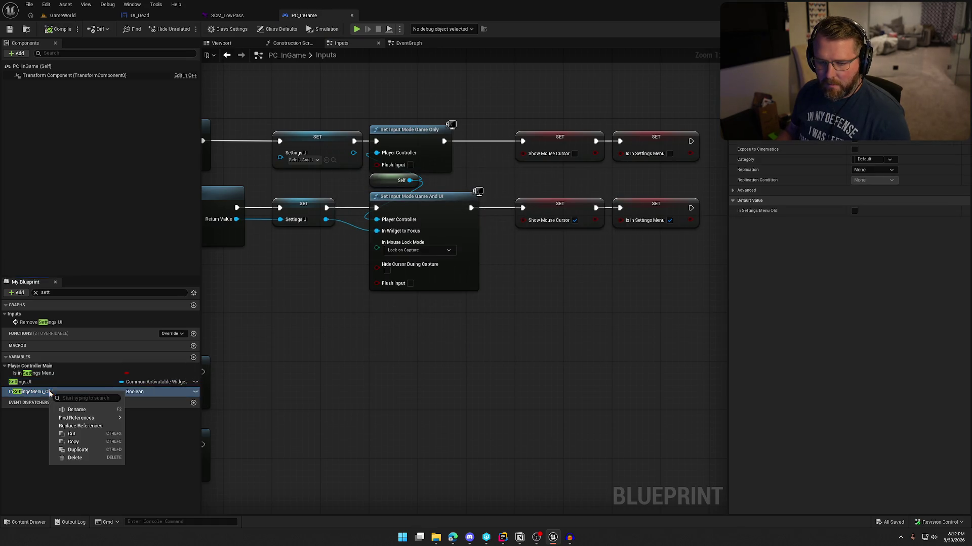
mouse_move(101, 418)
left_click(158, 446)
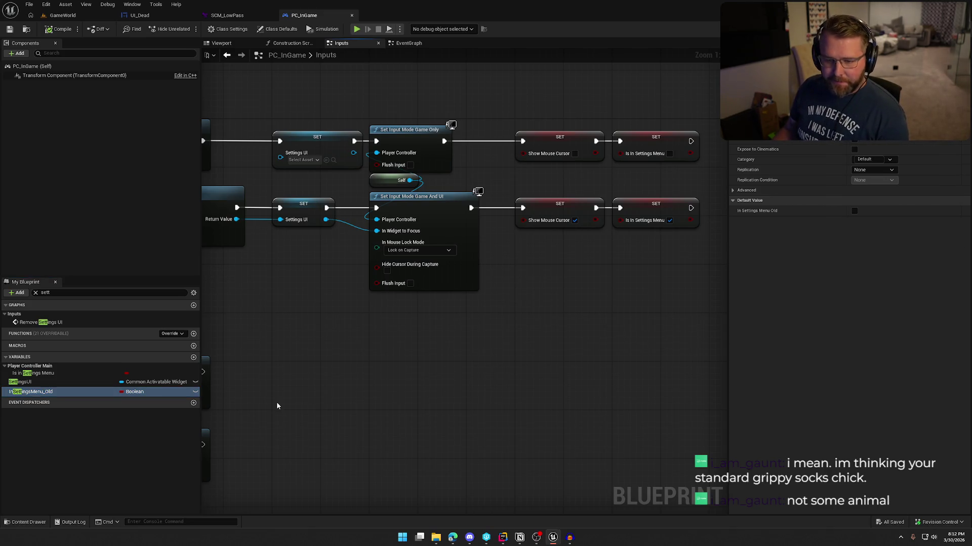
left_click(31, 393)
key("Delete")
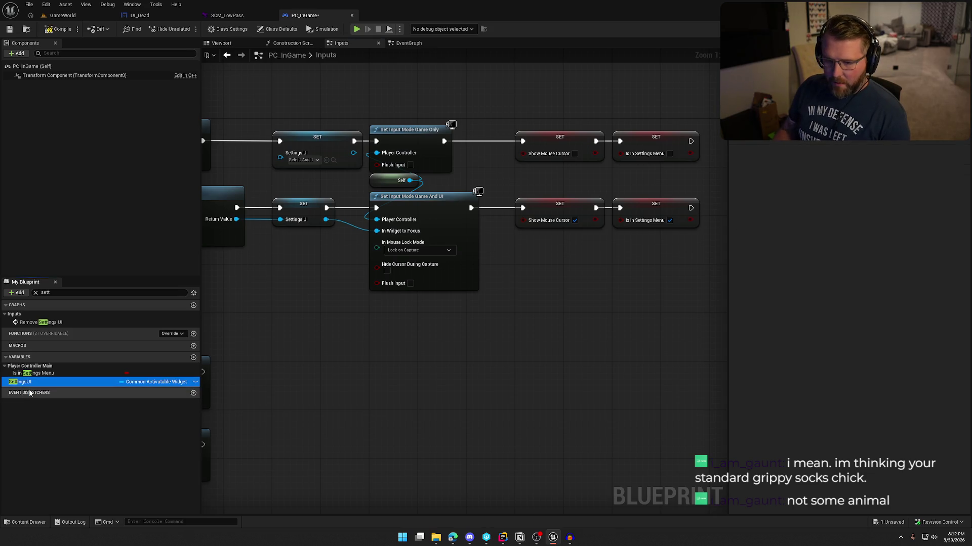
left_click(36, 292)
mouse_move(260, 347)
left_mouse_down()
mouse_move(472, 316)
mouse_move(356, 287)
left_mouse_up()
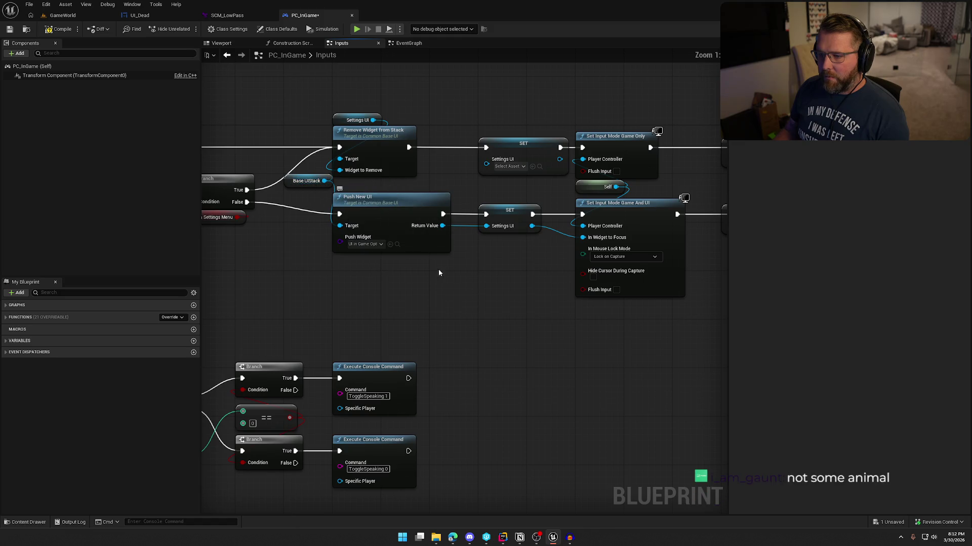
Add a Pop Sound Mix Modifier node after the upper settings SET, using SCM_LowPass
scroll(465, 302, "down", 2)
scroll(465, 302, "up", 2)
mouse_move(457, 319)
left_mouse_down()
mouse_move(245, 303)
mouse_move(254, 316)
mouse_move(359, 289)
mouse_move(260, 280)
left_mouse_up()
left_click_drag(675, 169, 389, 162)
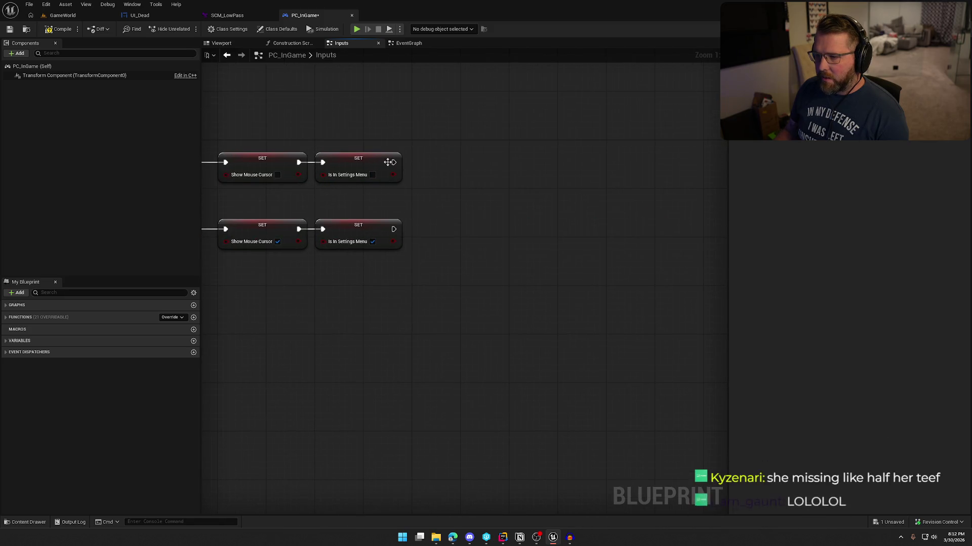
left_click_drag(454, 163, 428, 148)
type("pop sound mix")
key("Return")
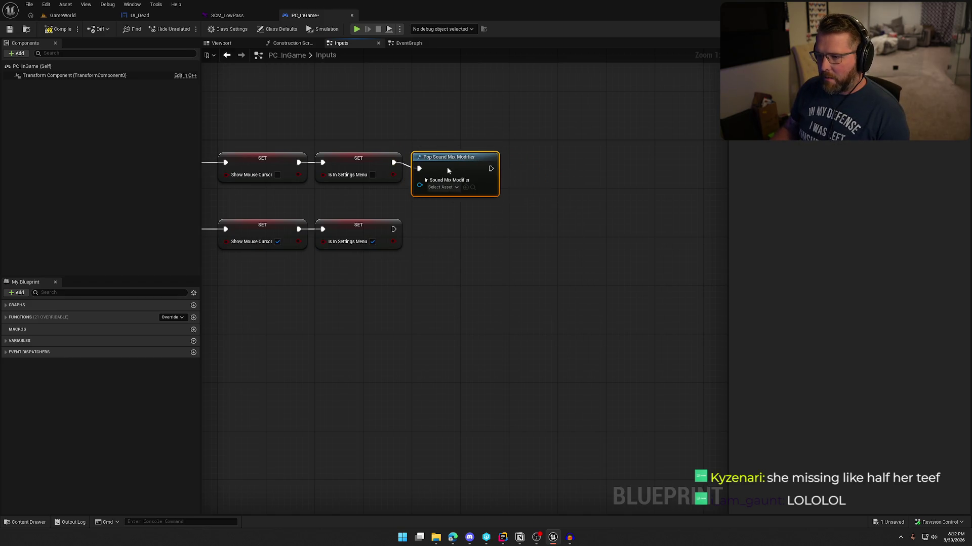
left_click(442, 181)
left_click(488, 235)
left_click(411, 235)
Add a Push Sound Mix Modifier with SCM_LowPass after the lower SET, then playtest GameWorld
left_click_drag(394, 229, 437, 232)
type("push")
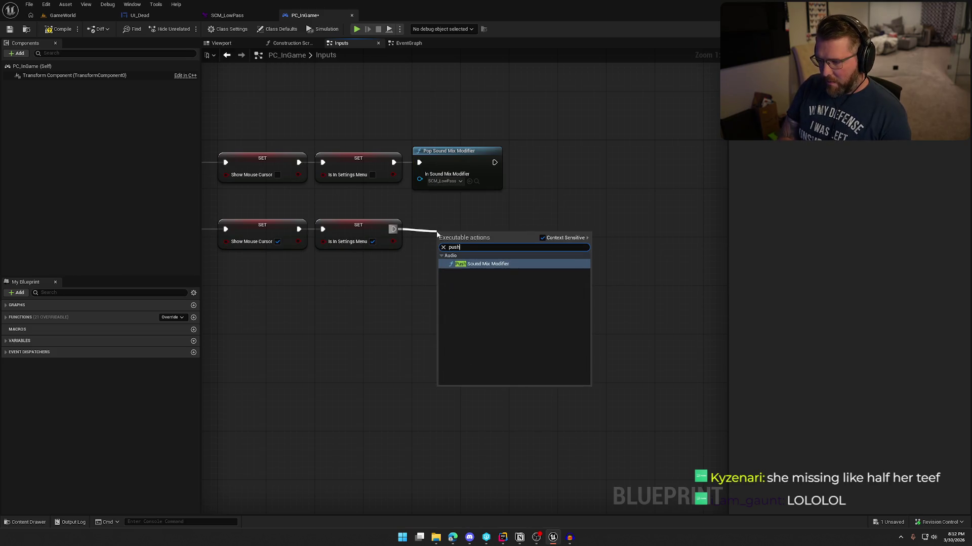
left_click(480, 265)
left_click_drag(479, 265, 457, 249)
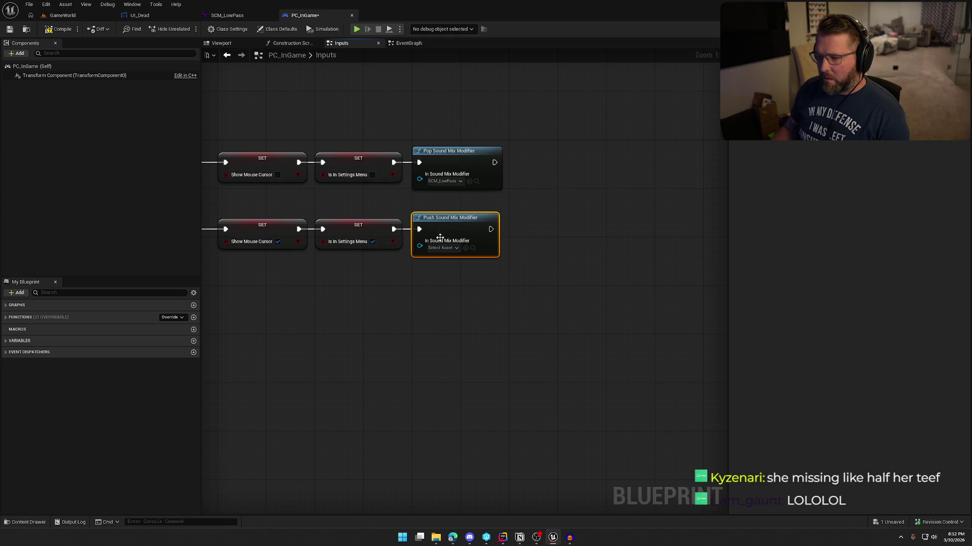
left_click(443, 248)
left_click(480, 298)
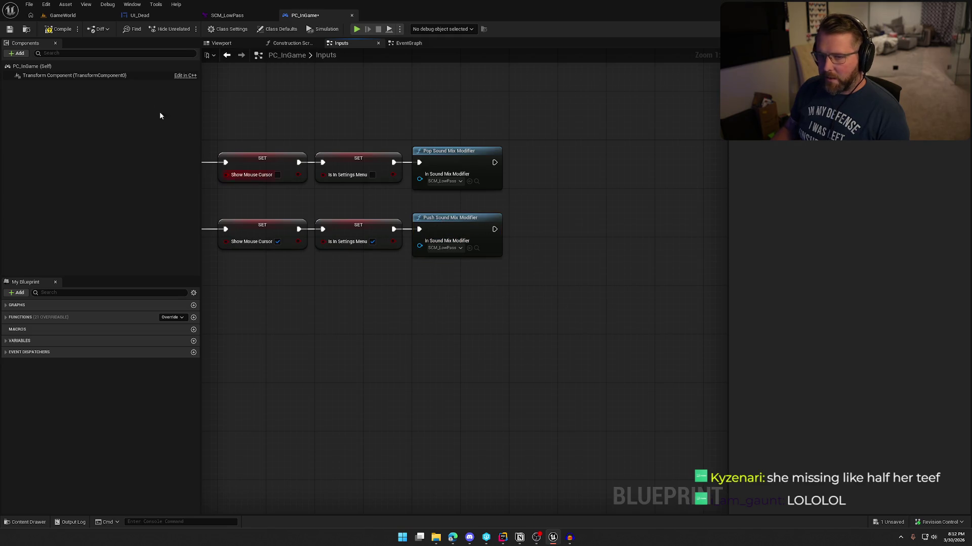
left_click(63, 15)
left_click(217, 26)
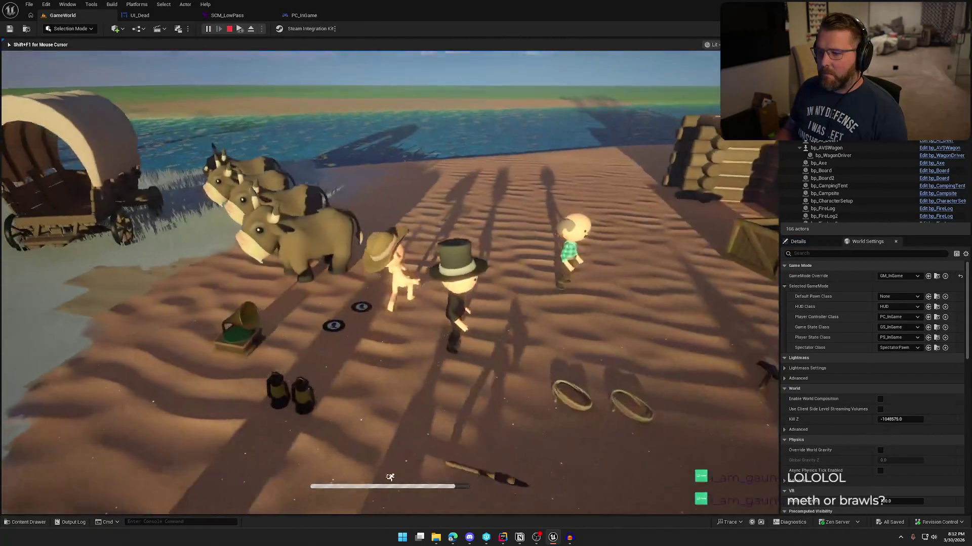
Move the character, toggle the pause menu three times via Escape and Resume Game, then stop play
key("w")
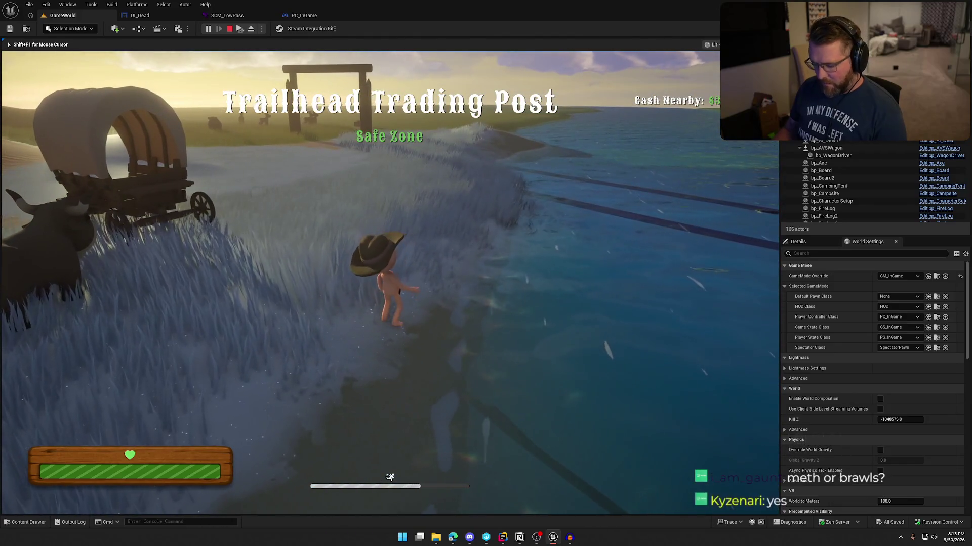
key("Escape")
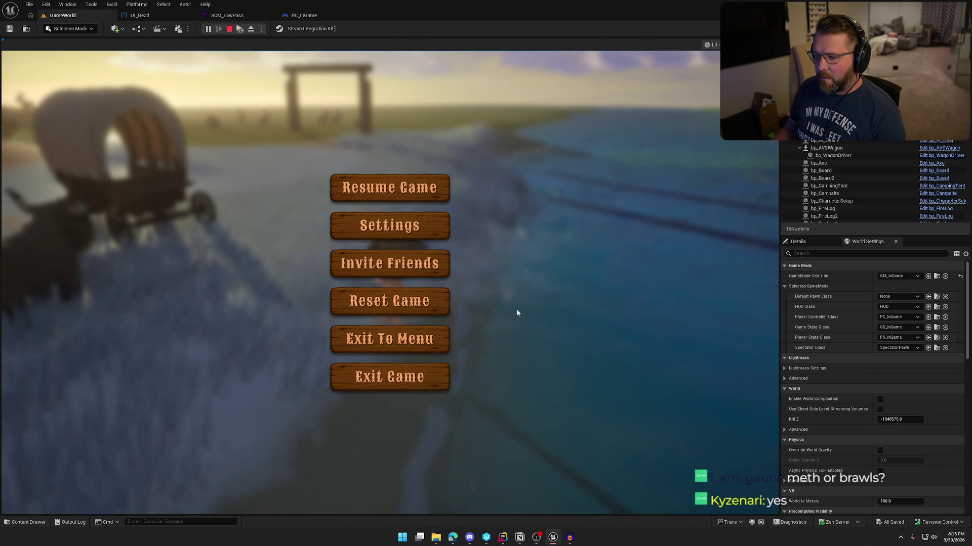
key("Escape")
key("a")
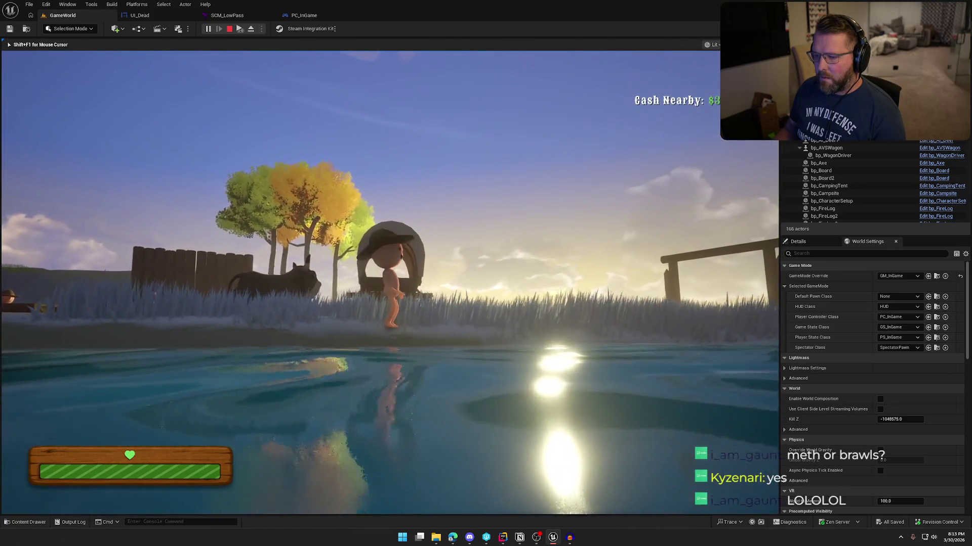
key("Escape")
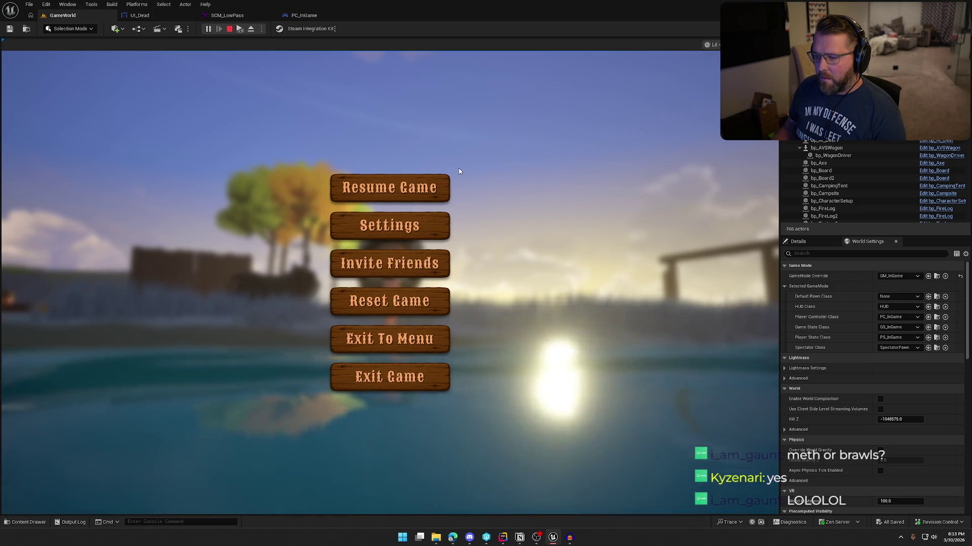
left_click(435, 189)
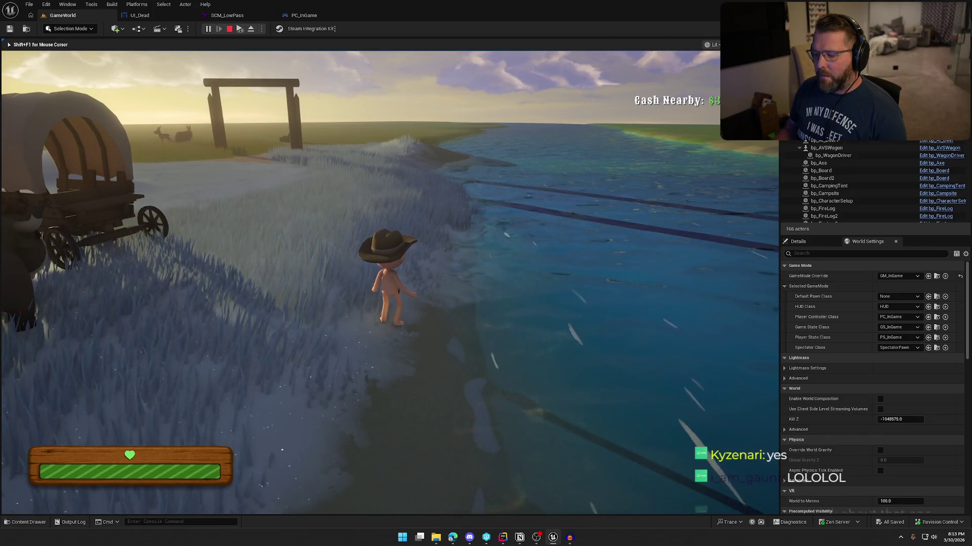
key("Escape")
left_click(435, 188)
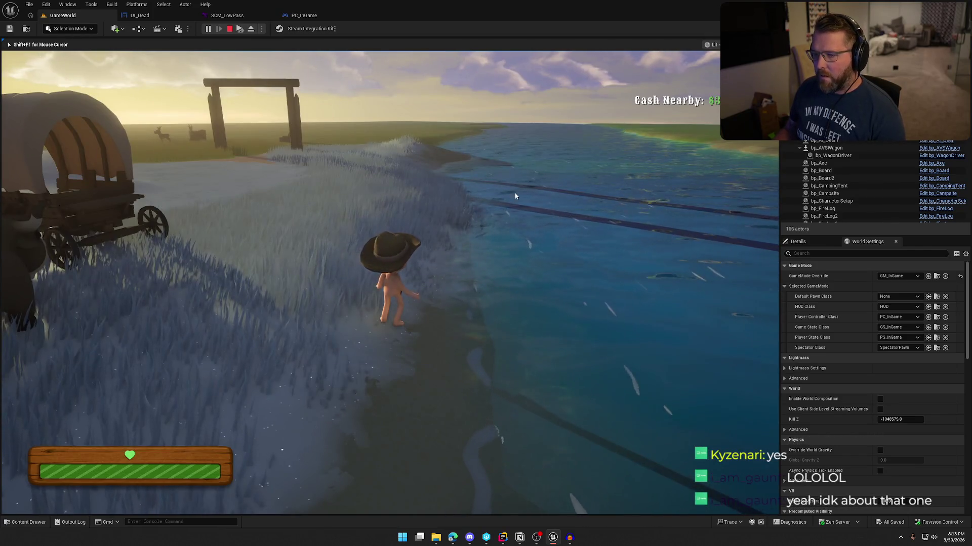
key("Escape")
In Splice, search samples for 'pause game'
mouse_move(454, 539)
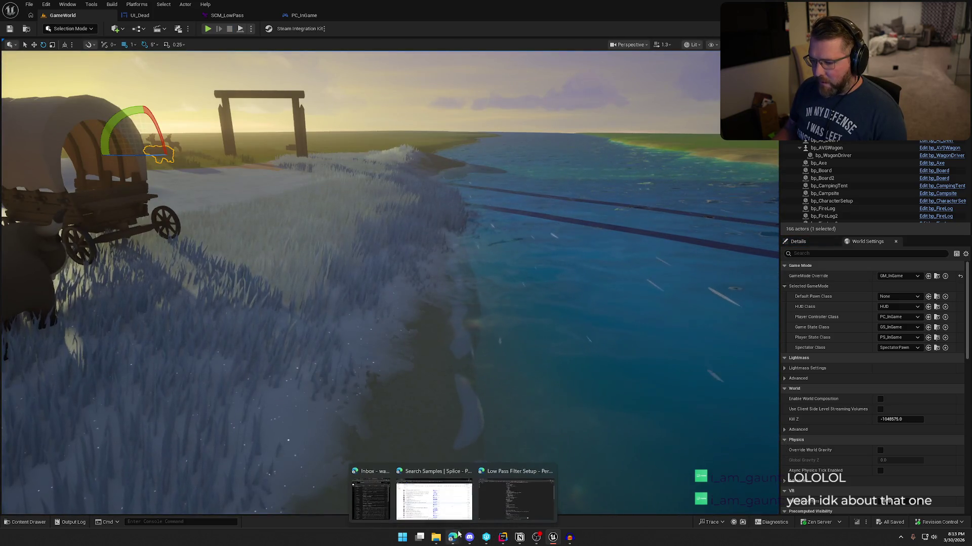
left_click(445, 477)
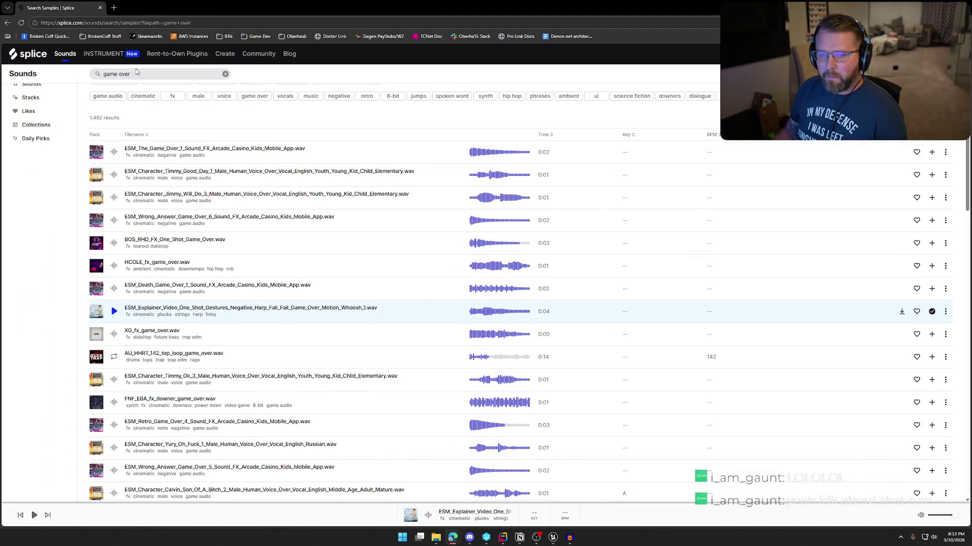
left_click(136, 75)
type("pause o")
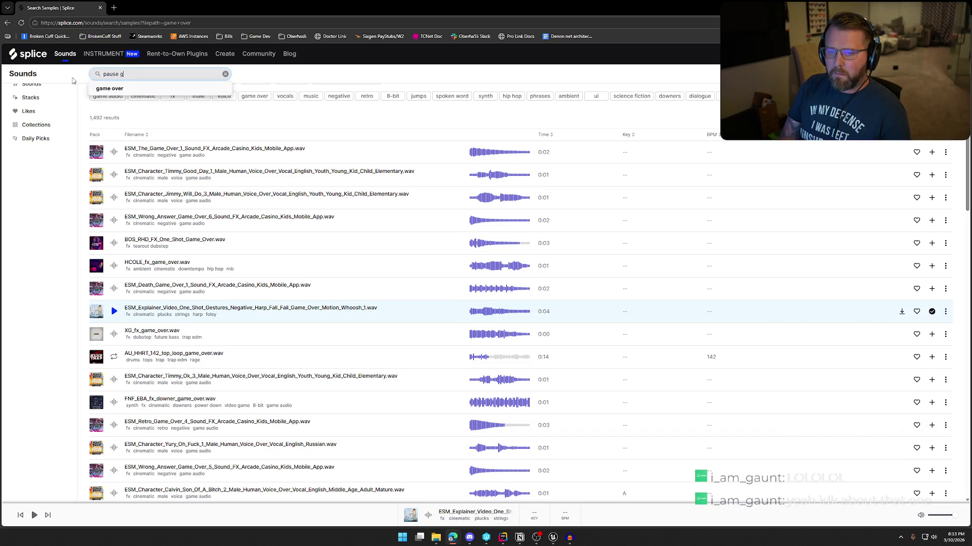
type("ame")
key("Return")
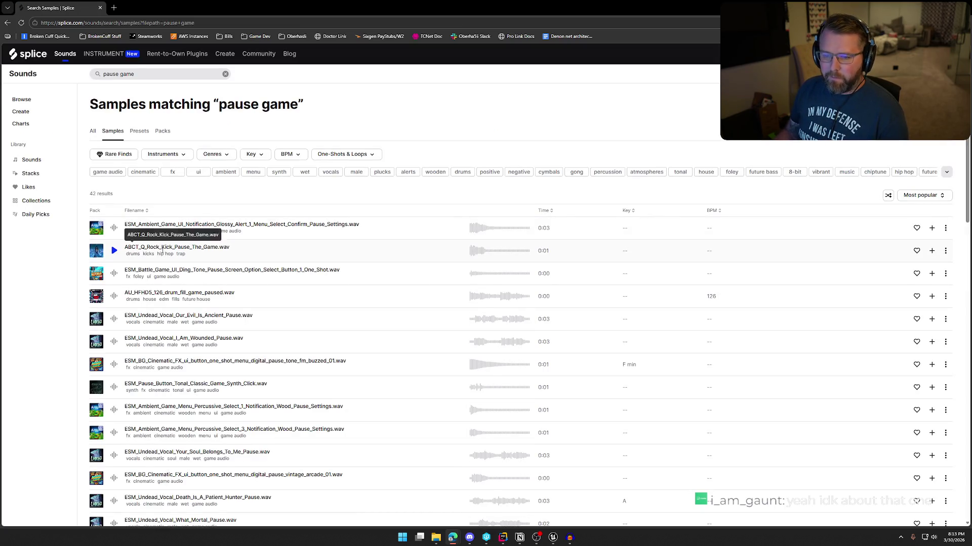
Preview the first pause results, from the rock kick pause and UI ding to vintage_arcade_03
left_click(114, 229)
left_click(114, 252)
left_click(114, 273)
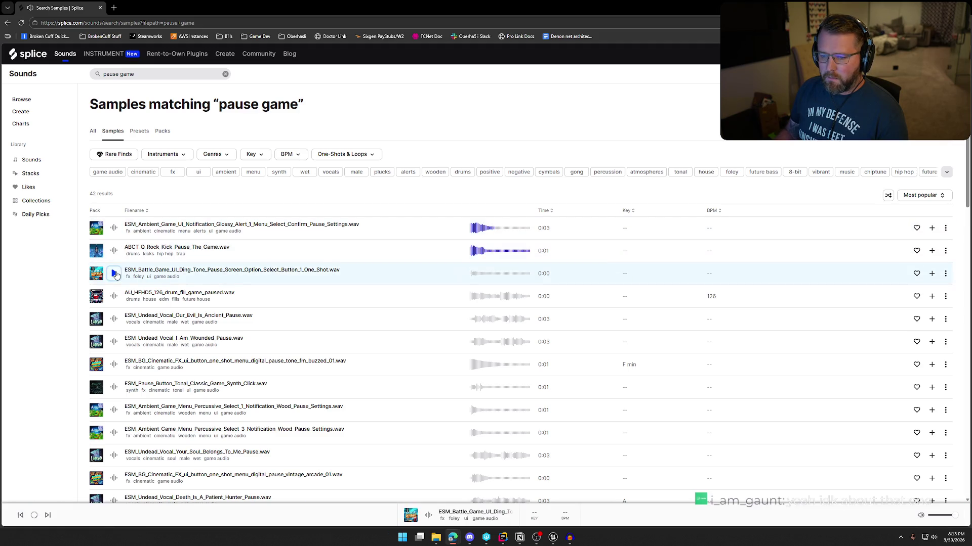
scroll(116, 222, "down", 2)
left_click(115, 221)
left_click(115, 244)
scroll(115, 246, "down", 2)
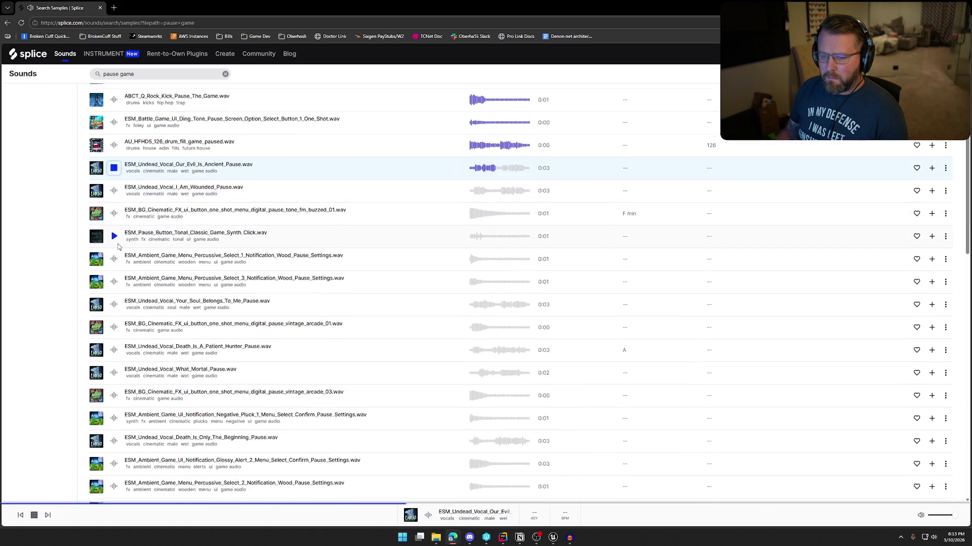
left_click(116, 215)
left_click(115, 237)
left_click(114, 258)
left_click(114, 281)
left_click(114, 304)
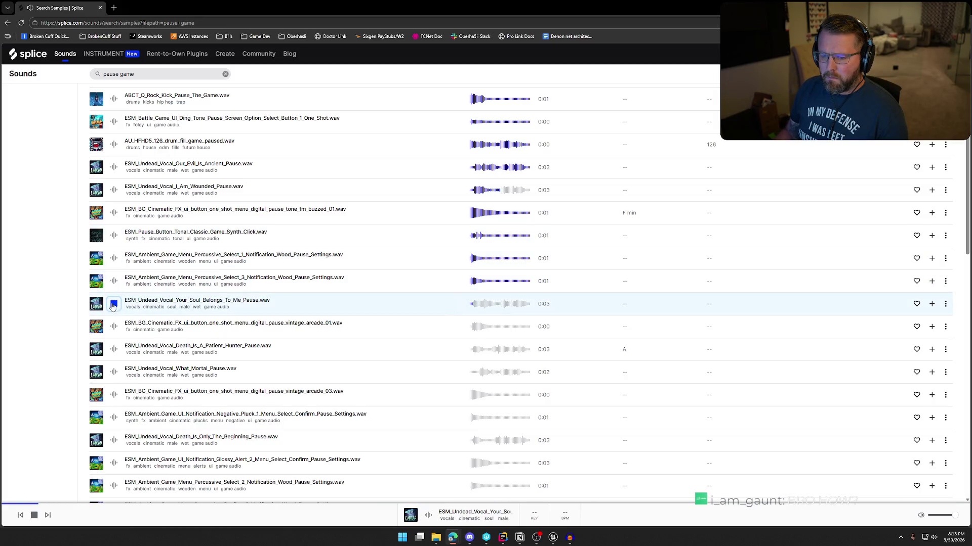
left_click(114, 326)
scroll(107, 316, "down", 2)
left_click(114, 319)
Preview further results: Glossy_Alert_2, wood Select/Confirm, Future_Atmosphere_3, vintage_ghost, HYPER_POTIONS, I Am Hurt
scroll(115, 320, "down", 2)
scroll(116, 321, "down", 1)
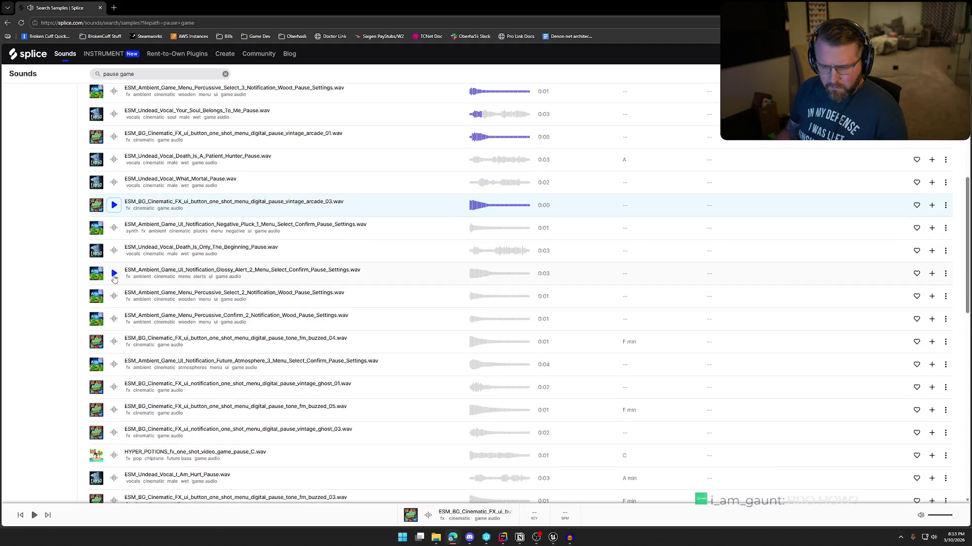
left_click(112, 276)
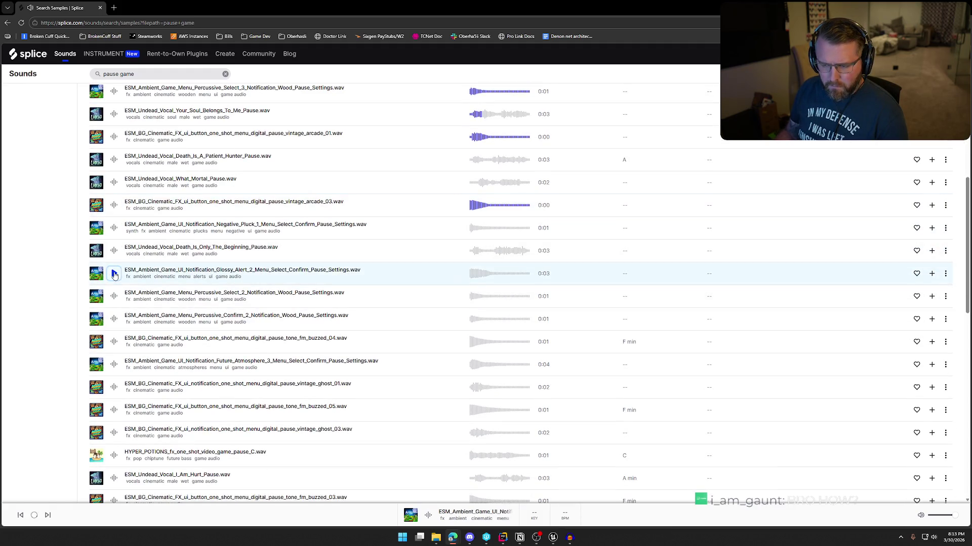
left_click(115, 298)
left_click(113, 319)
left_click(114, 341)
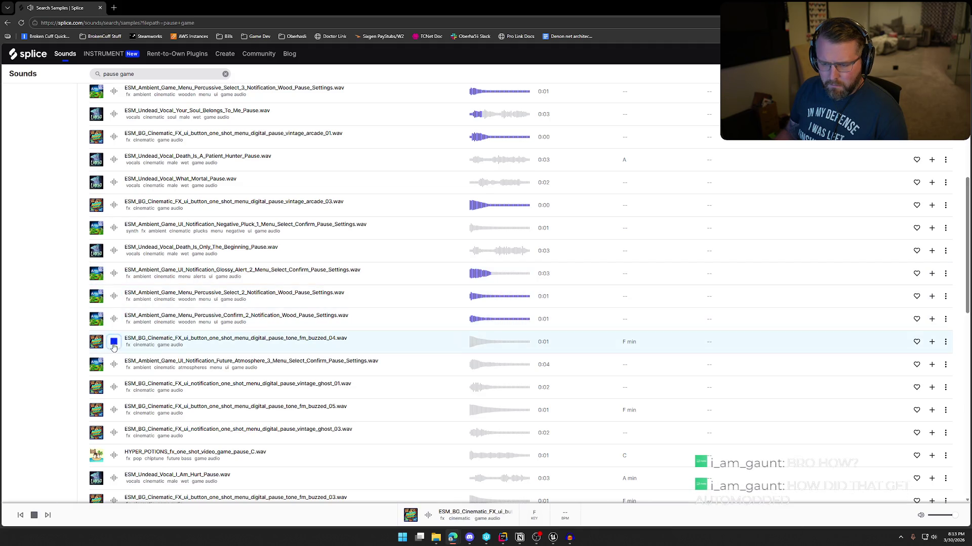
left_click(115, 365)
scroll(112, 349, "down", 1)
left_click(110, 313)
left_click(114, 335)
left_click(114, 358)
left_click(114, 379)
scroll(115, 374, "down", 1)
left_click(114, 326)
left_click(114, 349)
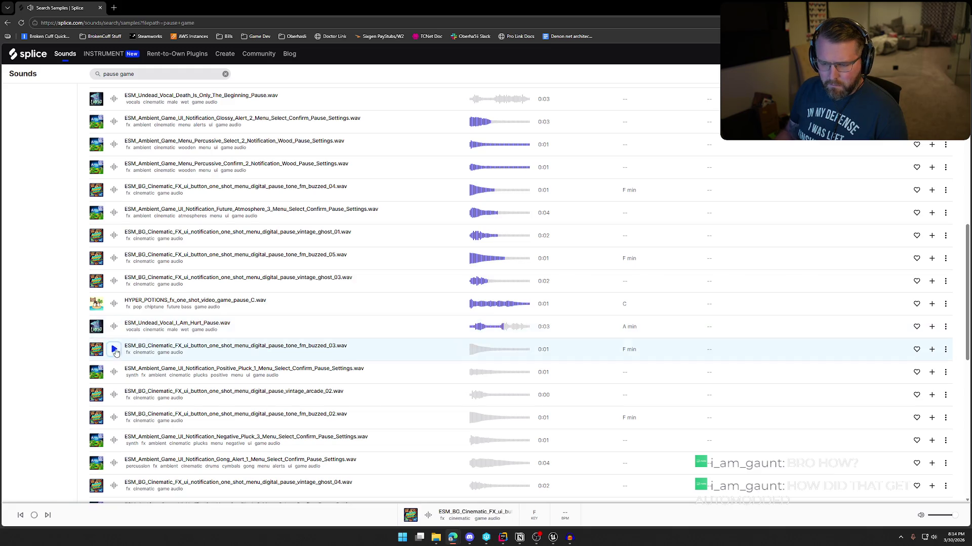
Preview the Positive/Negative Pluck, vintage_arcade_02, Gong_Alert_1, vintage_ghost_04 and Future_Atmosphere_1 samples
scroll(115, 349, "down", 1)
left_click(114, 296)
left_click(115, 324)
left_click(114, 345)
left_click(114, 364)
scroll(115, 355, "down", 1)
left_click(114, 313)
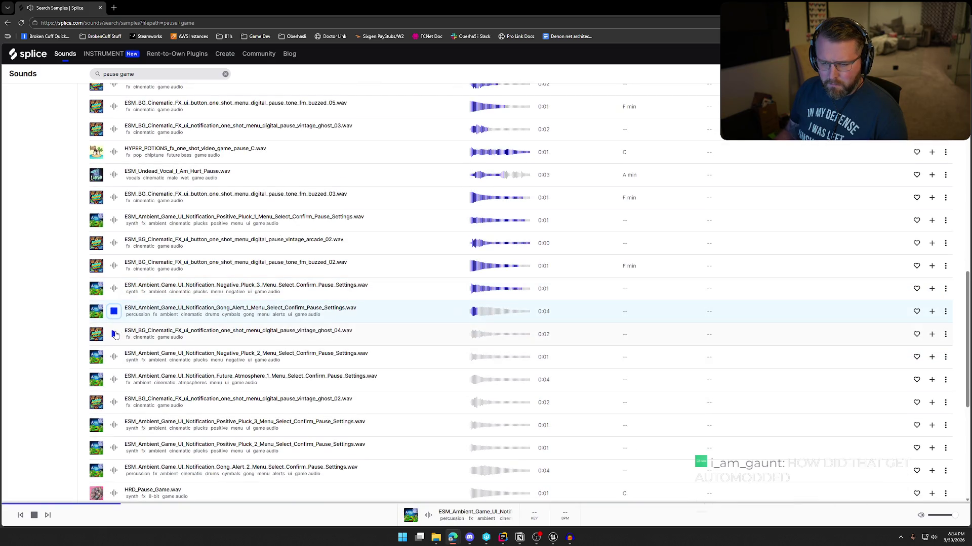
left_click(114, 336)
left_click(114, 357)
left_click(114, 380)
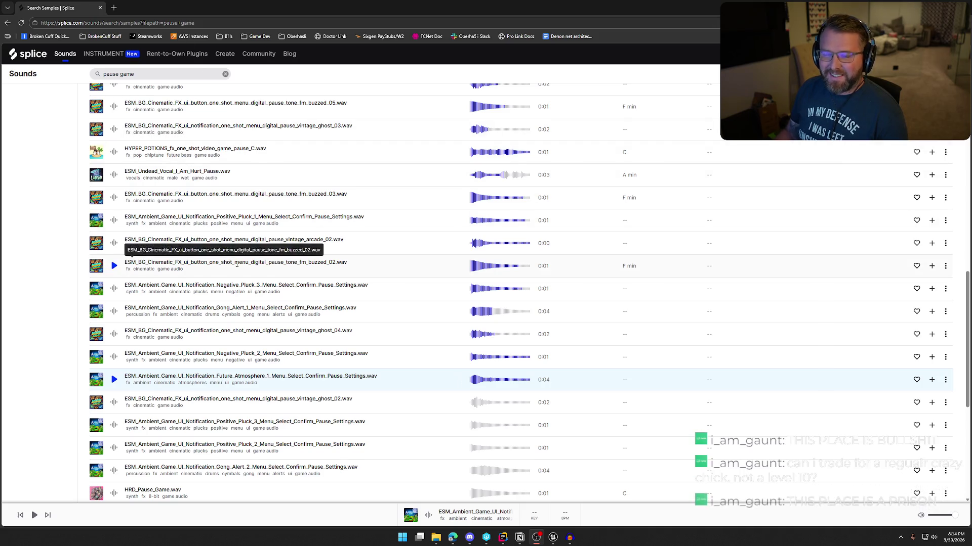
scroll(259, 298, "down", 3)
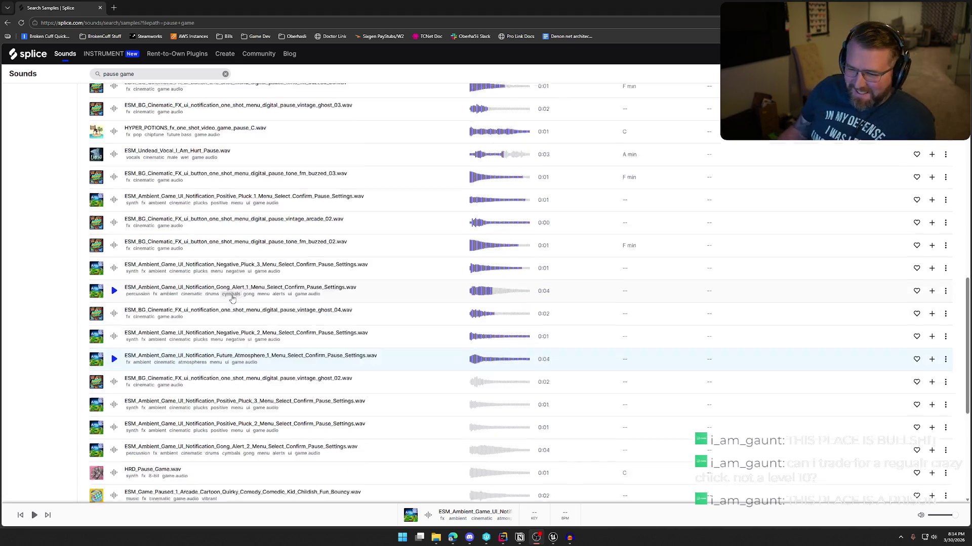
Preview the last pause results, replaying HRD_Pause_Game and ESM_Game_Paused_1_Arcade
left_click(114, 326)
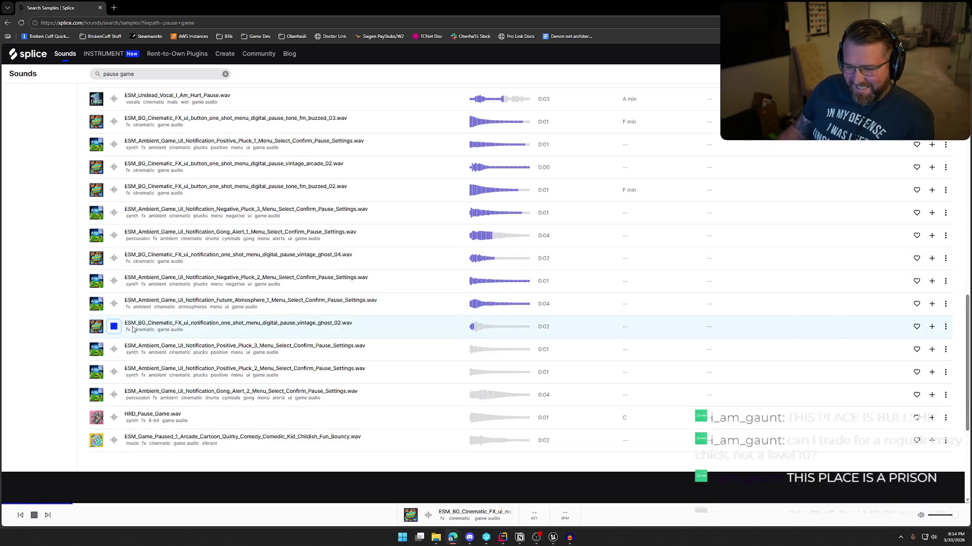
left_click(114, 350)
left_click(113, 371)
left_click(114, 395)
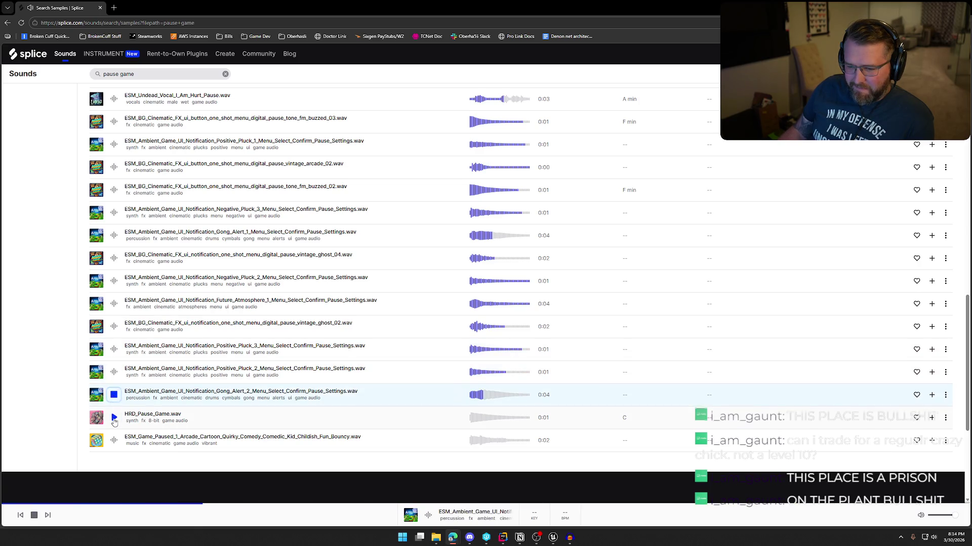
left_click(115, 418)
left_click(114, 440)
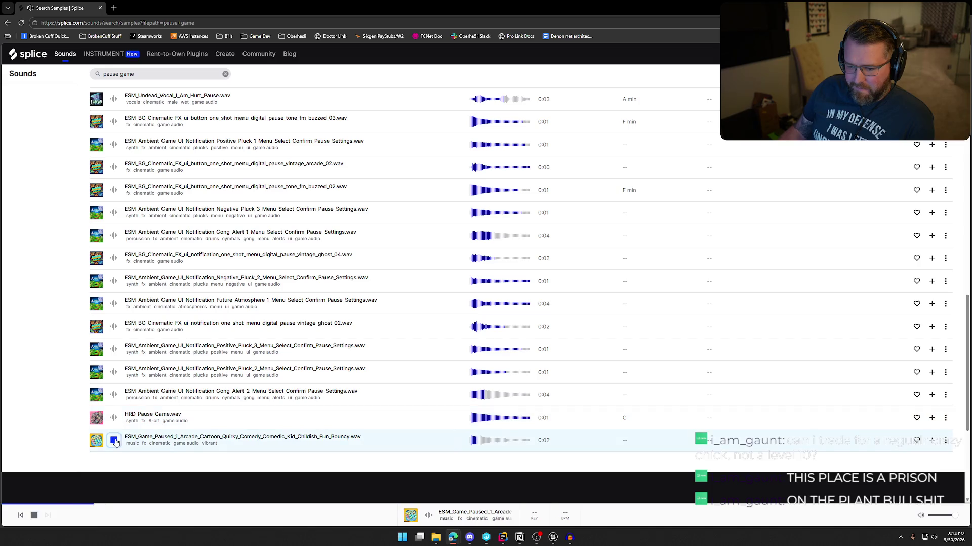
left_click(114, 418)
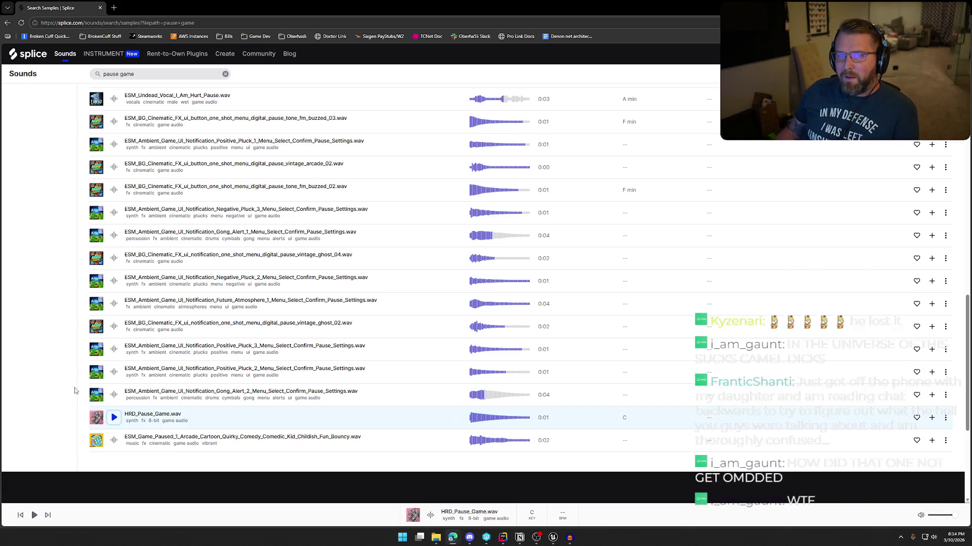
scroll(73, 390, "down", 1)
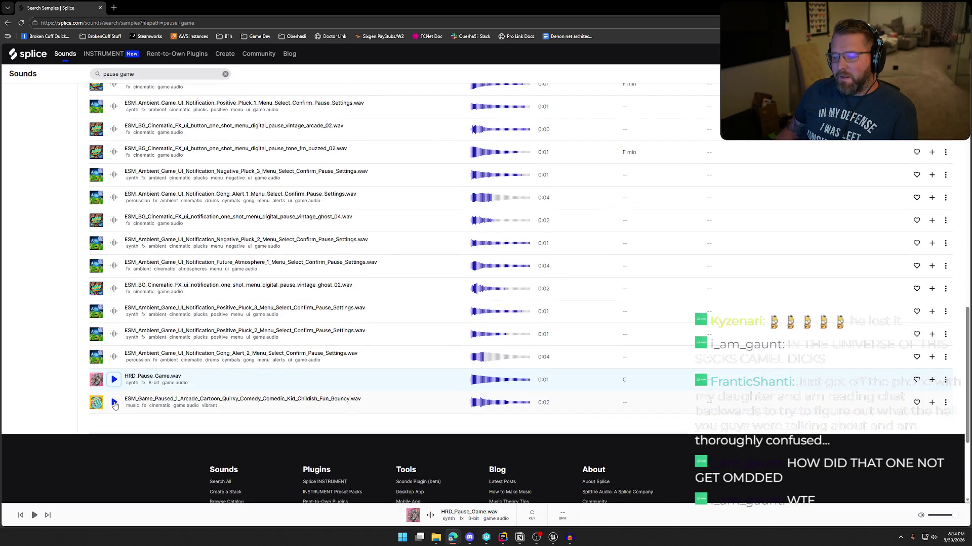
left_click(114, 403)
Replay the top candidates: Glossy_Alert_1, the rock kick pause, AU_HFHD5_126 drum fill and UI ding
scroll(114, 405, "up", 3)
left_click(115, 229)
left_click(114, 250)
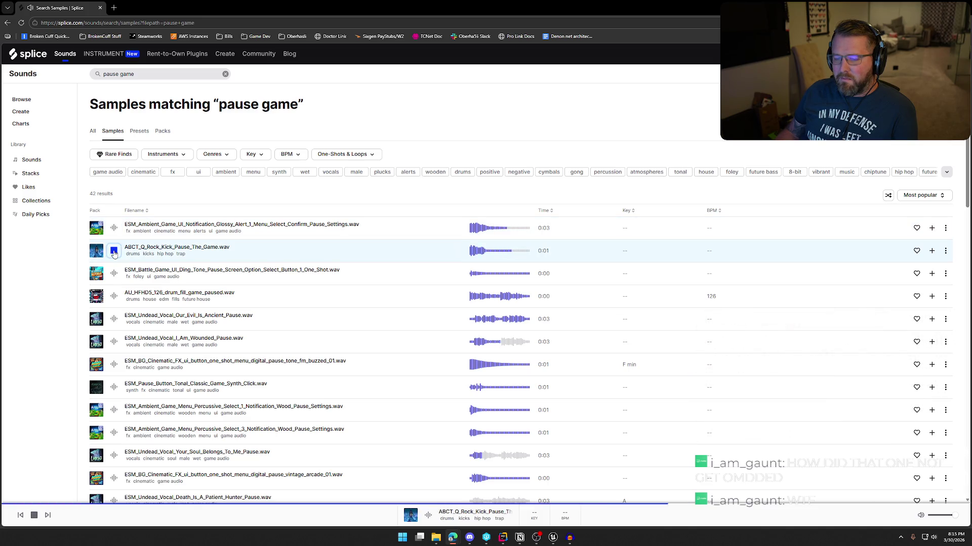
left_click(114, 251)
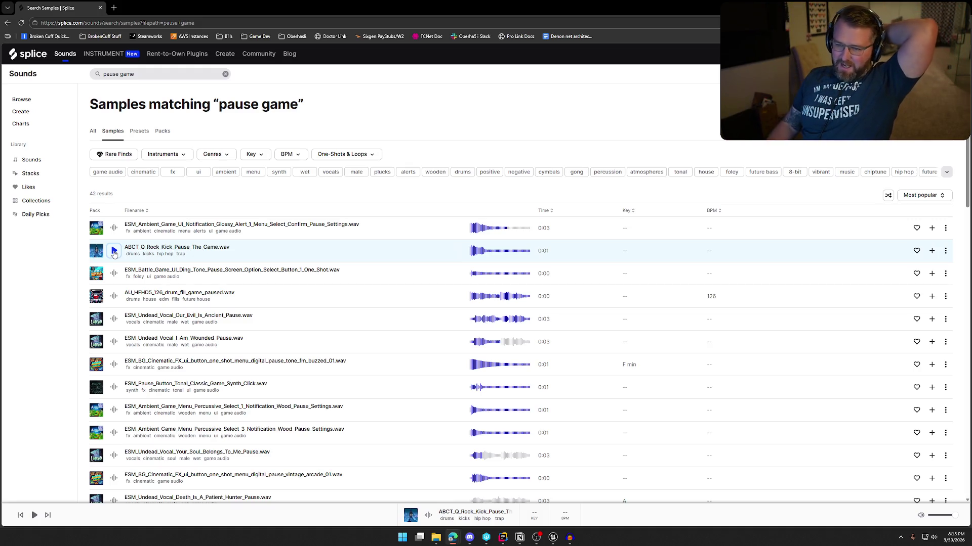
left_click(113, 297)
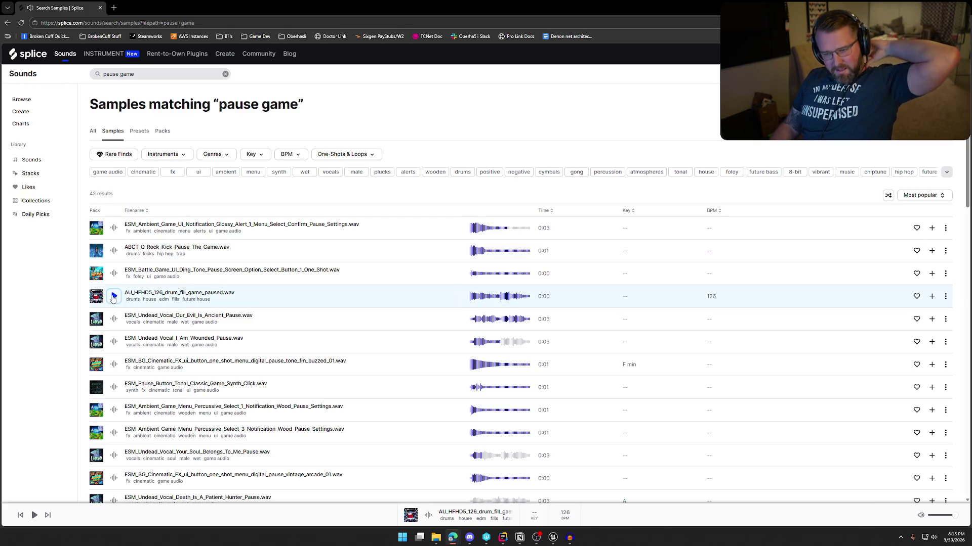
left_click(113, 272)
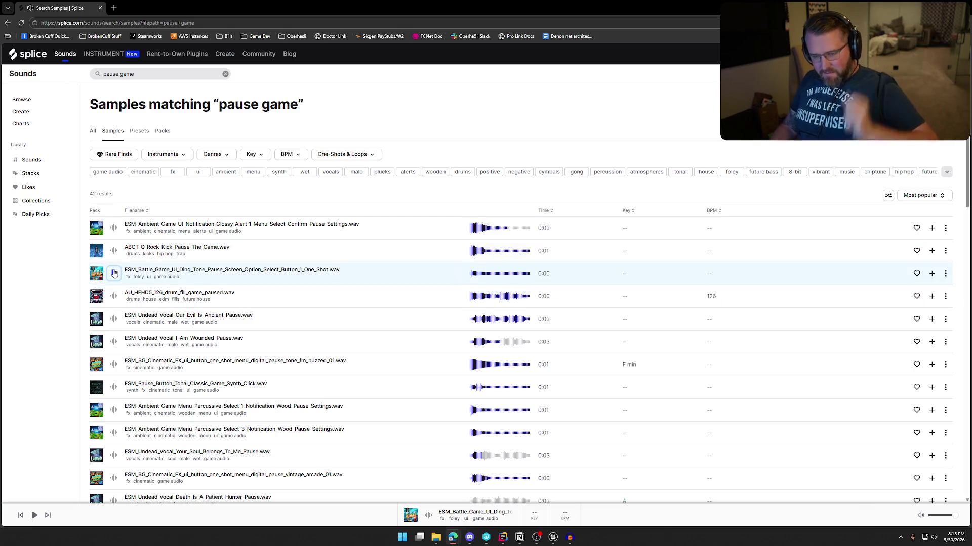
Select the 'pause game' search text to replace it with a new query
scroll(114, 273, "down", 15)
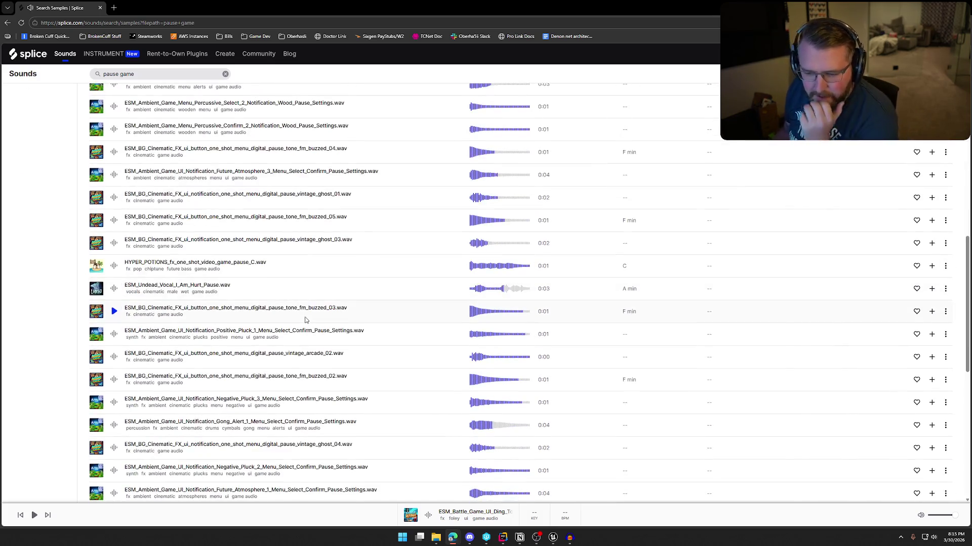
scroll(314, 317, "down", 4)
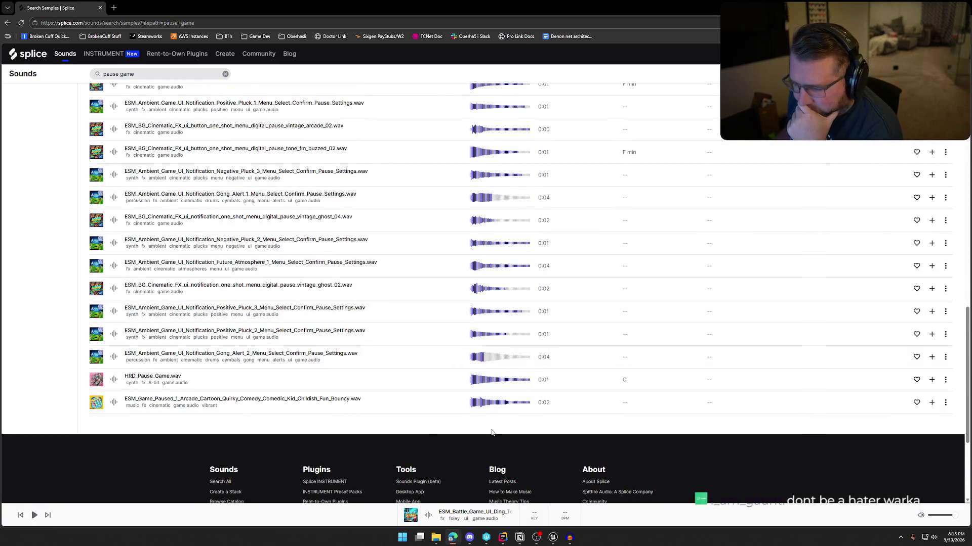
scroll(491, 431, "up", 20)
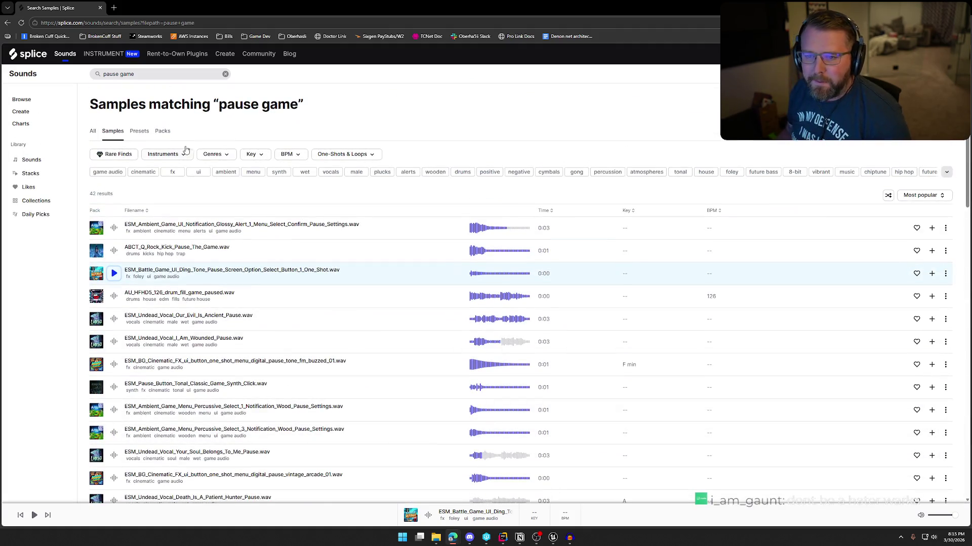
left_click_drag(139, 74, 98, 77)
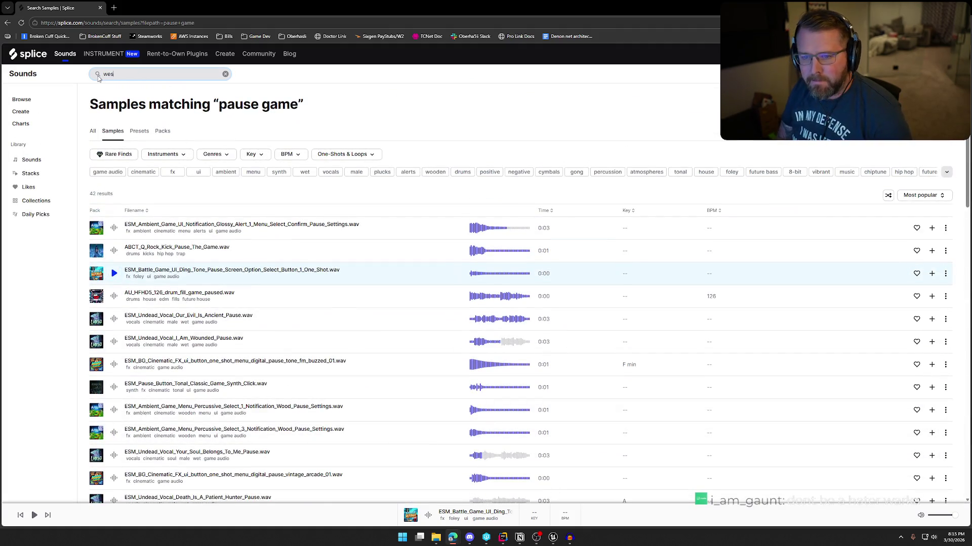
Search for 'western' and preview the castanet, cymbal fizz, shaker, harmonica_dust and barberry drum samples
type("tern")
key("Return")
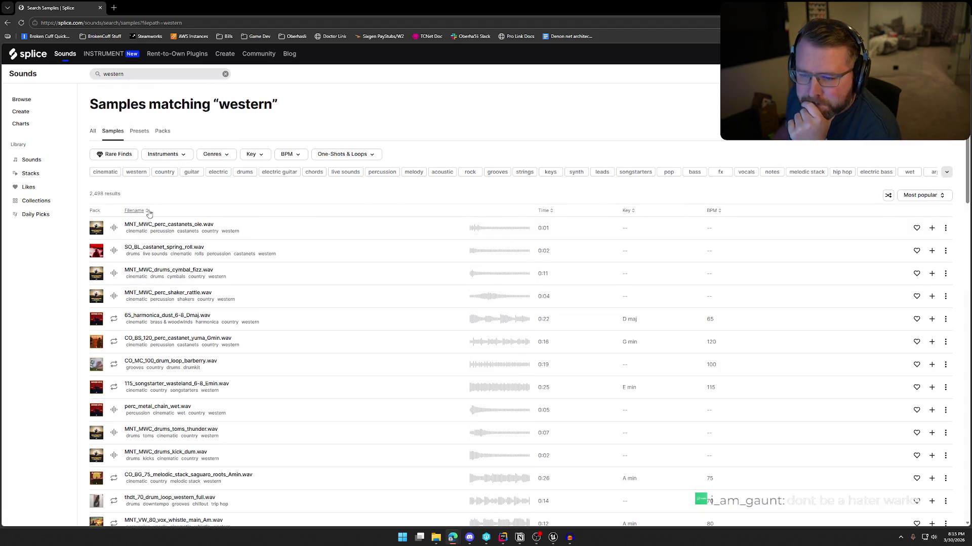
left_click(114, 230)
left_click(114, 251)
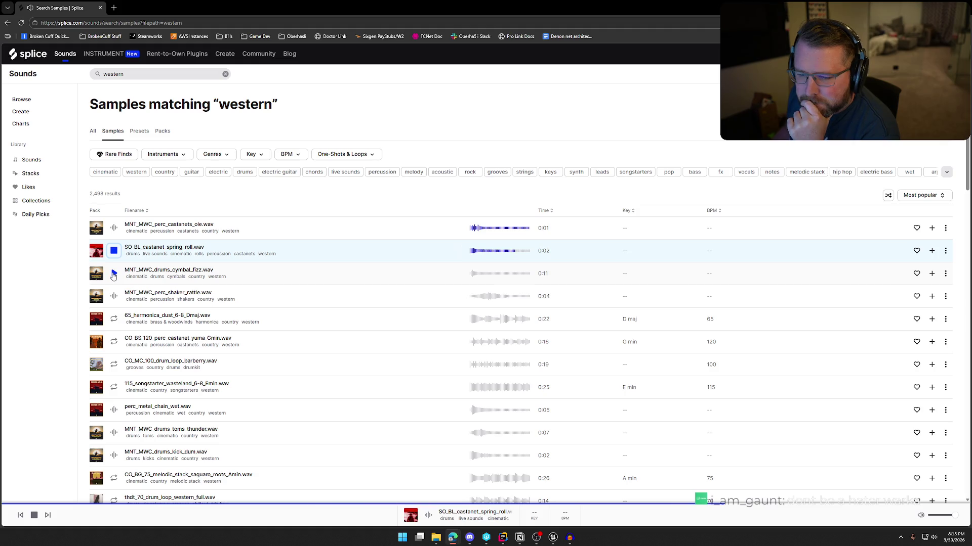
left_click(113, 274)
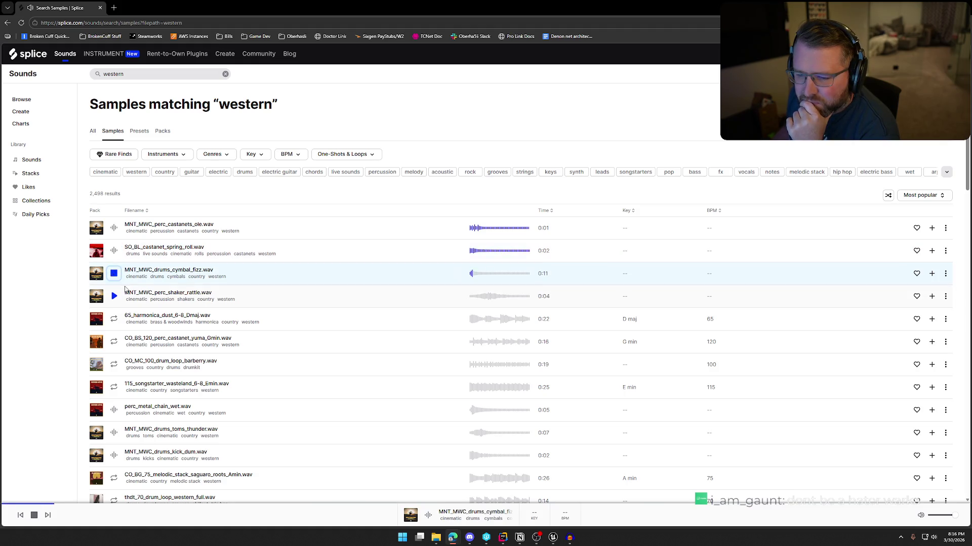
left_click(114, 297)
scroll(115, 298, "down", 2)
left_click(115, 205)
left_click(115, 228)
left_click(114, 251)
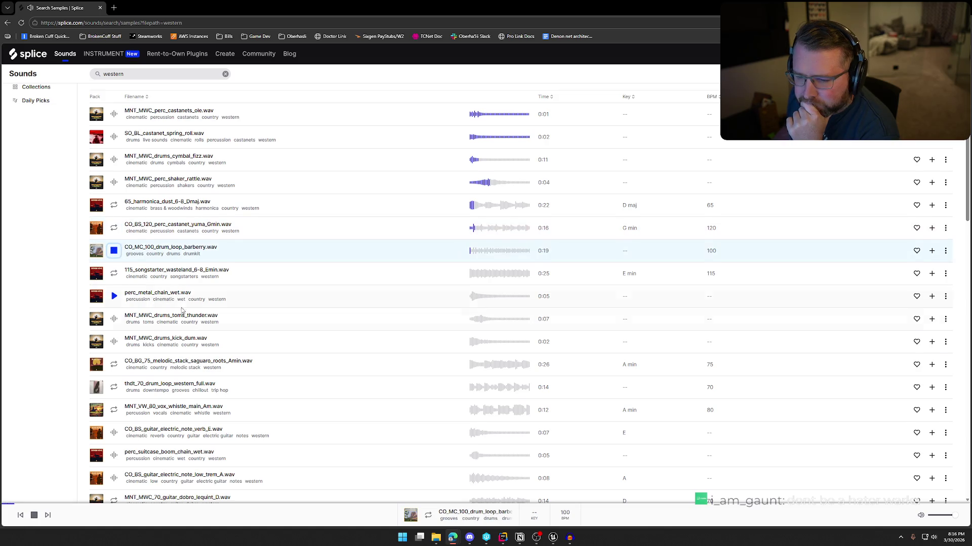
Preview the wasteland songstarter, metal chain, toms and kick, then the saguaro stack and thdt_70 loop
scroll(115, 243, "down", 2)
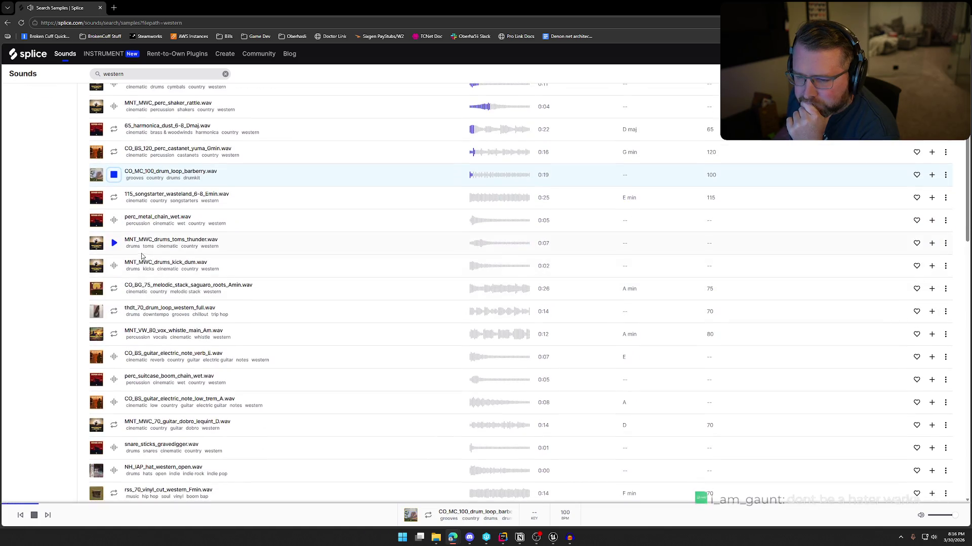
left_click(114, 197)
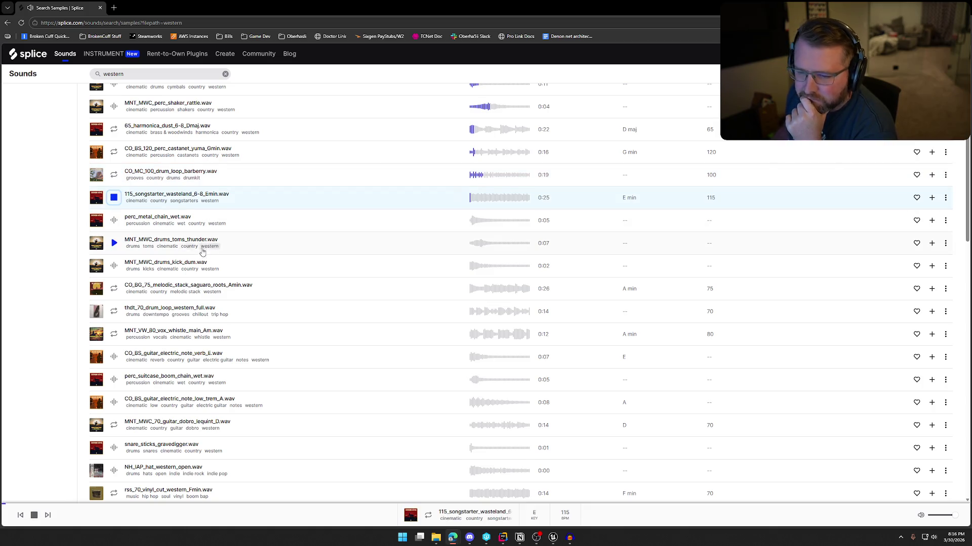
left_click(114, 221)
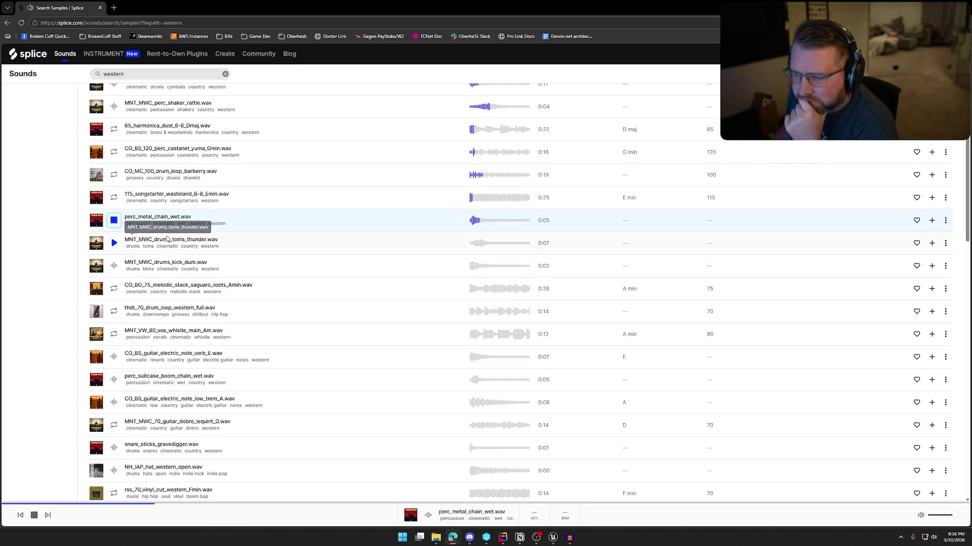
scroll(292, 271, "down", 2)
left_click(113, 167)
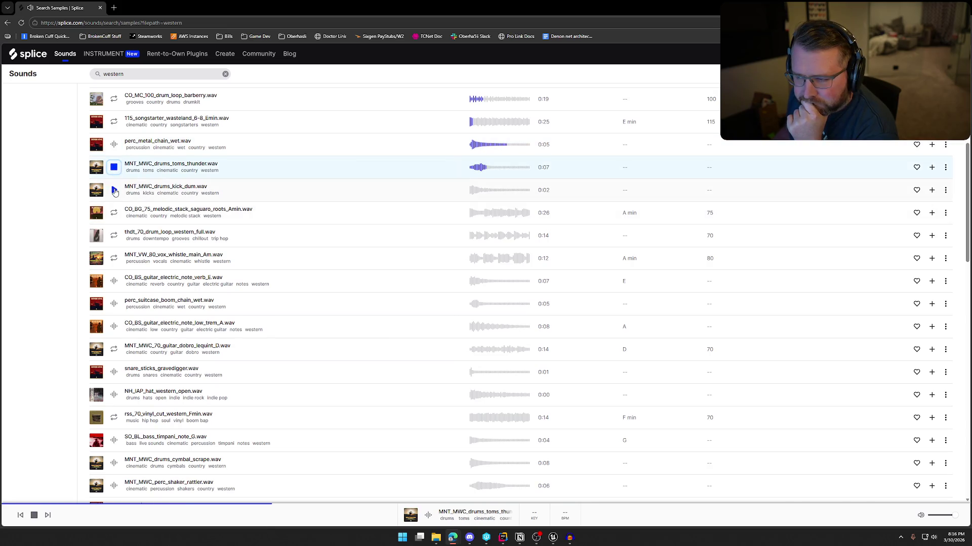
left_click(114, 190)
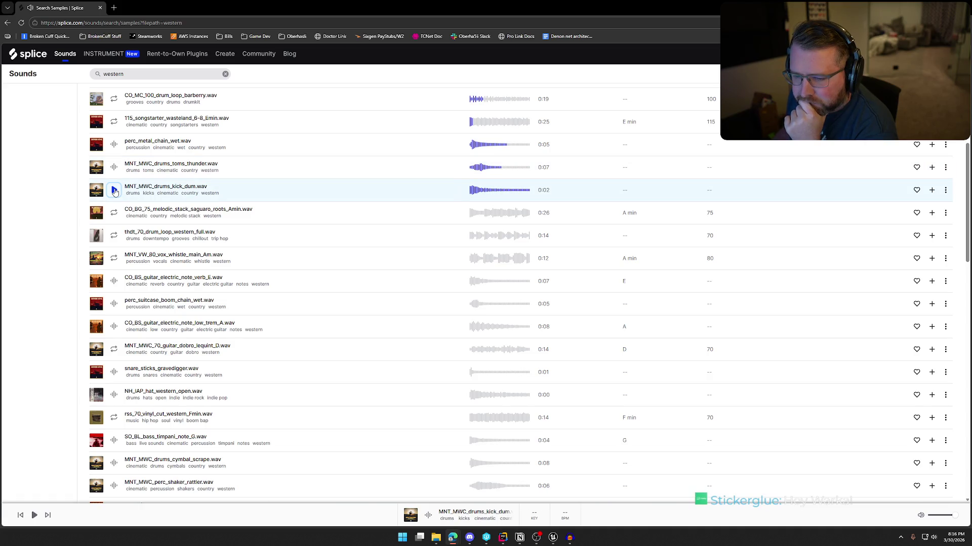
scroll(113, 186, "down", 1)
left_click(113, 179)
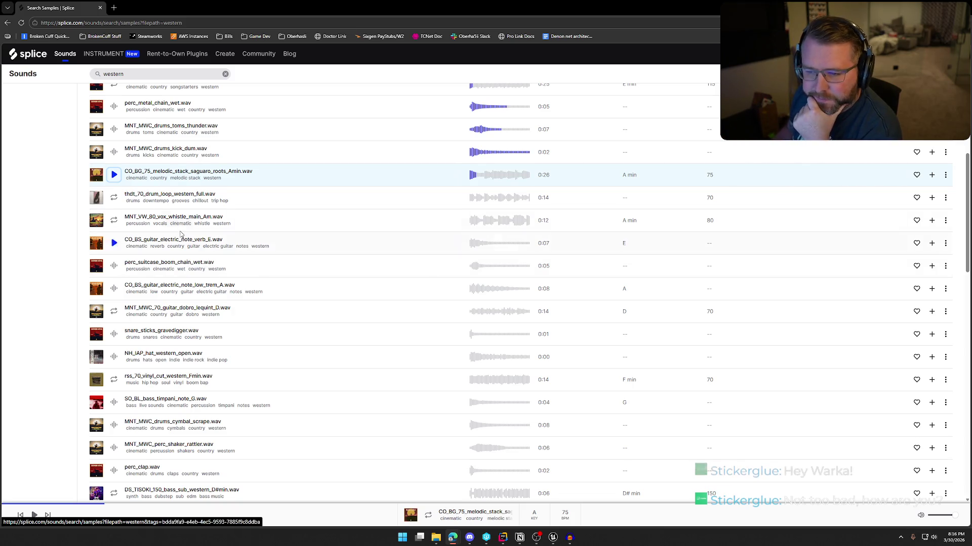
left_click(114, 198)
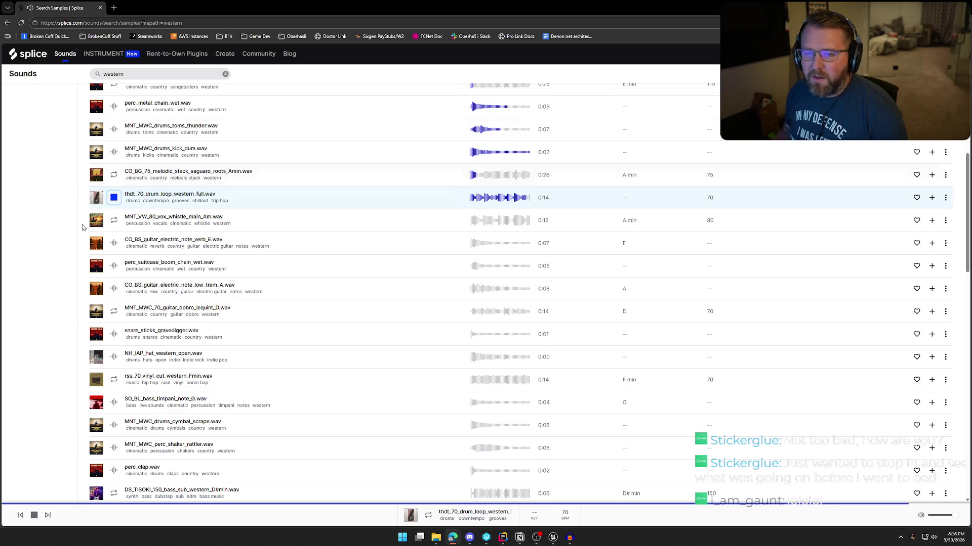
left_click(114, 8)
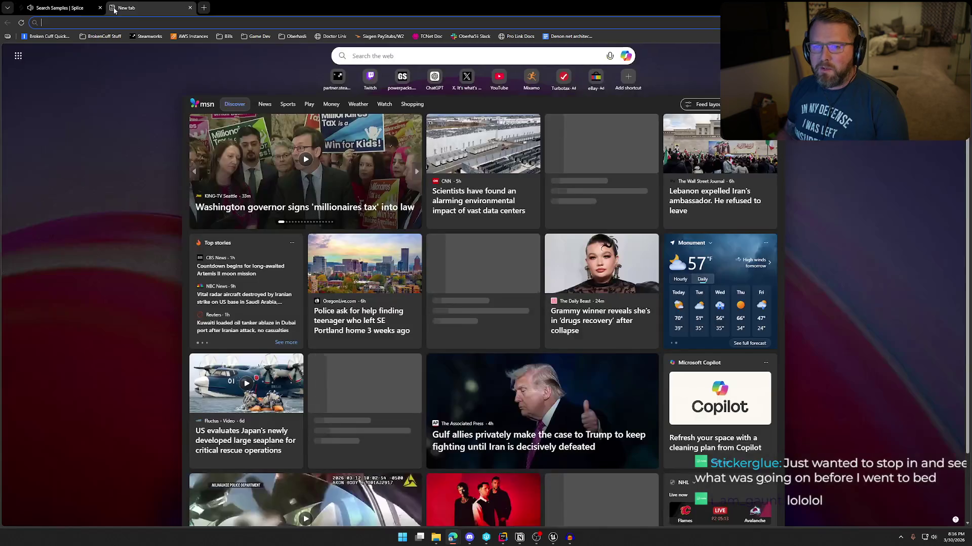
Search Google for 'golden eye pause music' and play the GoldenEye 007 YouTube video
type("google.com")
key("Return")
type("gold")
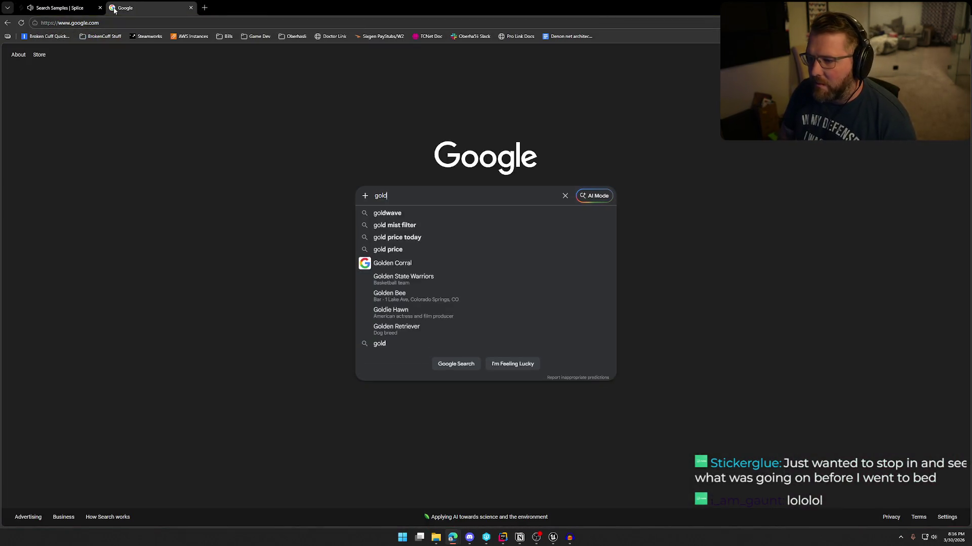
type("en eye pause music")
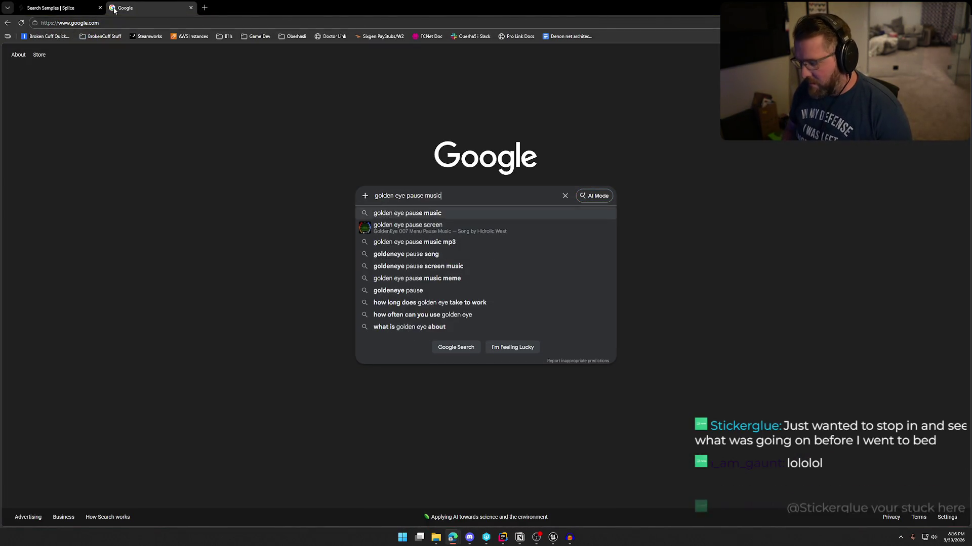
key("Return")
left_click(150, 128)
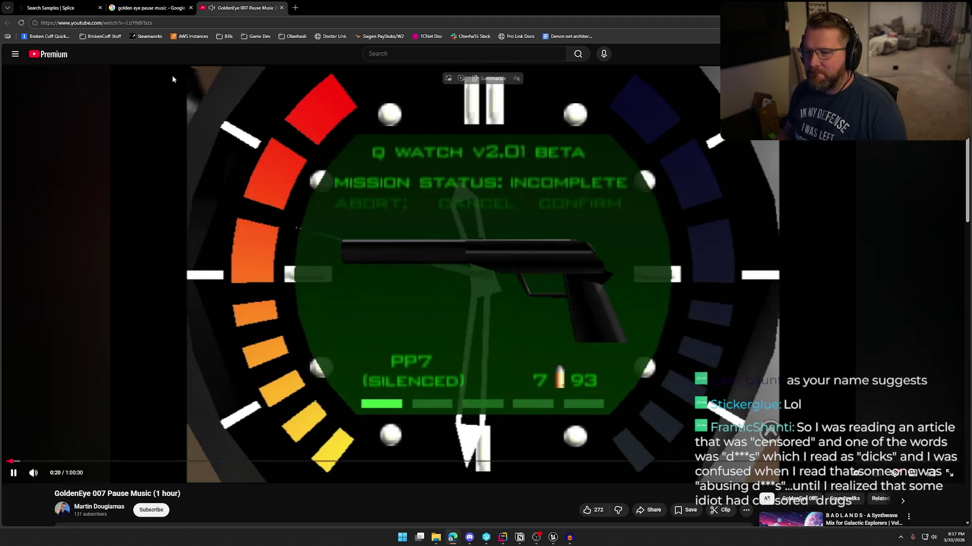
Close the YouTube and Google tabs and replay the thdt_70 western drum loop
left_click(281, 8)
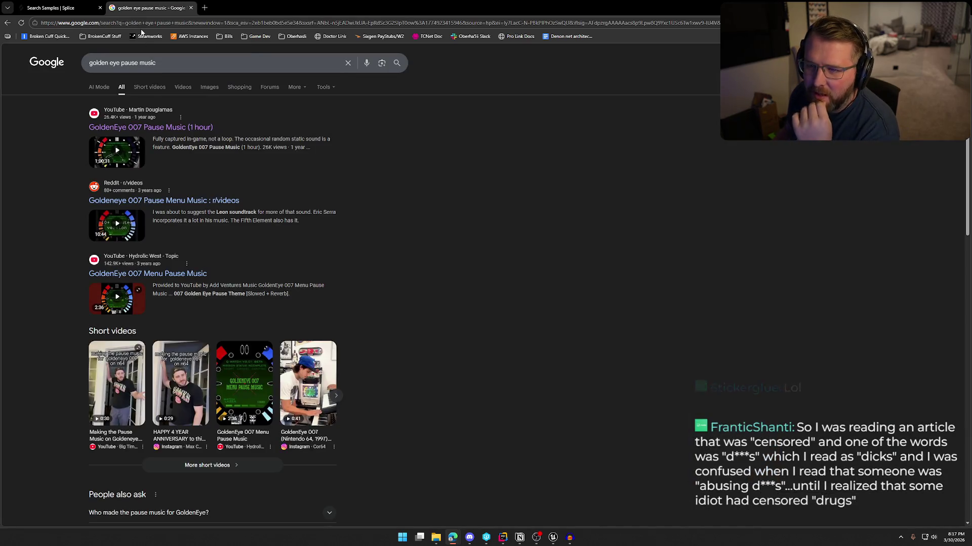
left_click(191, 8)
left_click(112, 199)
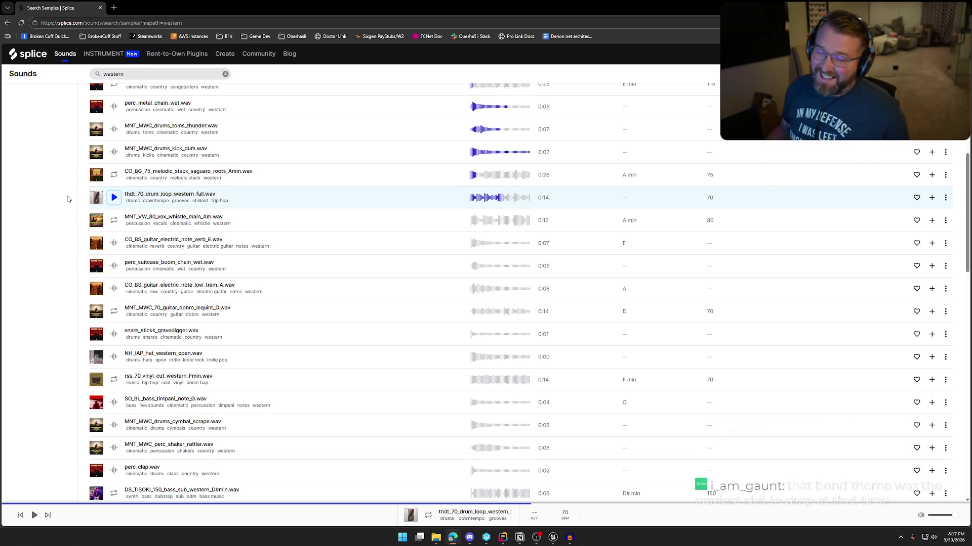
Preview the vox whistle, guitar verb note, suitcase boom chain, guitar trem, dobro and gravedigger snare samples
left_click(116, 222)
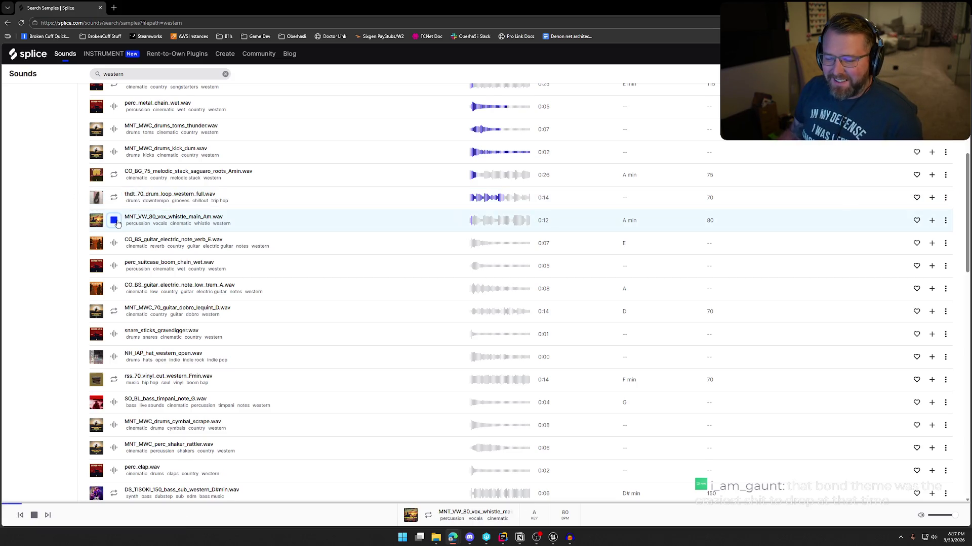
left_click(114, 244)
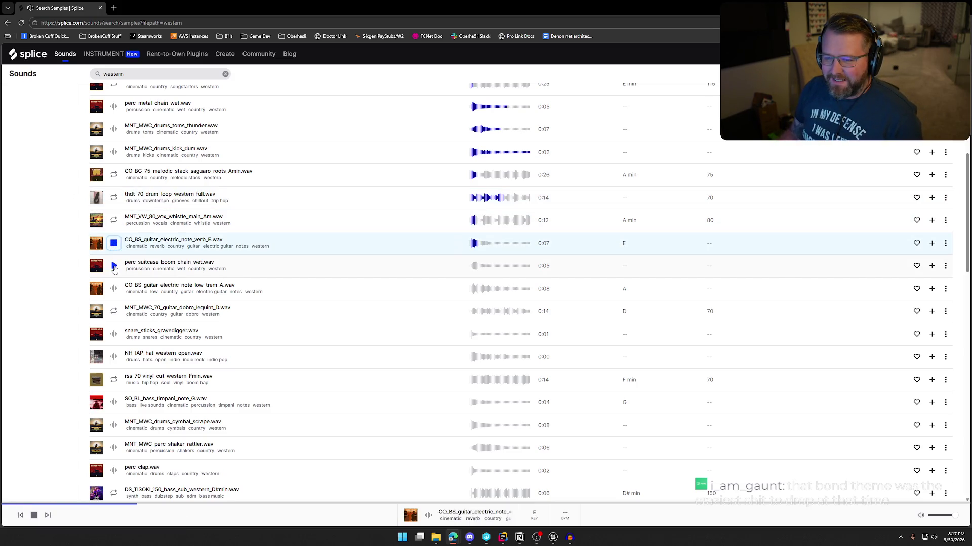
left_click(114, 268)
left_click(114, 290)
left_click(114, 311)
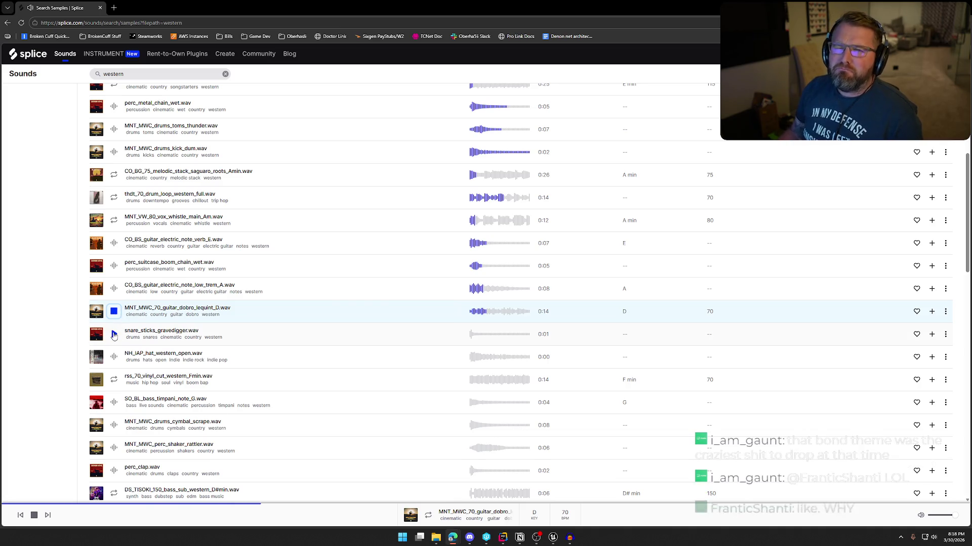
left_click(114, 334)
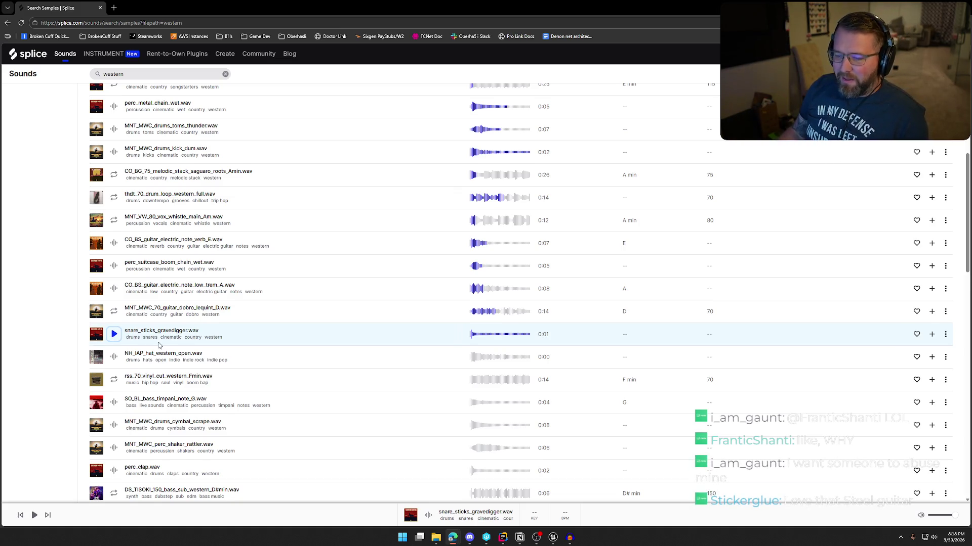
scroll(159, 345, "down", 2)
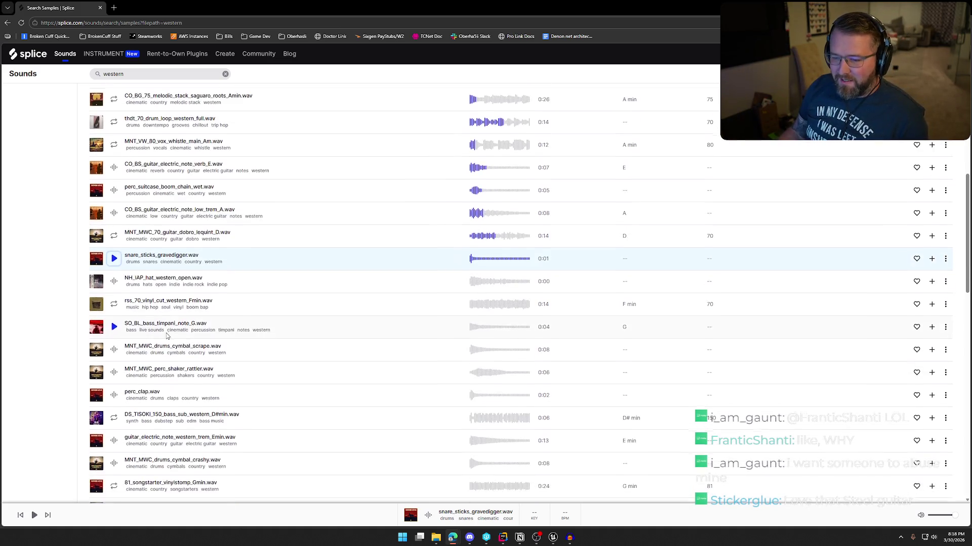
Preview the open hat, vinyl cut, timpani, cymbal scrape, shaker, perc_clap and DS_TISOKI sub bass samples
left_click(114, 281)
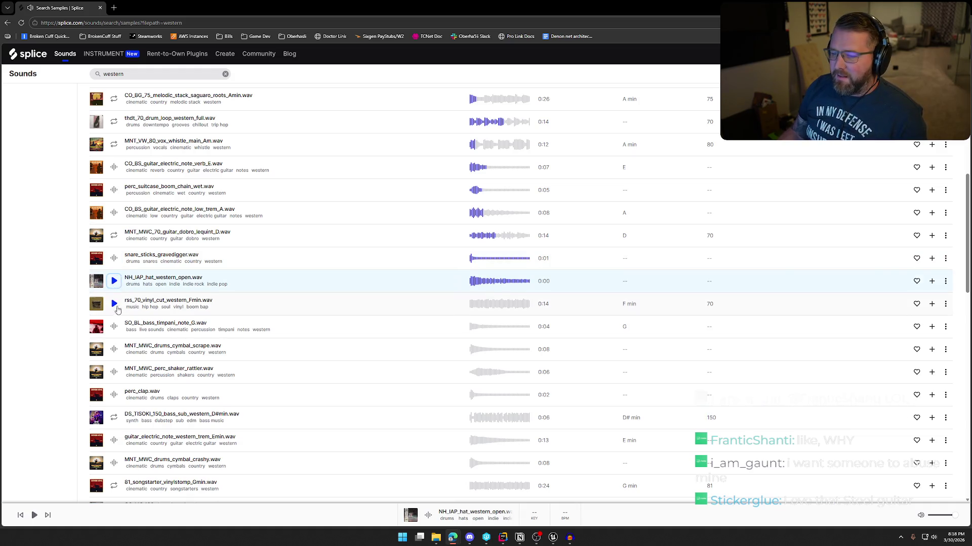
left_click(113, 303)
scroll(115, 306, "down", 1)
scroll(115, 309, "down", 1)
left_click(113, 250)
left_click(114, 275)
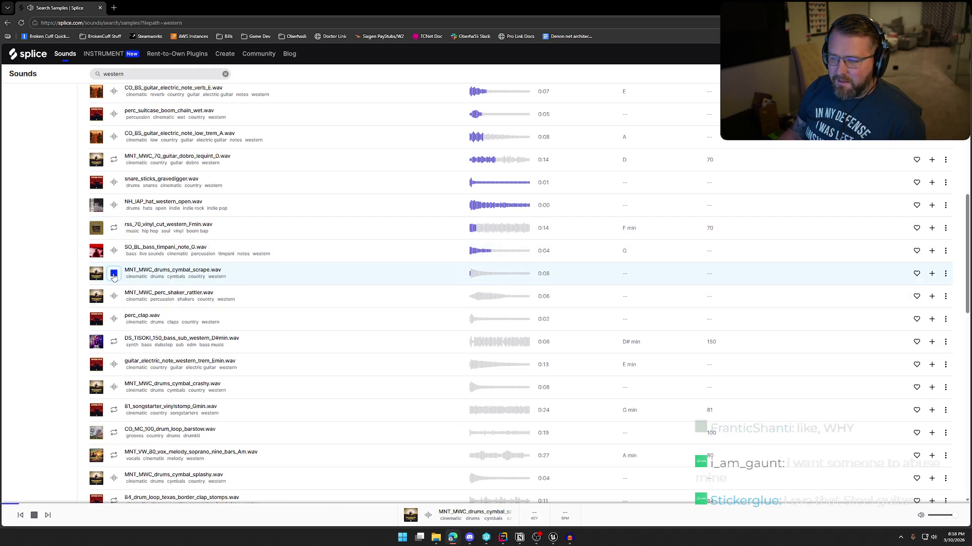
left_click(114, 296)
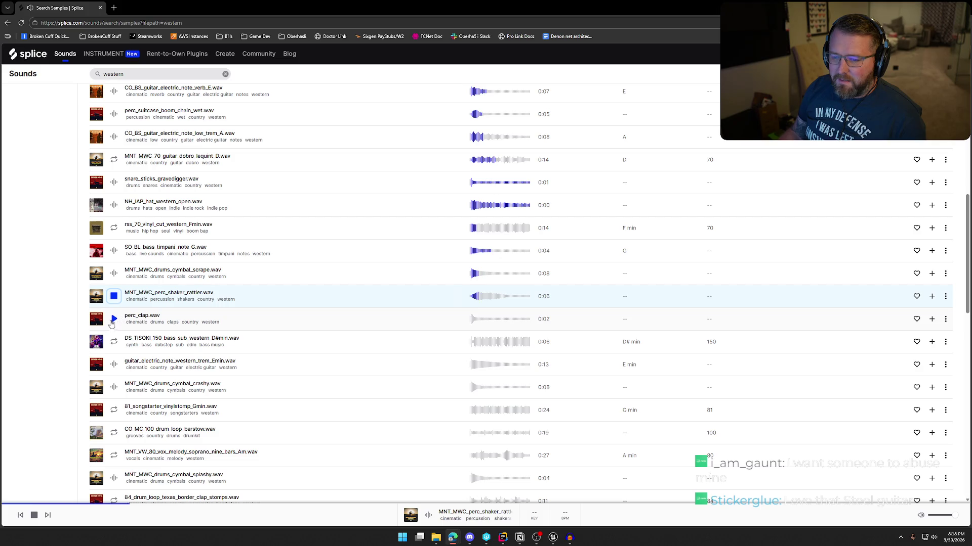
left_click(114, 319)
scroll(114, 283, "down", 2)
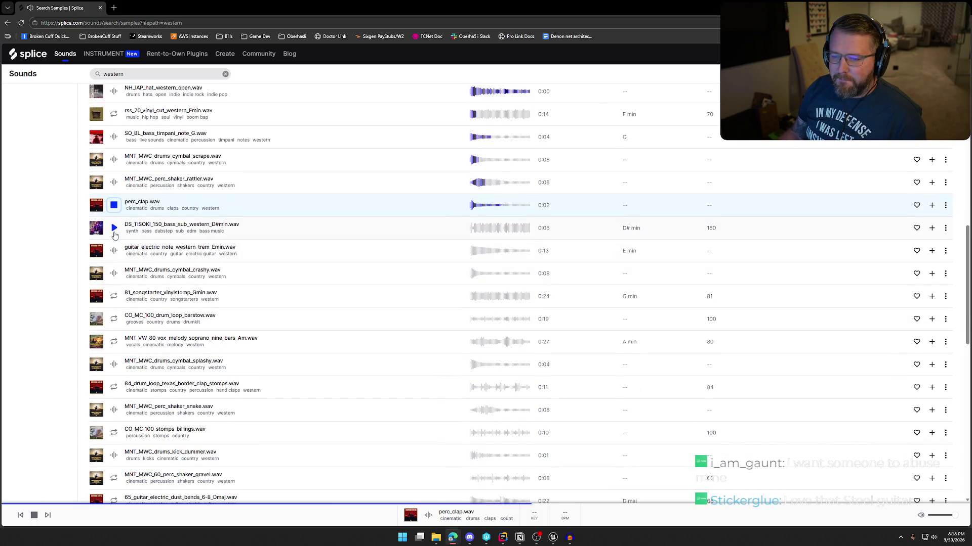
left_click(114, 228)
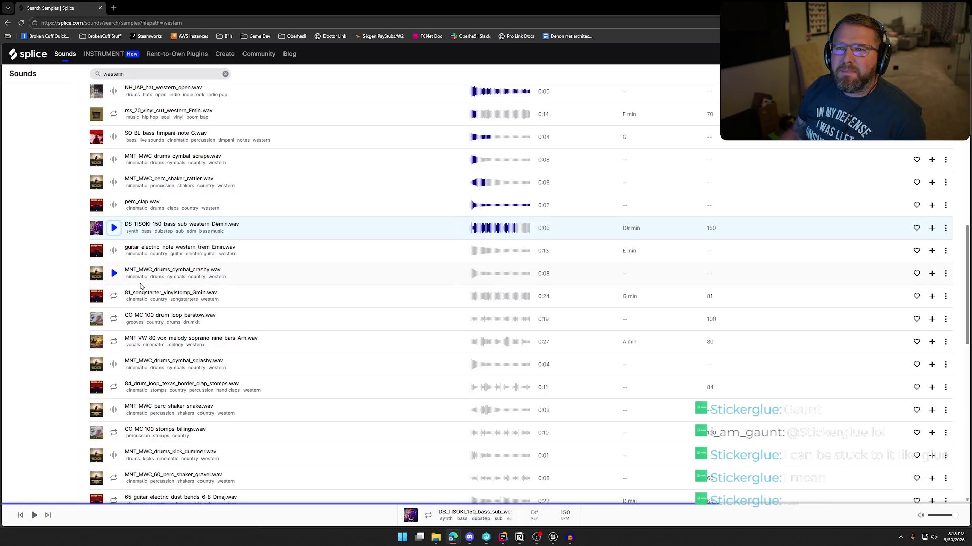
Preview guitar_electric_note_western_trem_Emin against the MNT_MWC crashy cymbal, then replay the guitar sample several times
left_click(114, 251)
left_click(115, 274)
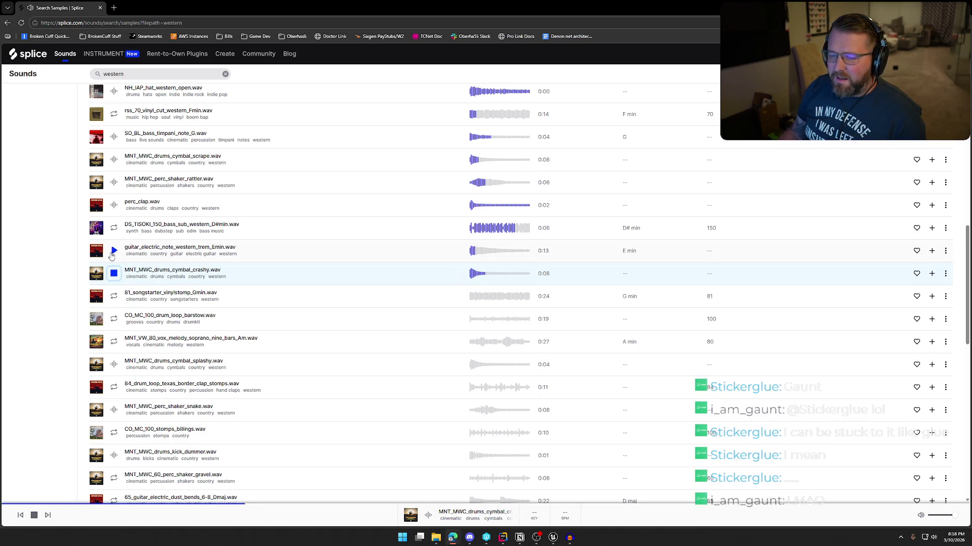
left_click(114, 251)
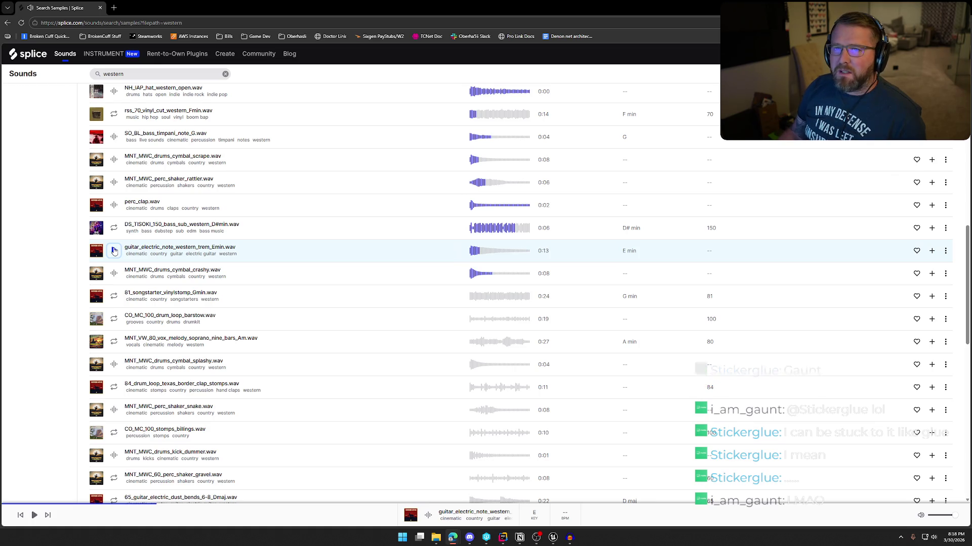
left_click(114, 251)
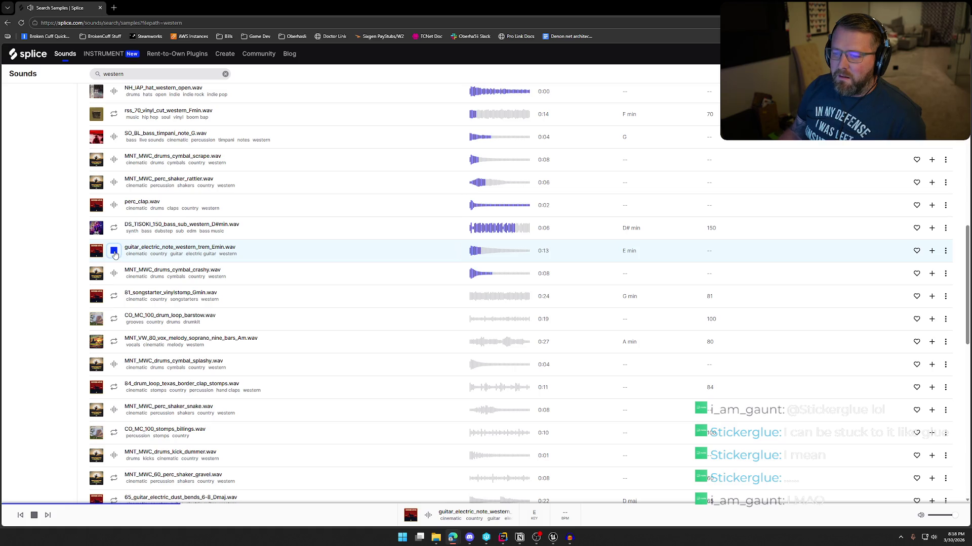
left_click(114, 251)
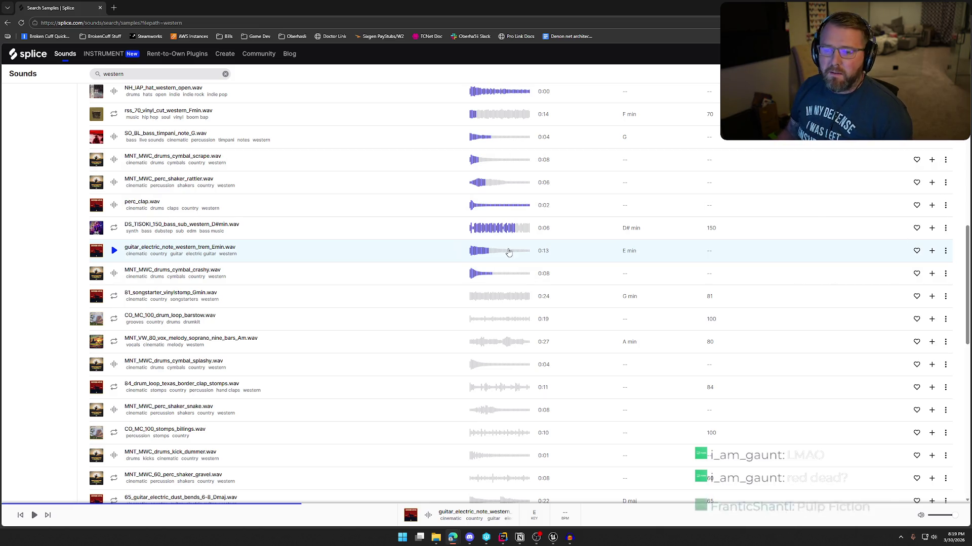
left_click(114, 251)
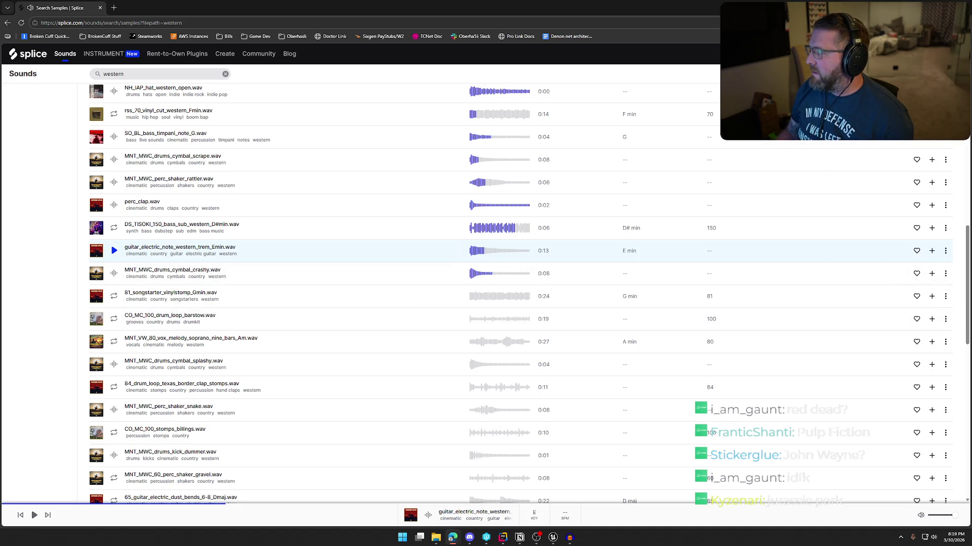
key("super+shift+Left")
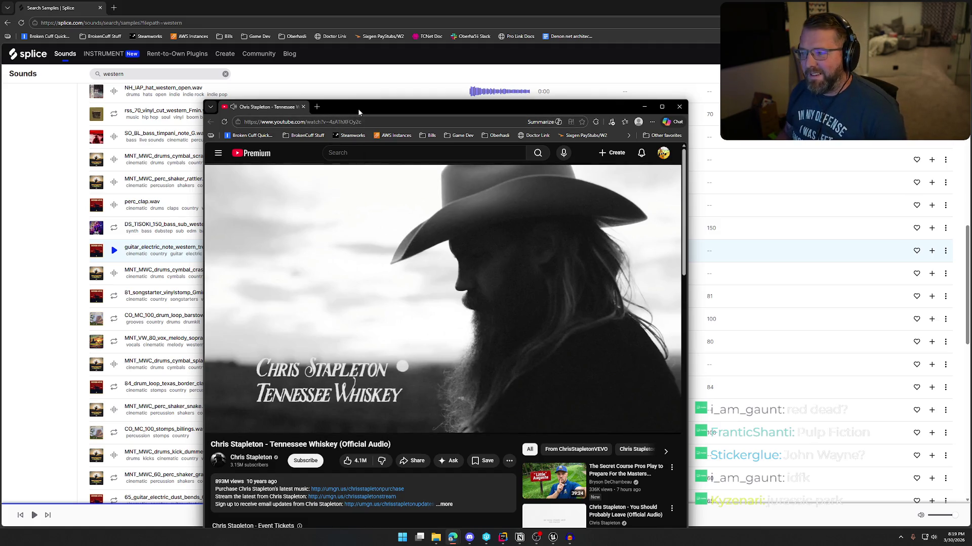
Minimize the 'Tennessee Whiskey' YouTube window to uncover the Splice western sample list
key("super+Down")
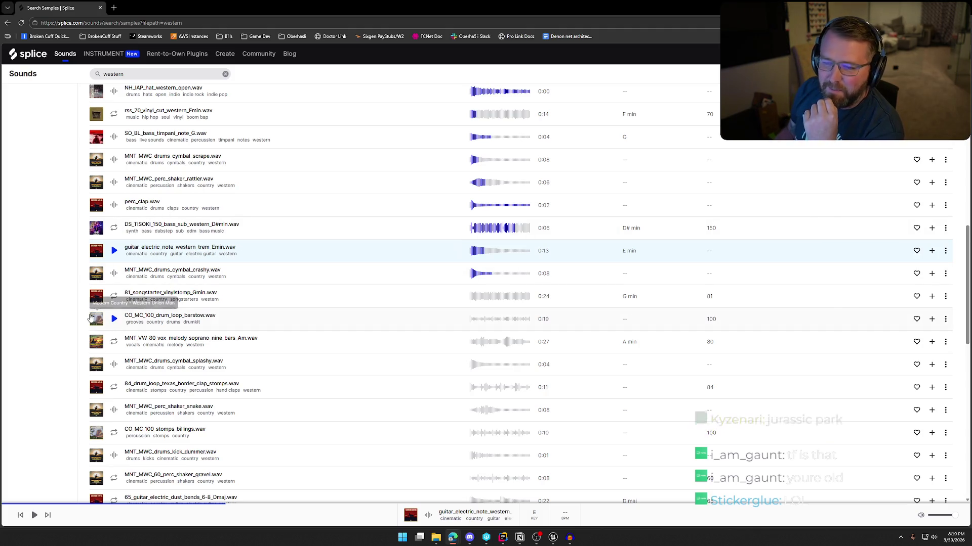
left_click(115, 251)
left_click(115, 251)
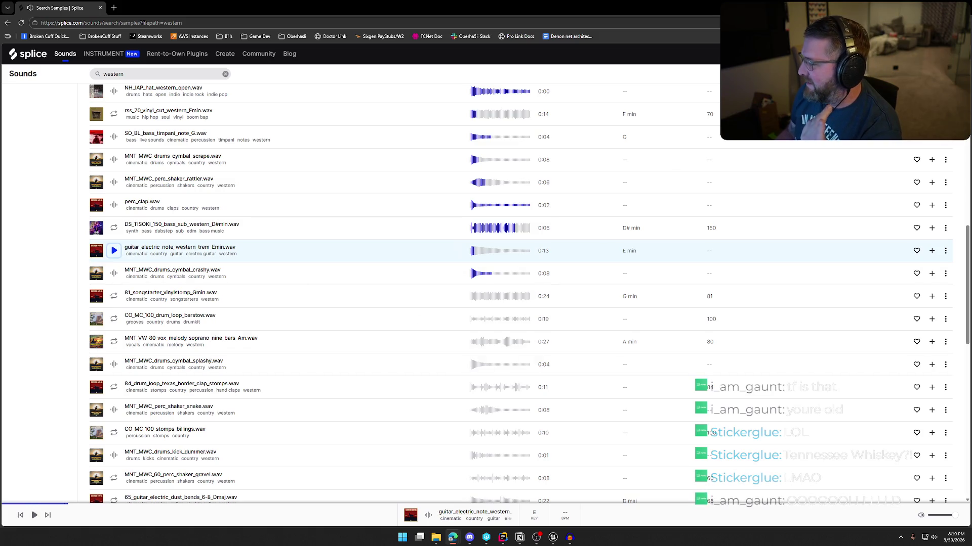
left_click(115, 251)
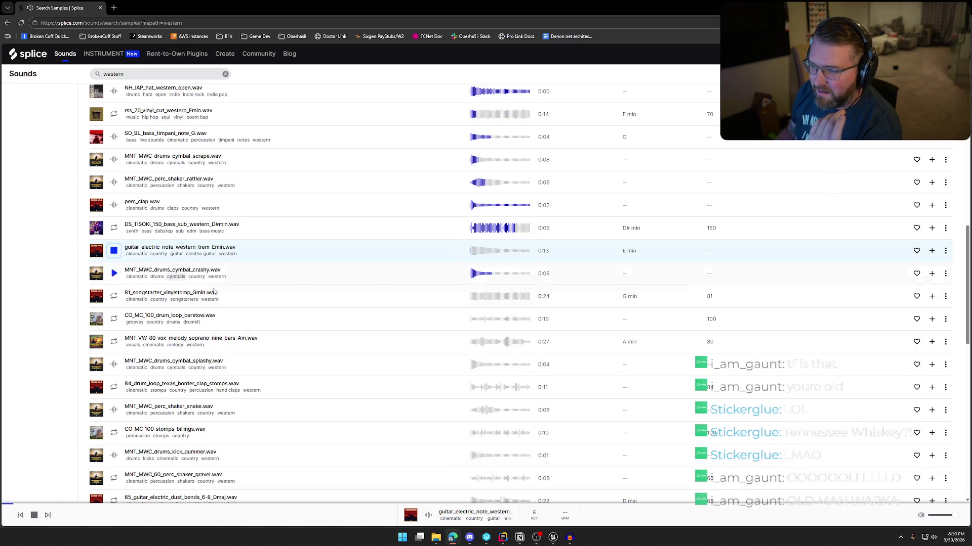
left_click(113, 251)
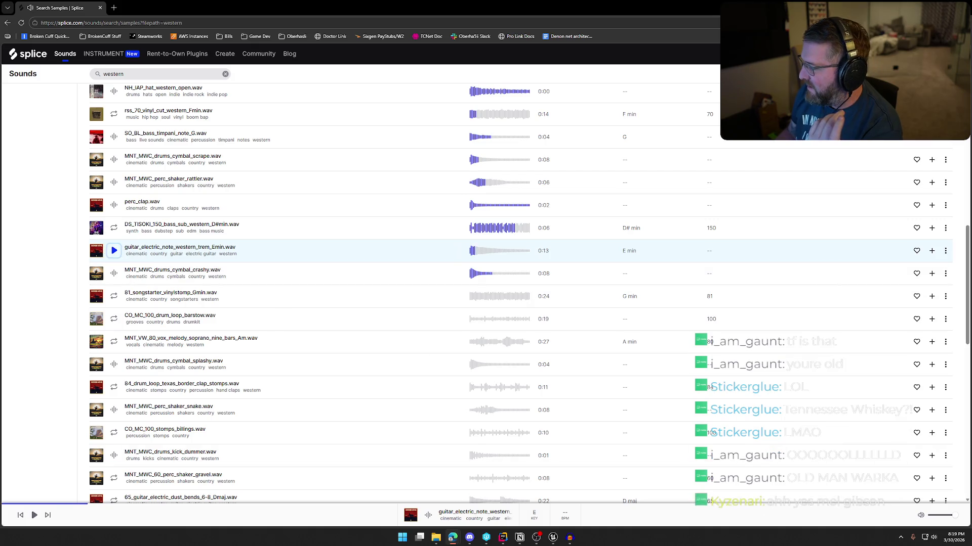
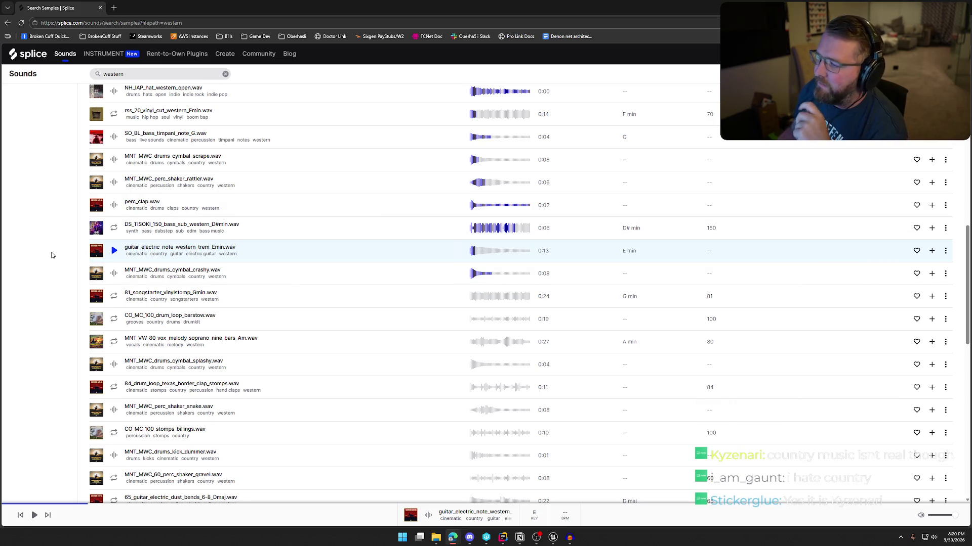
Preview the tight flam snare and dobro yeehaw guitar samples near the end of page 1
scroll(53, 250, "down", 2)
scroll(54, 248, "down", 1)
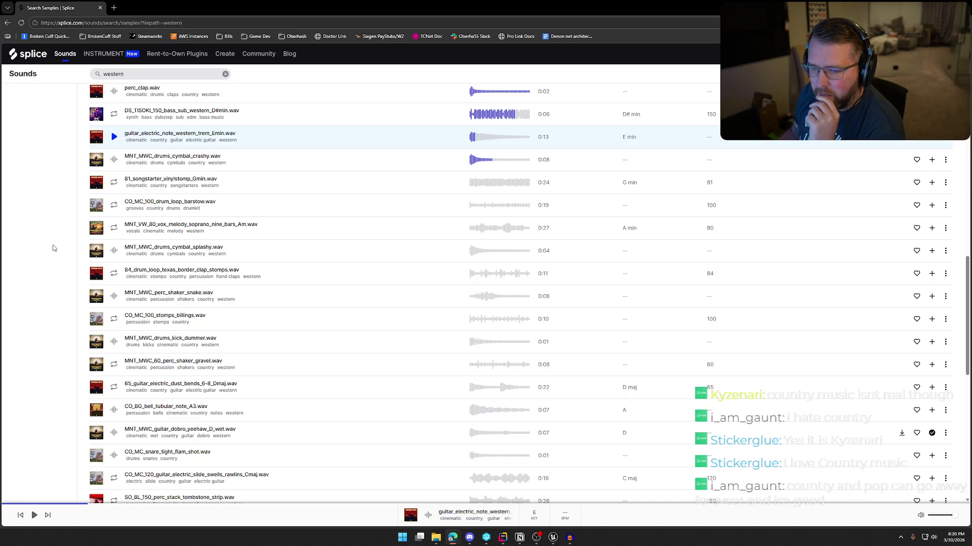
scroll(54, 248, "down", 1)
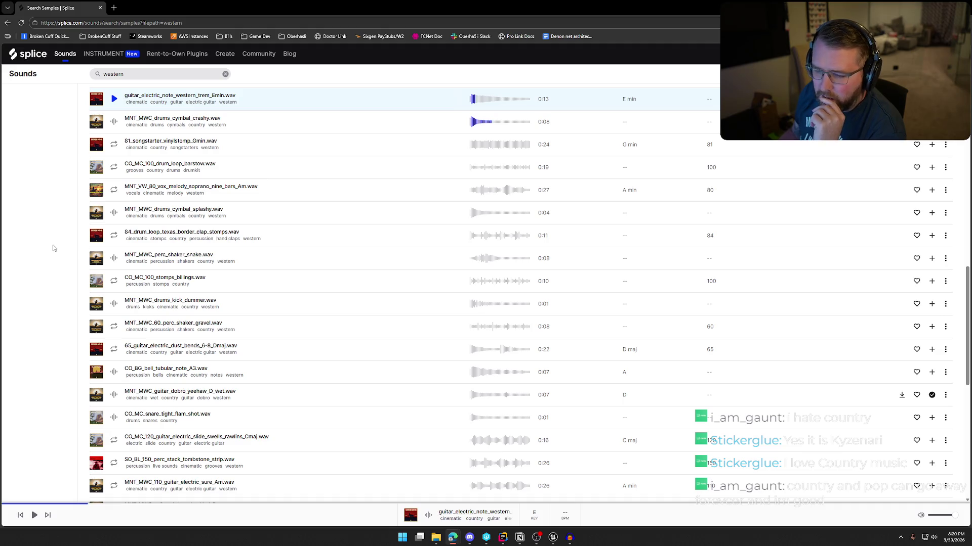
scroll(54, 248, "down", 1)
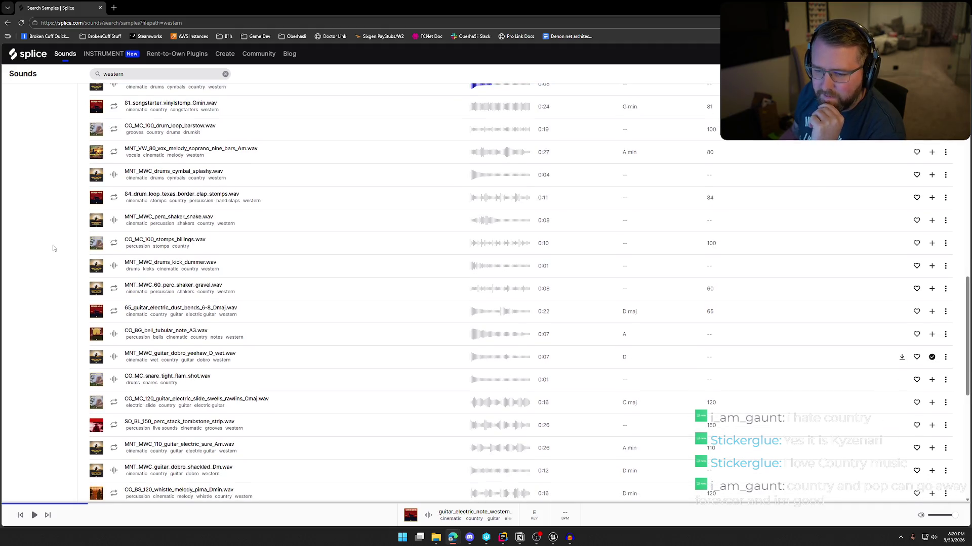
scroll(55, 248, "down", 1)
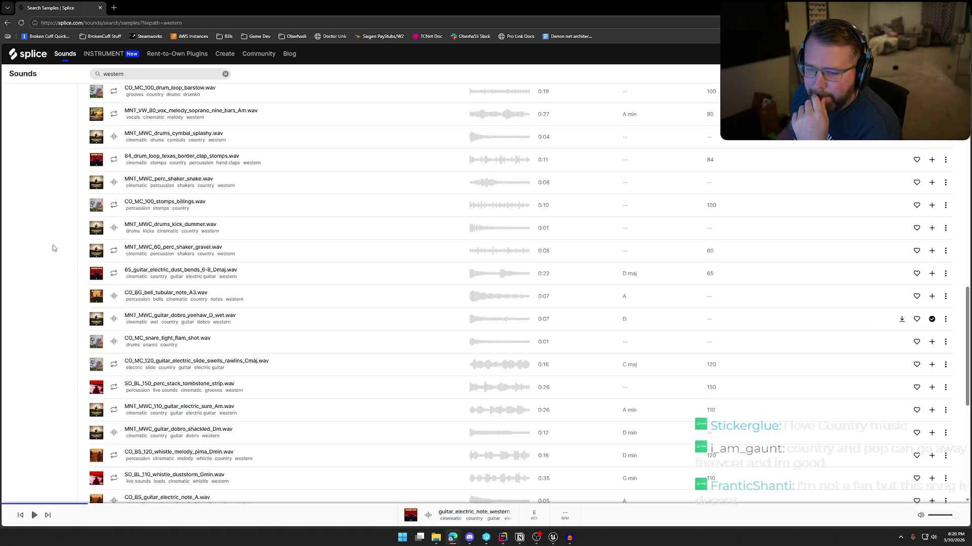
scroll(55, 248, "down", 3)
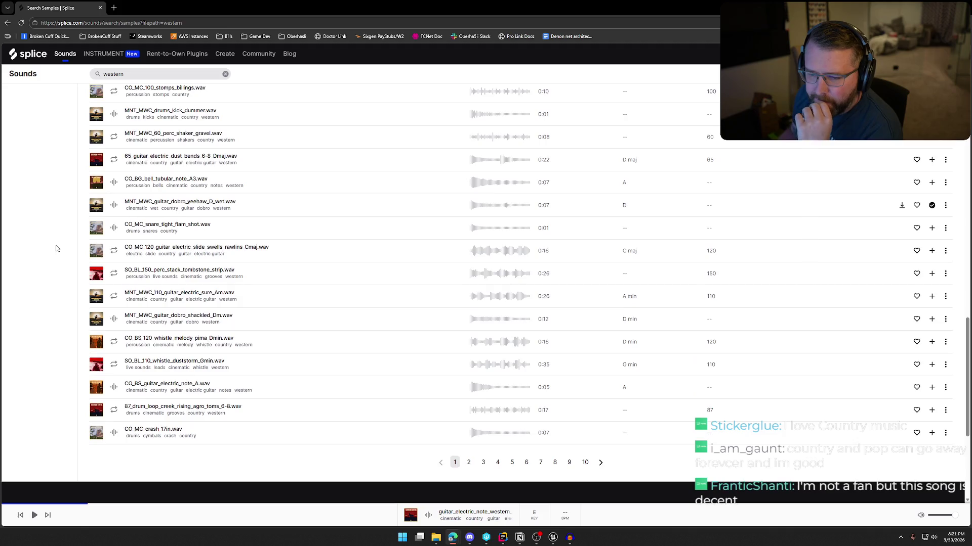
scroll(55, 247, "down", 1)
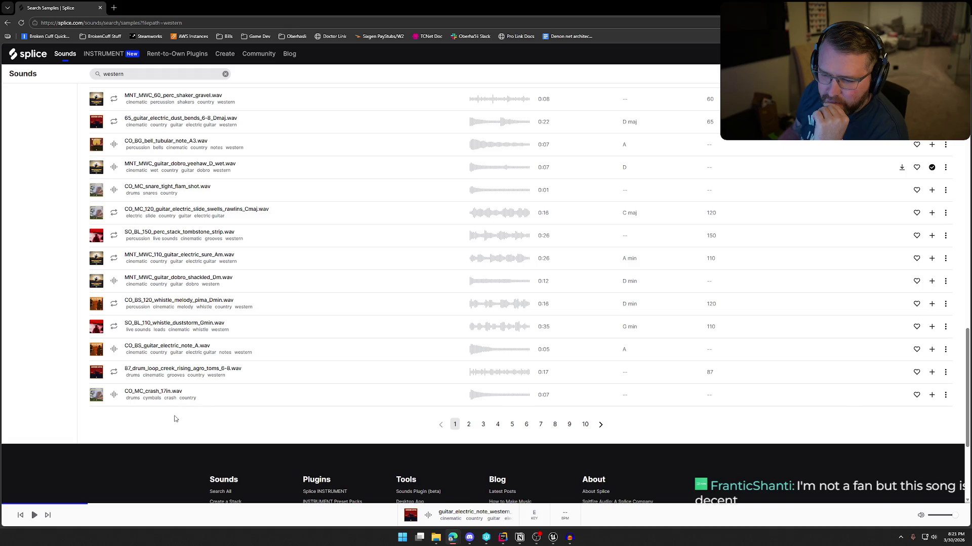
scroll(198, 359, "up", 1)
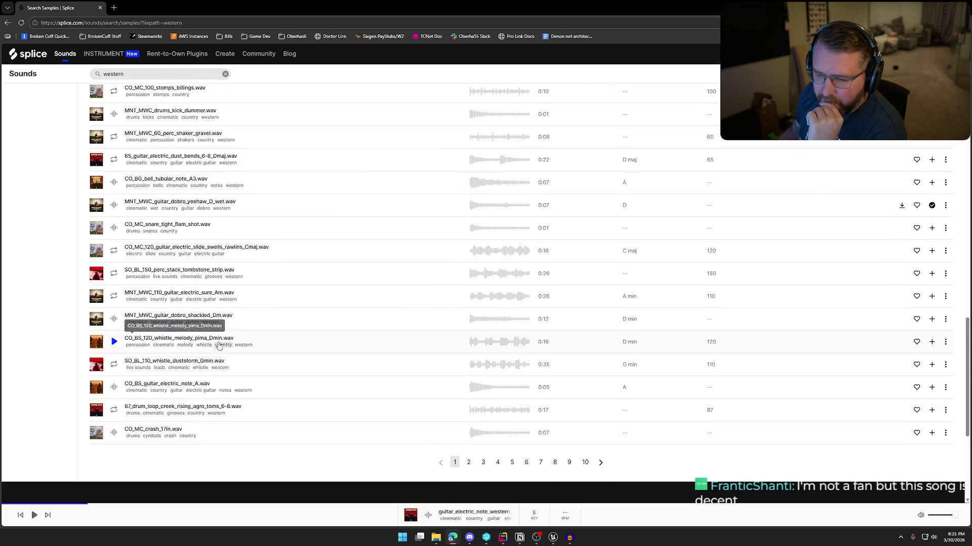
scroll(198, 342, "up", 1)
scroll(197, 342, "up", 1)
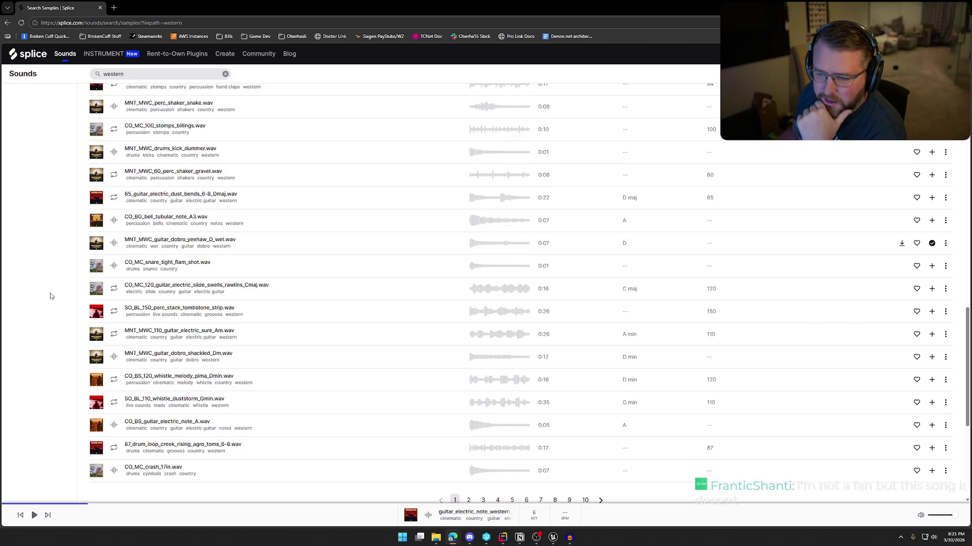
left_click(113, 267)
left_click(114, 243)
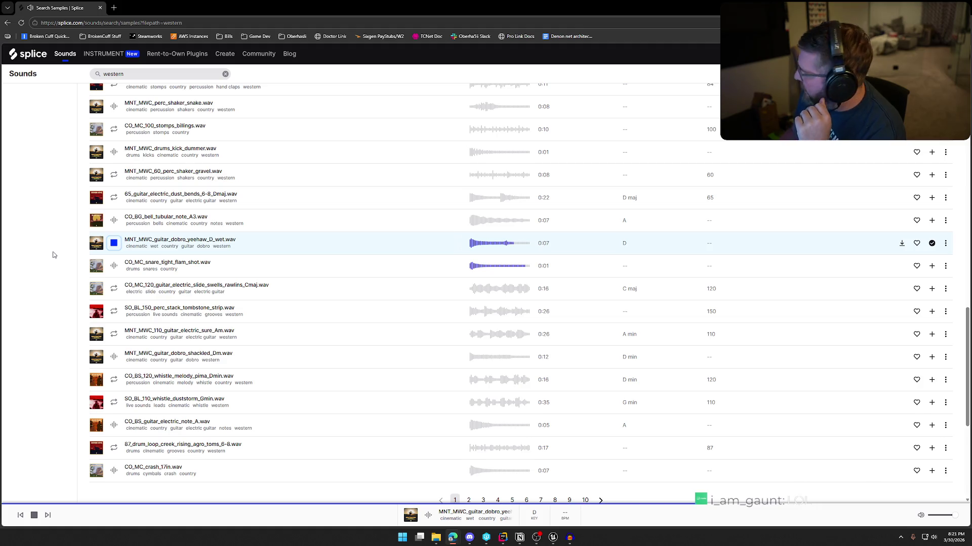
Preview the crash_17in cymbal sample, then move to page 2 of the western results
scroll(54, 254, "down", 2)
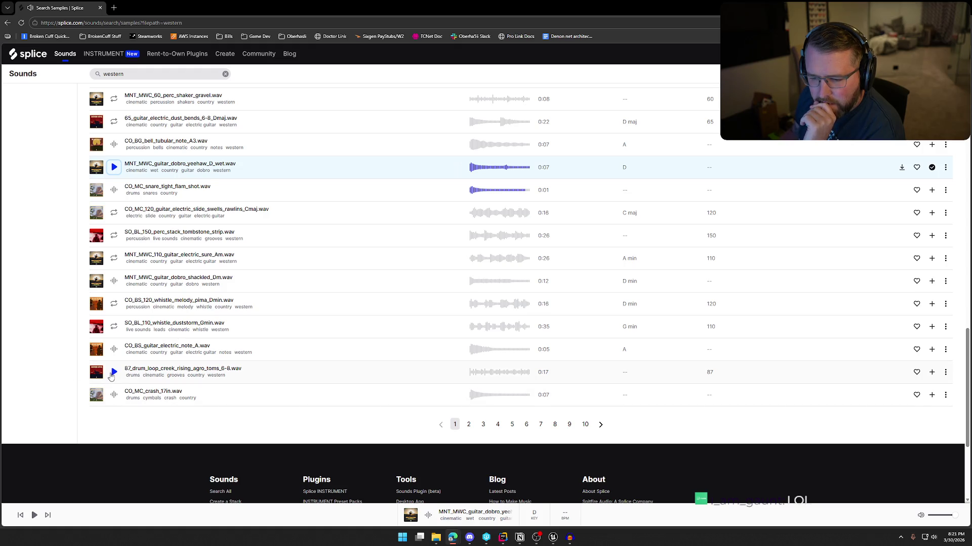
left_click(113, 395)
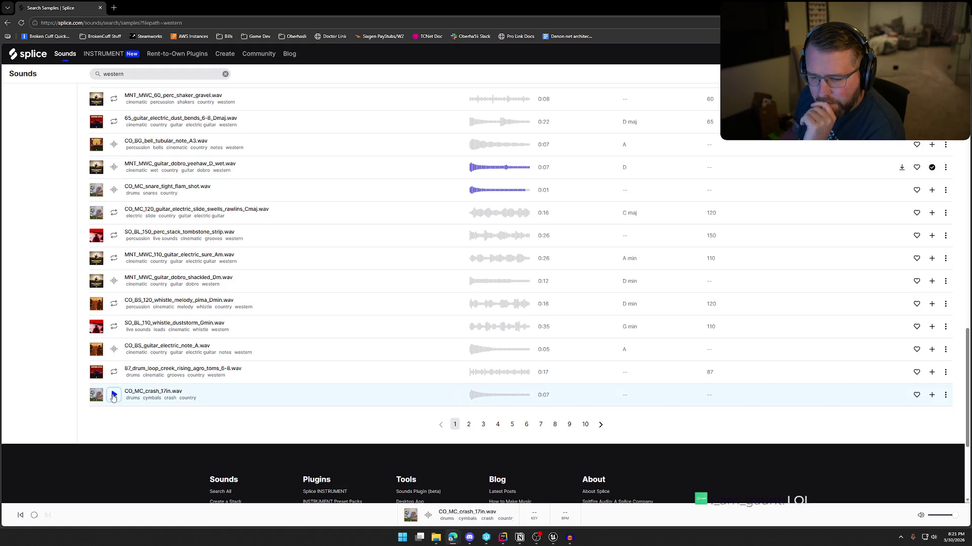
left_click(468, 425)
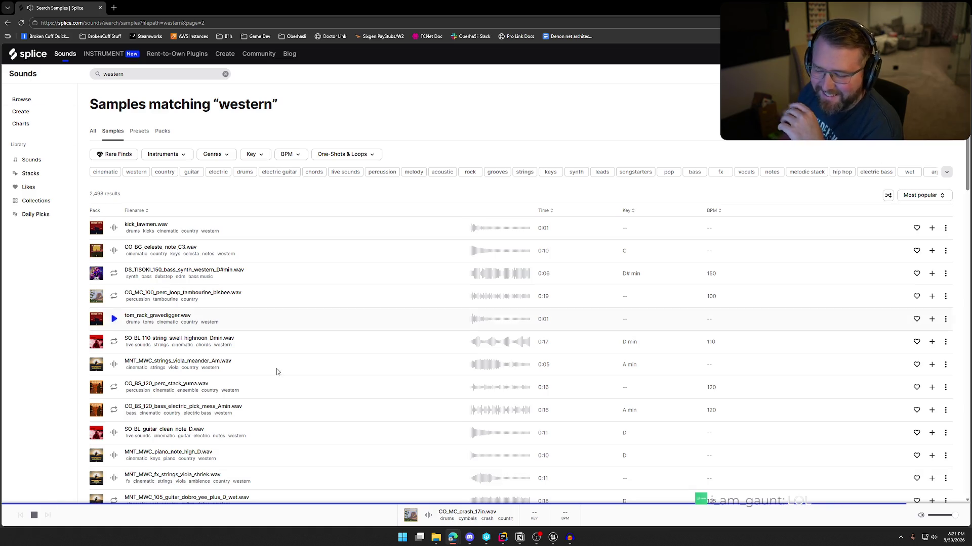
Replay the loaded 17-inch crash sample several times from the bottom player, stopping it once
left_click(35, 516)
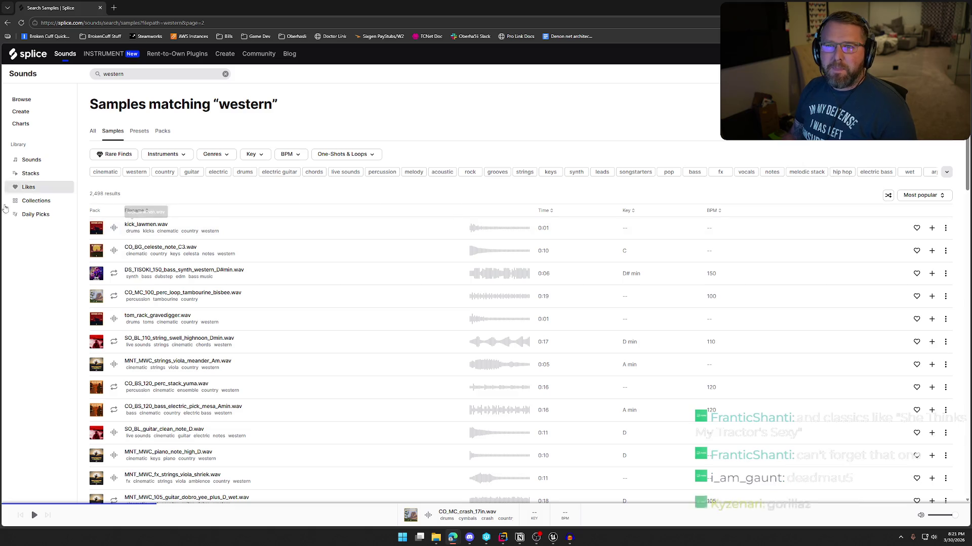
left_click(34, 521)
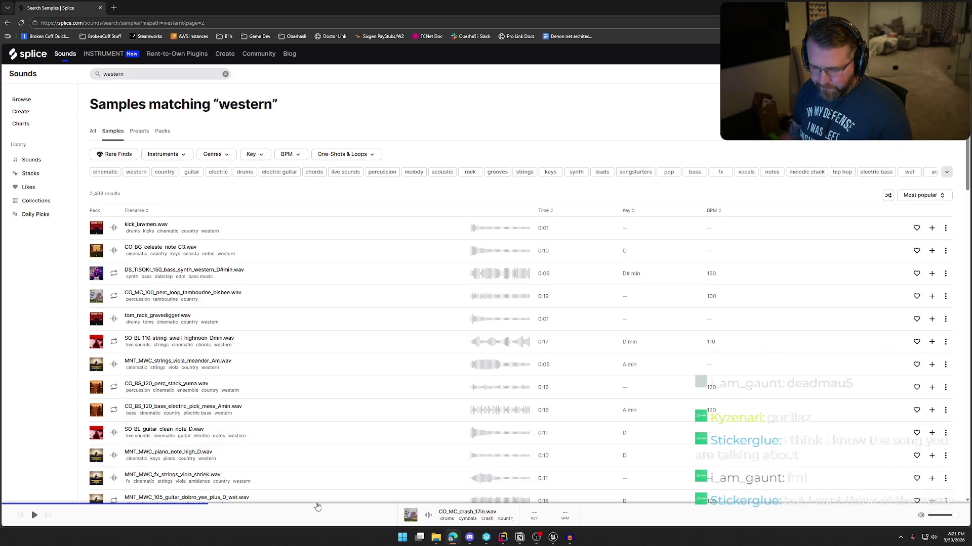
left_click(33, 519)
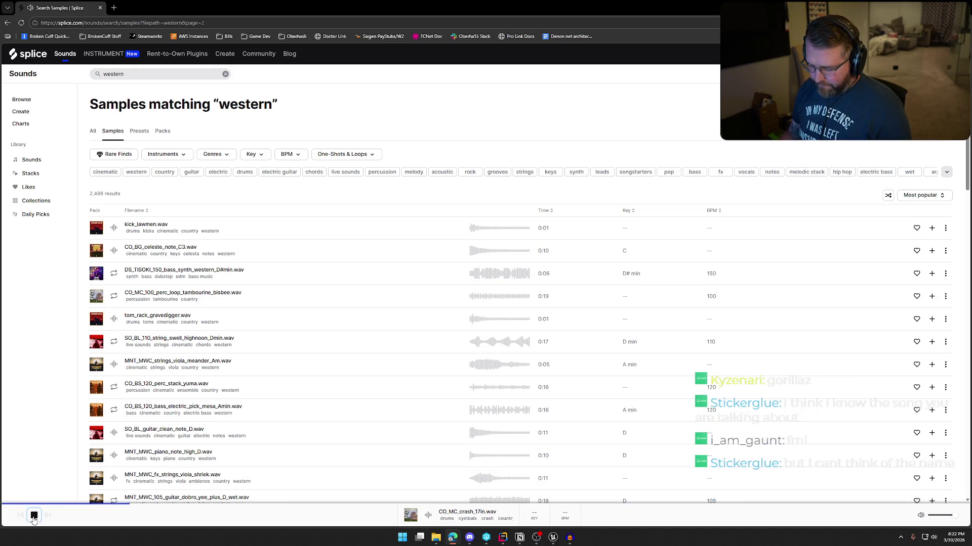
left_click(33, 519)
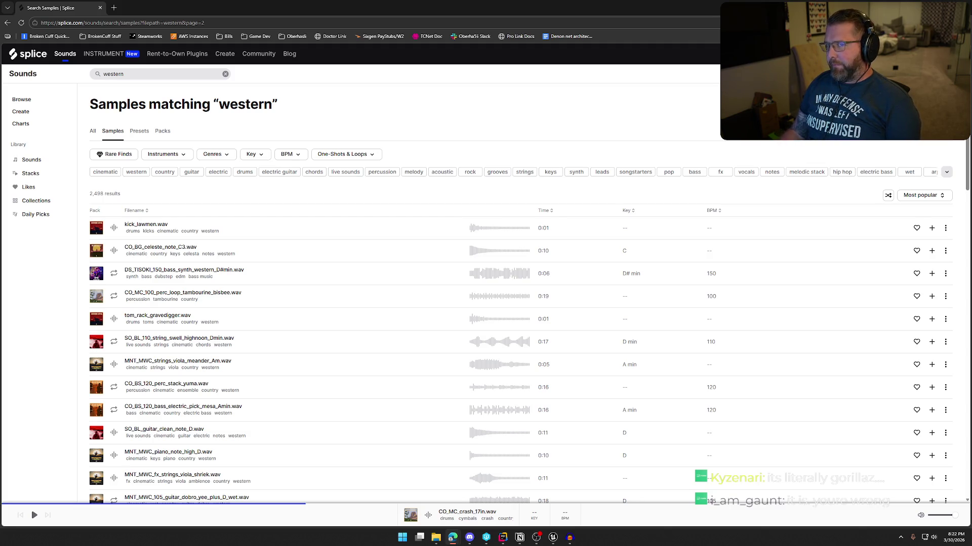
left_click(34, 515)
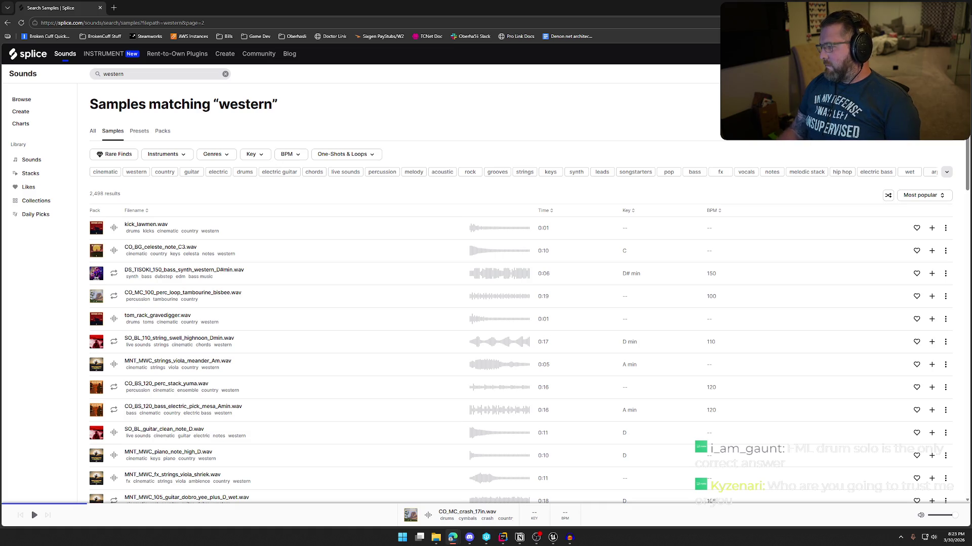
left_click(34, 515)
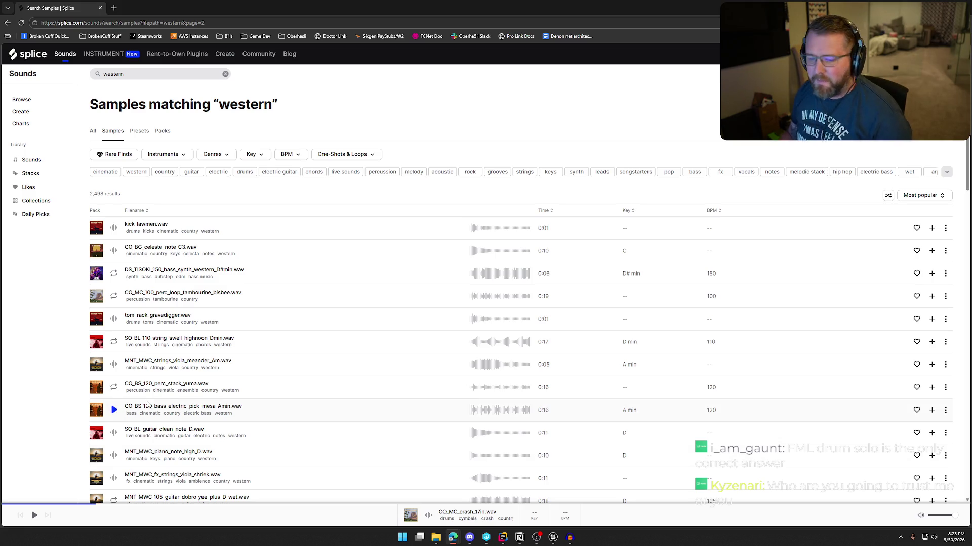
scroll(58, 372, "down", 3)
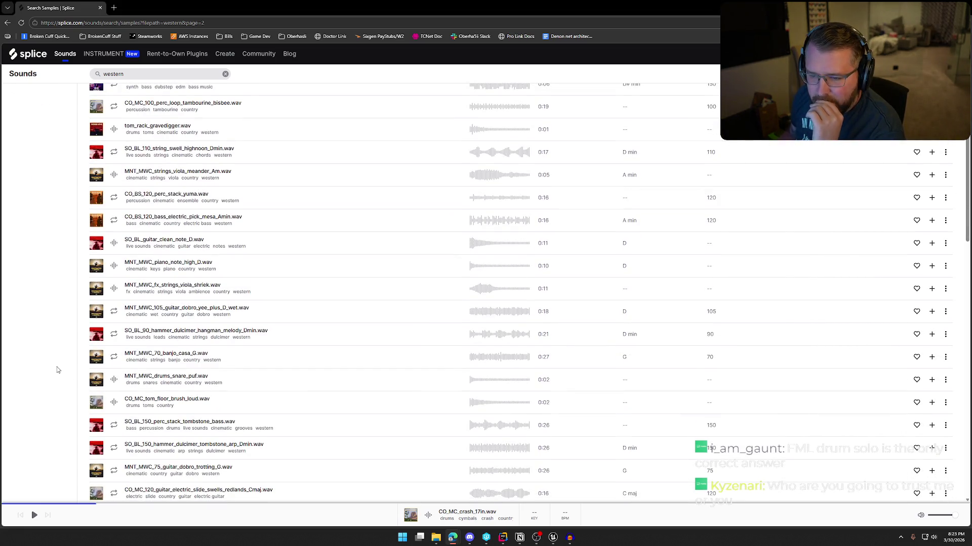
Preview the clean guitar D note, high piano D note, viola shriek and 105 BPM dobro yee samples
left_click(114, 243)
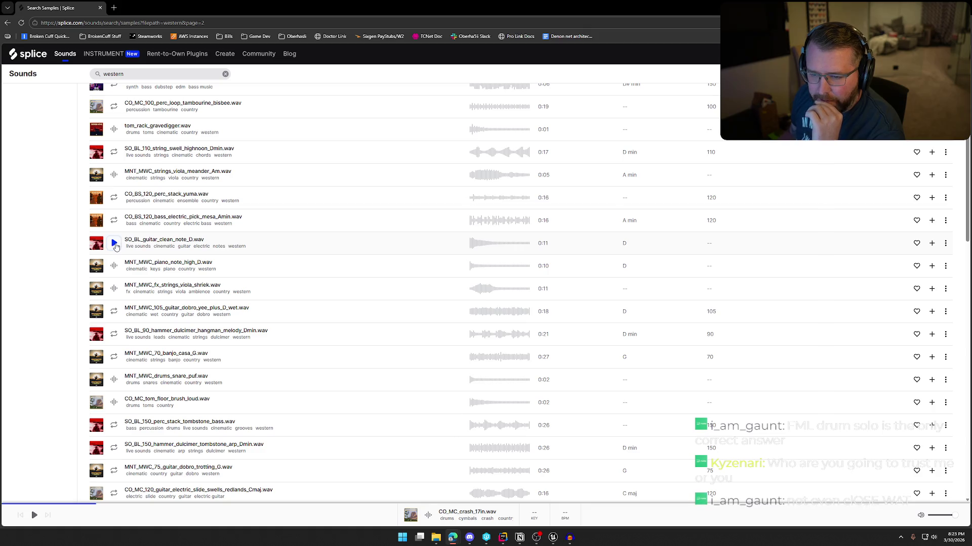
left_click(114, 266)
left_click(114, 289)
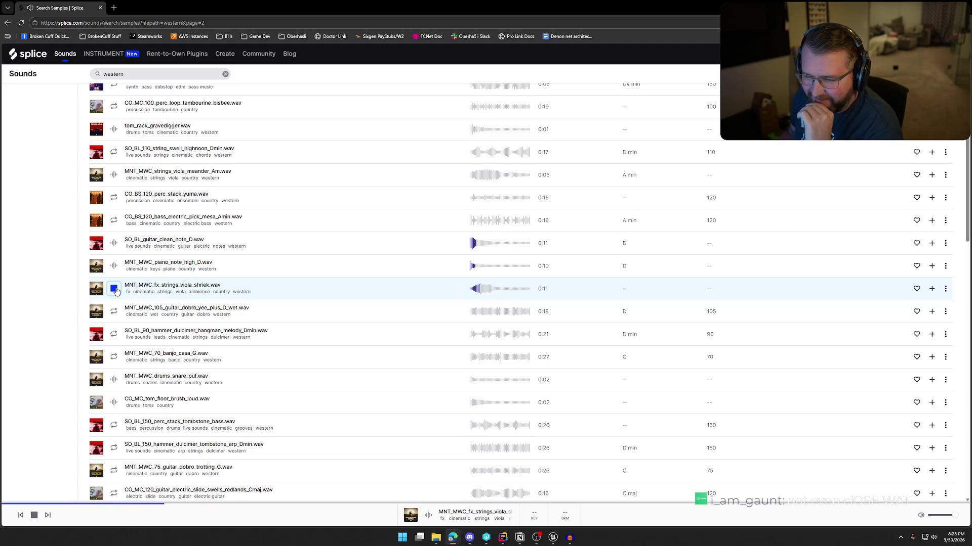
left_click(114, 312)
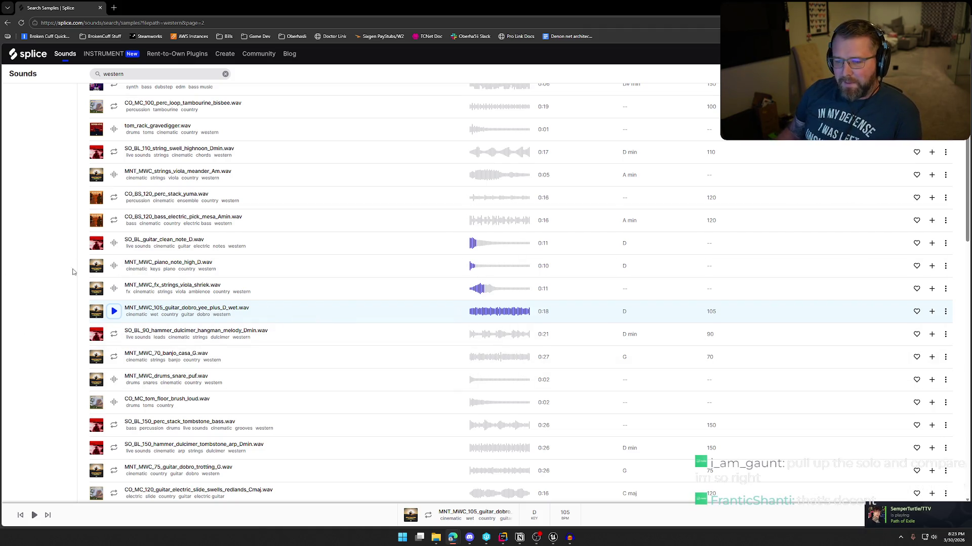
scroll(58, 296, "down", 2)
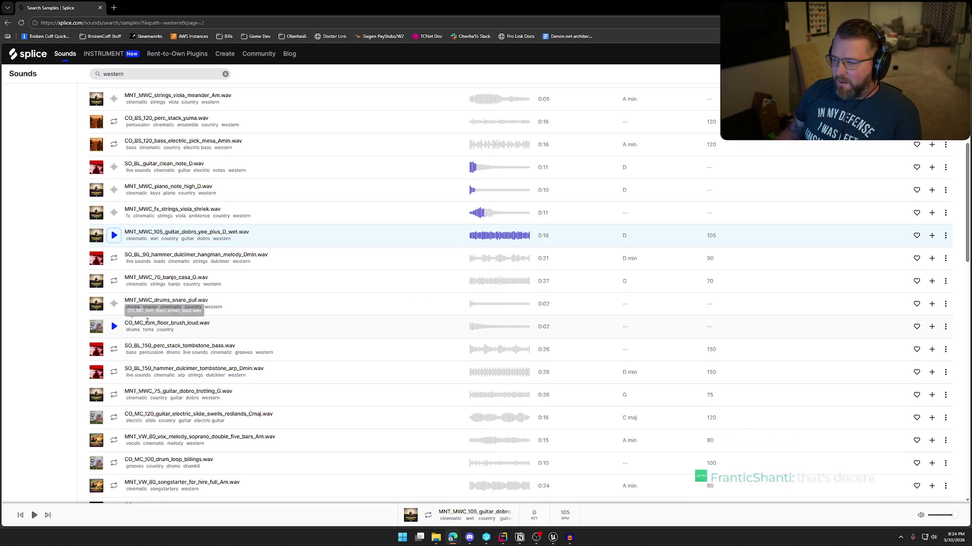
Audition the banjo casa G, dobro guitar, snare puf, floor tom and tombstone bass percussion stack samples
left_click(113, 282)
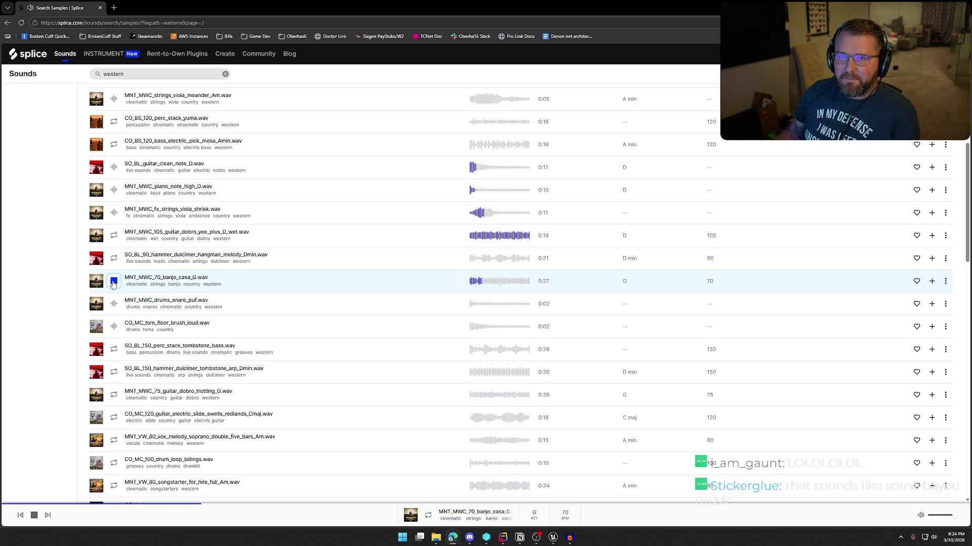
left_click(114, 282)
left_click(114, 236)
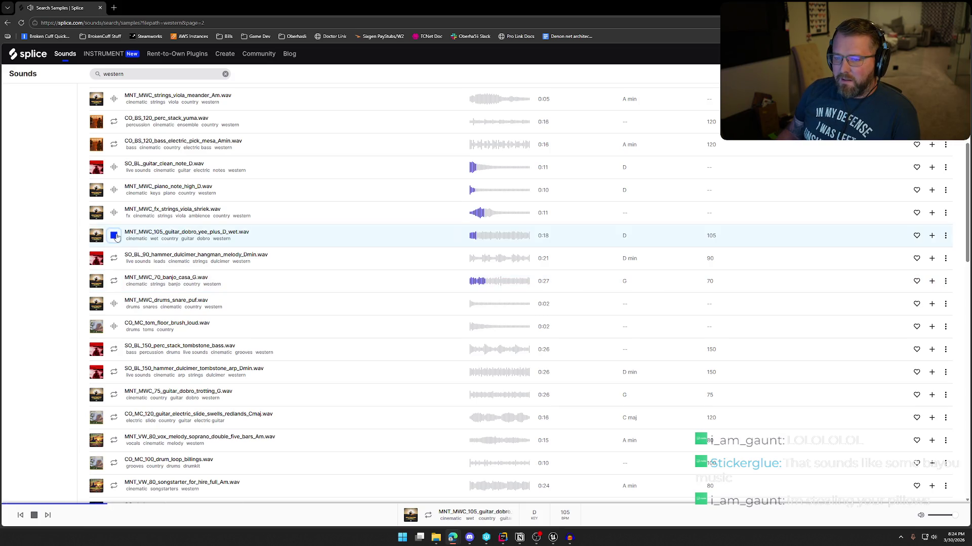
left_click(114, 235)
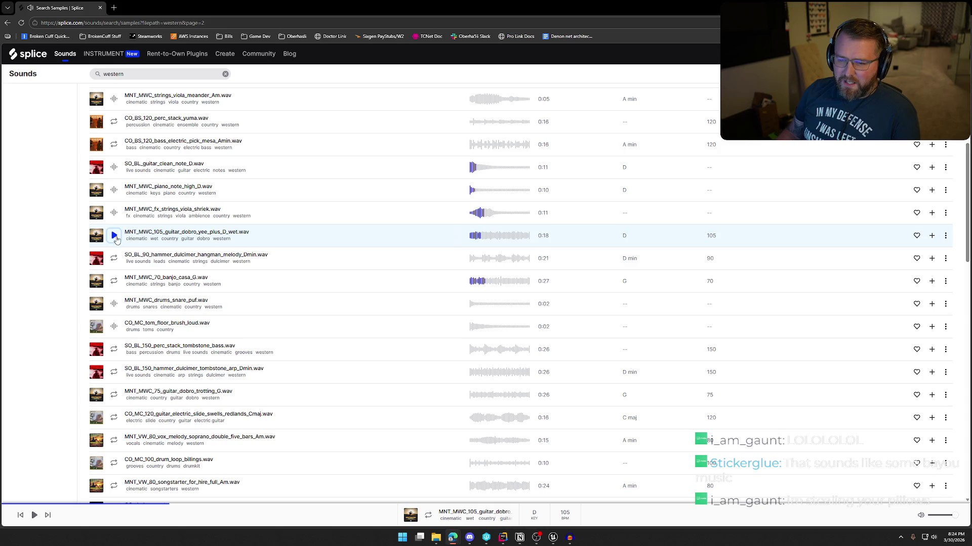
left_click(113, 303)
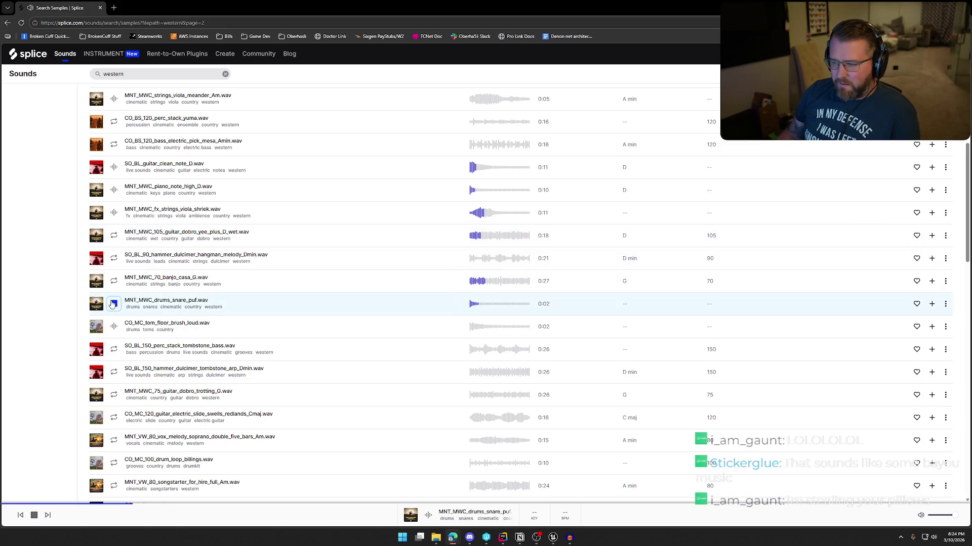
left_click(114, 327)
left_click(114, 349)
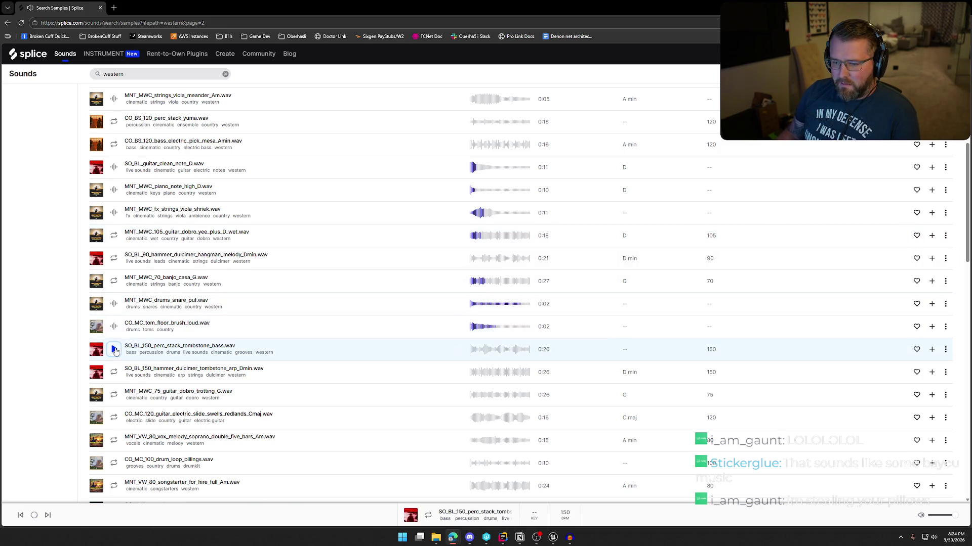
Audition the hammer dulcimer tombstone arp, trotting dobro loop, electric slide swells, soprano vox and billings drum loop
scroll(116, 351, "down", 2)
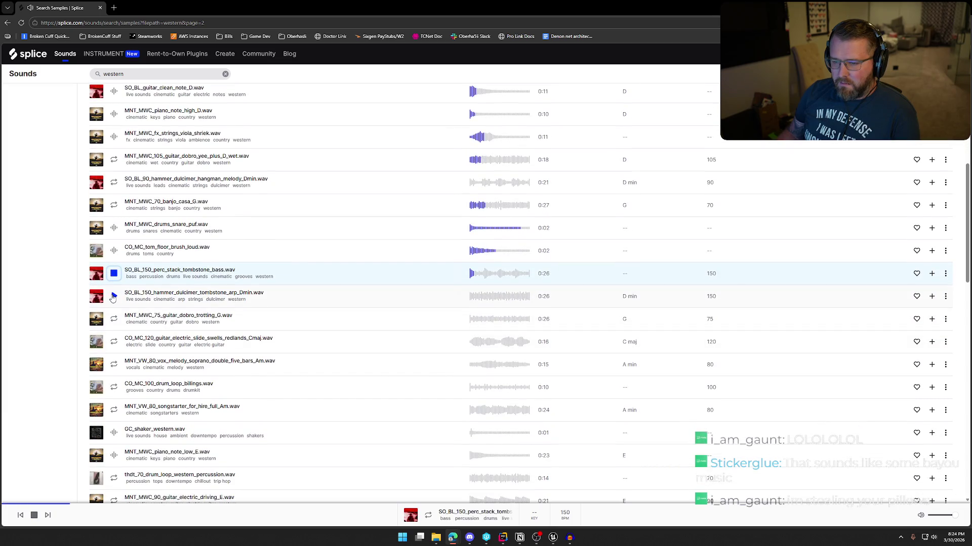
left_click(113, 297)
scroll(116, 283, "down", 1)
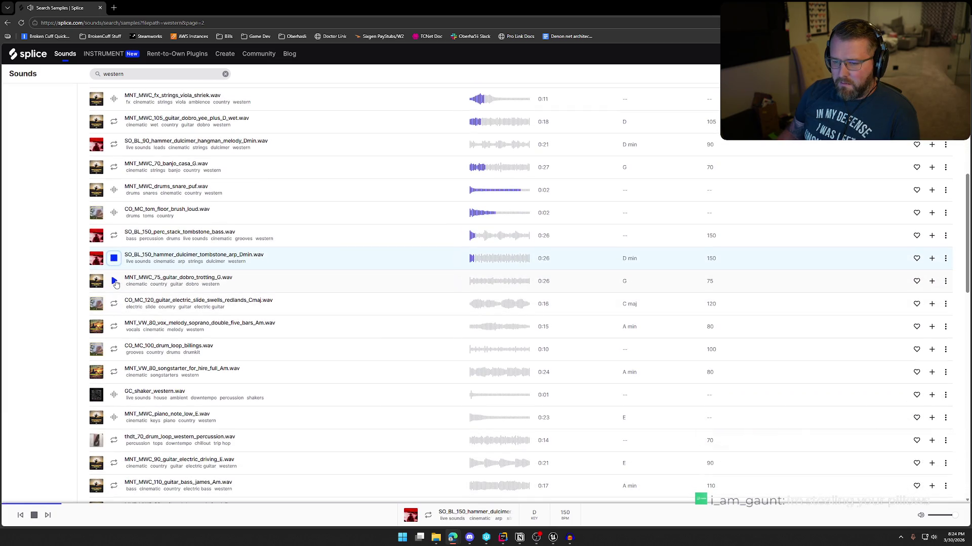
left_click(114, 281)
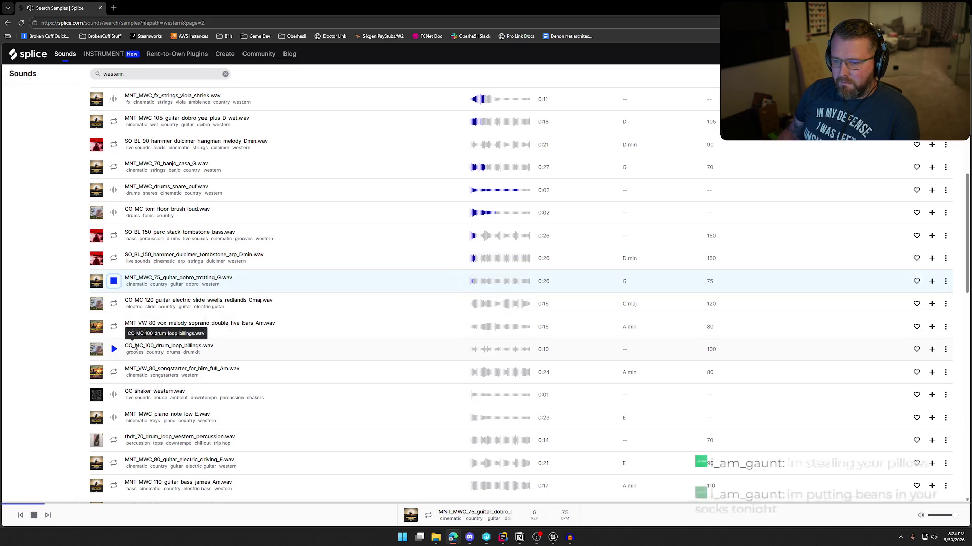
scroll(116, 288, "down", 2)
left_click(113, 229)
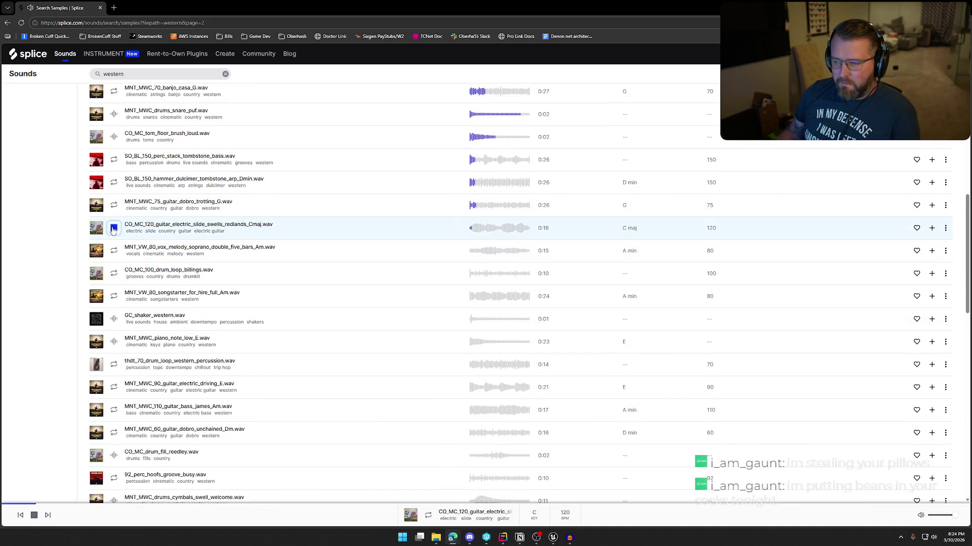
left_click(113, 251)
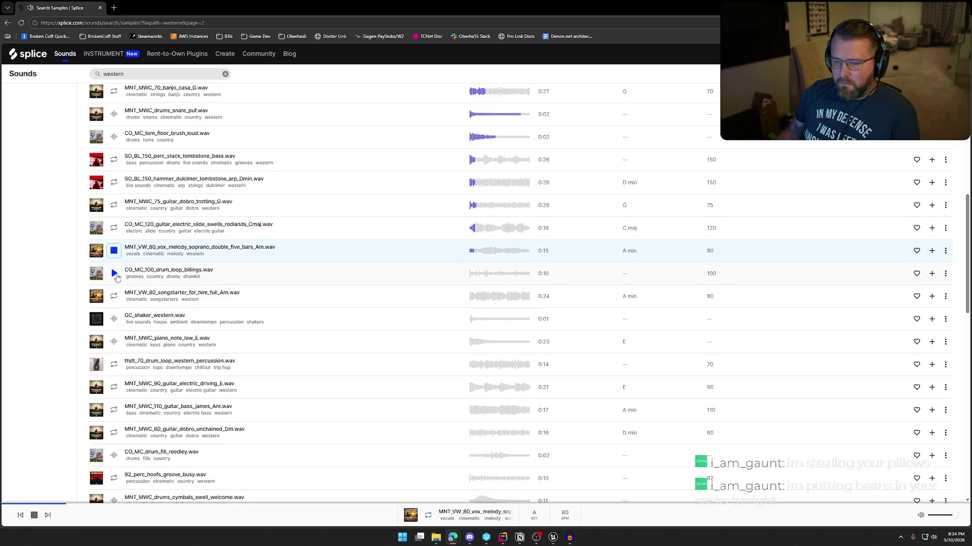
left_click(115, 273)
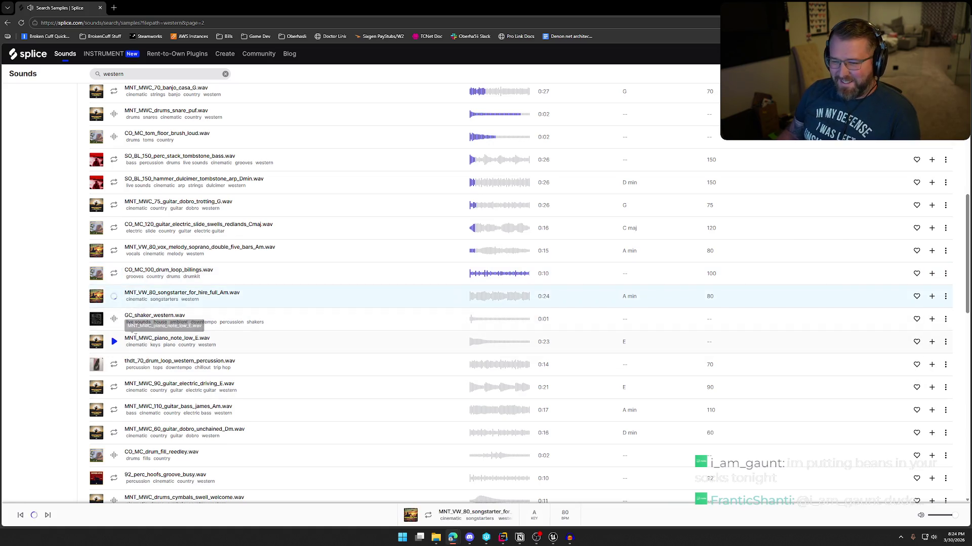
Audition the western shaker, western percussion loop, driving electric guitar in E, james bass and unchained dobro
scroll(273, 351, "down", 1)
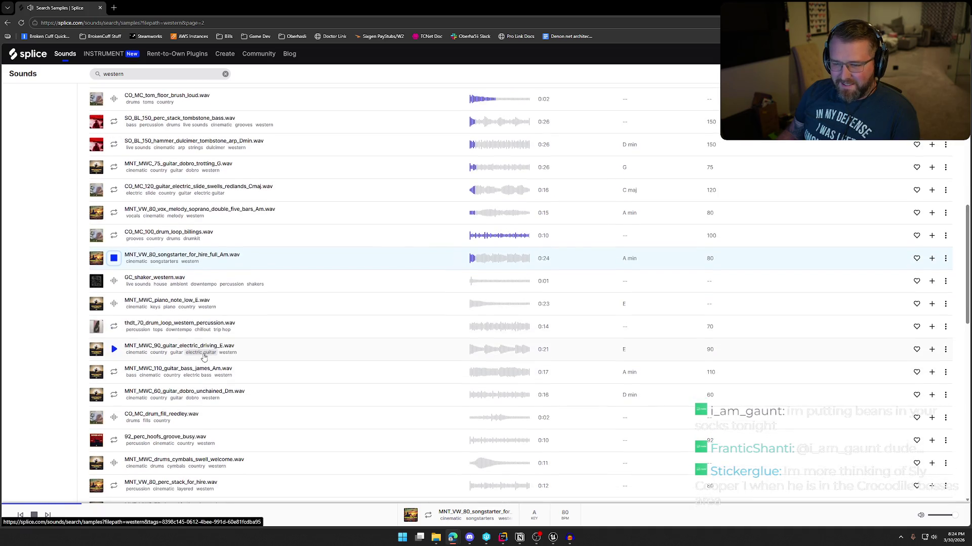
left_click(113, 283)
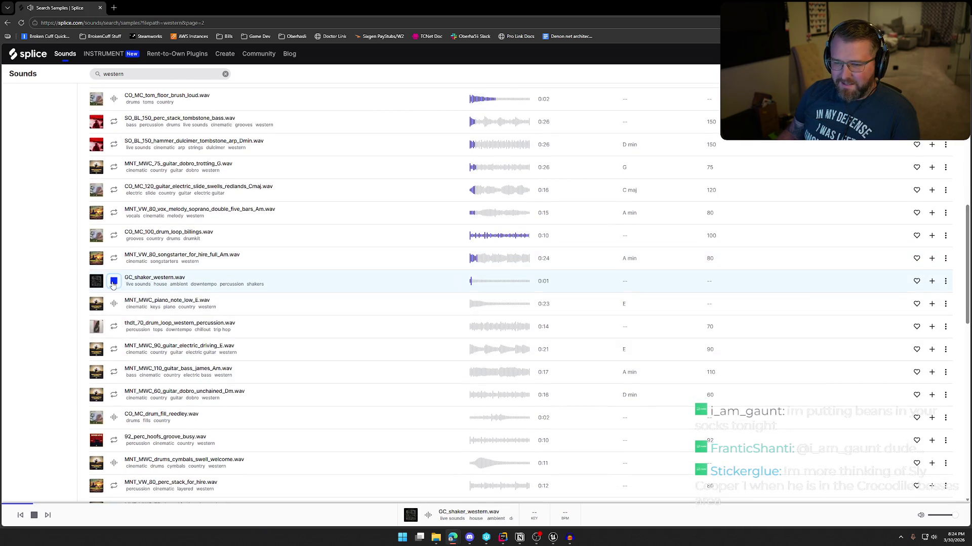
left_click(116, 325)
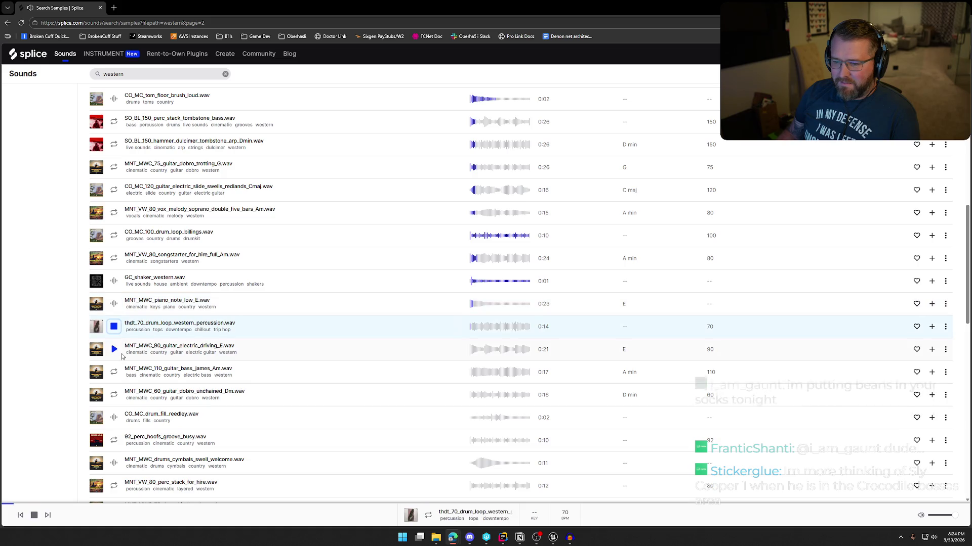
left_click(115, 349)
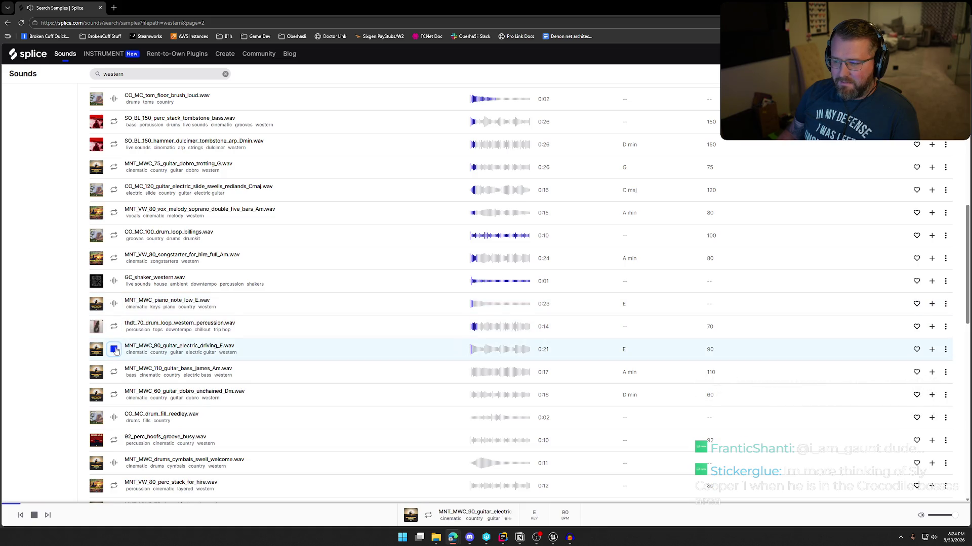
scroll(116, 349, "down", 2)
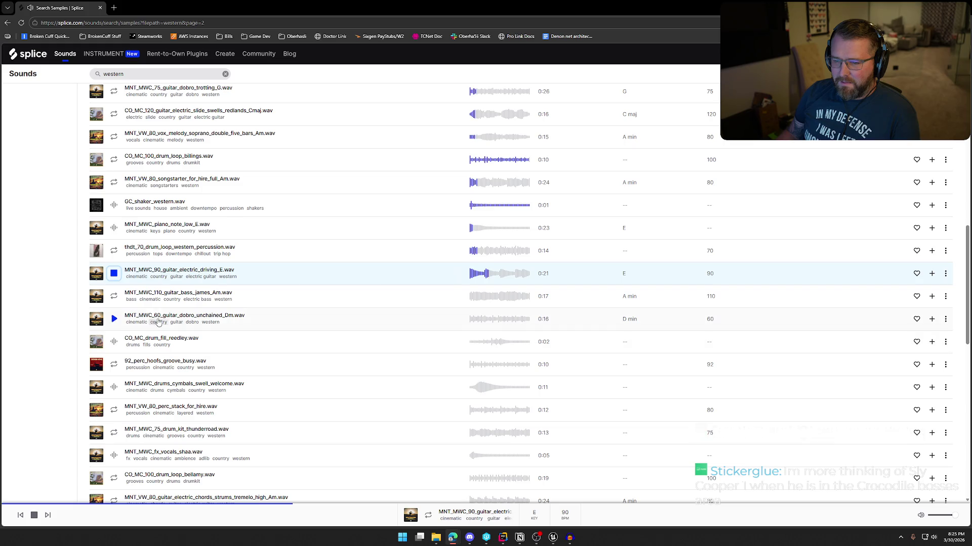
left_click(114, 296)
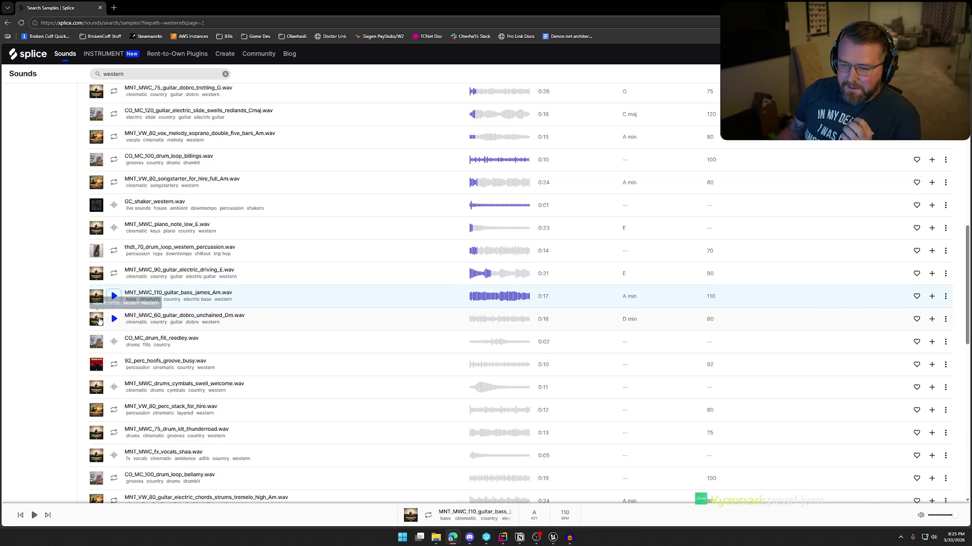
left_click(114, 320)
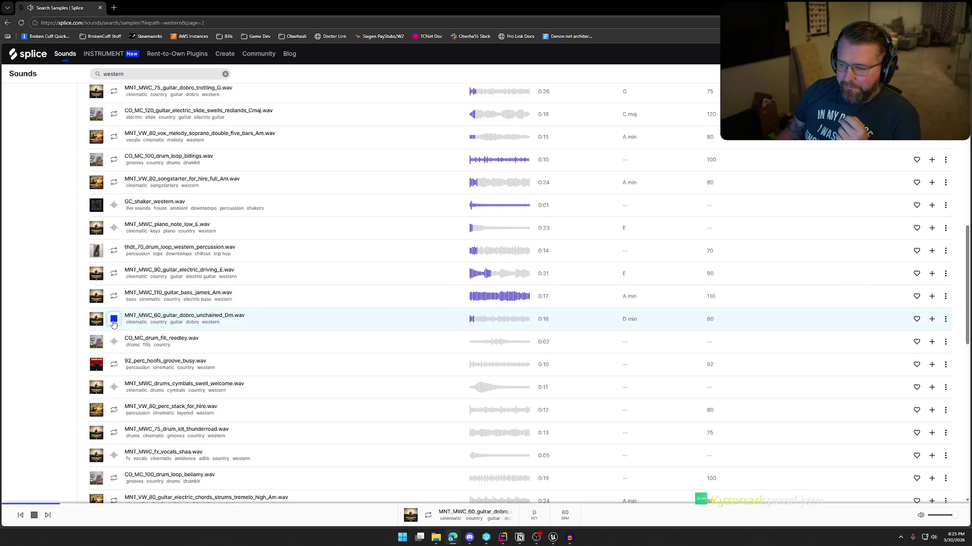
left_click(114, 319)
Audition the reedley drum fill, busy hoofs groove, welcome cymbal swell, perc stack, thunderroad kit and shaa vocal
scroll(114, 303, "down", 2)
left_click(114, 267)
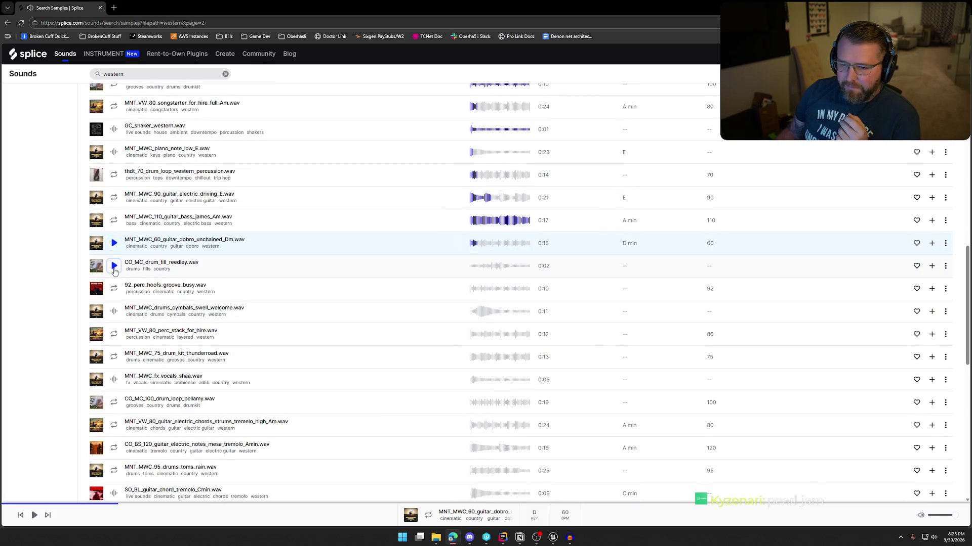
left_click(115, 291)
left_click(115, 313)
scroll(115, 313, "down", 1)
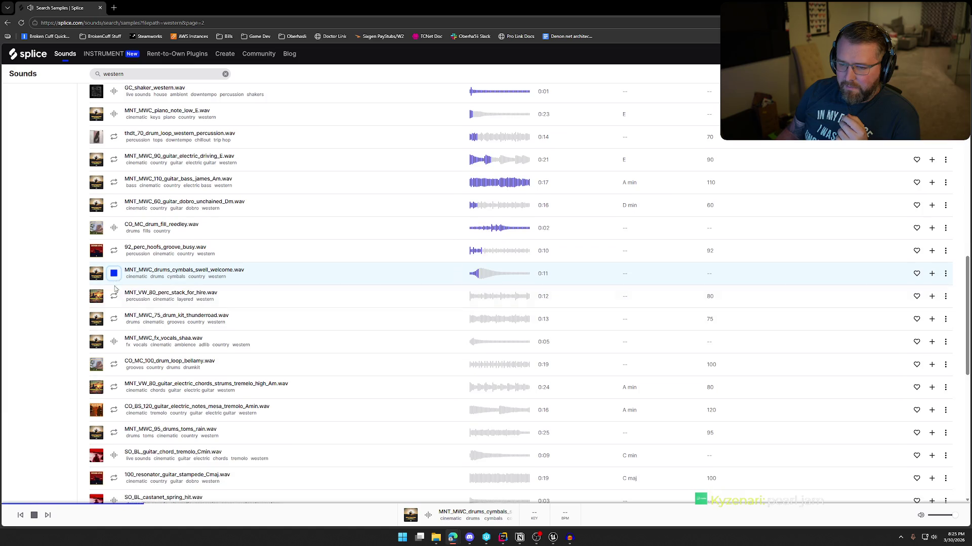
left_click(114, 299)
left_click(113, 321)
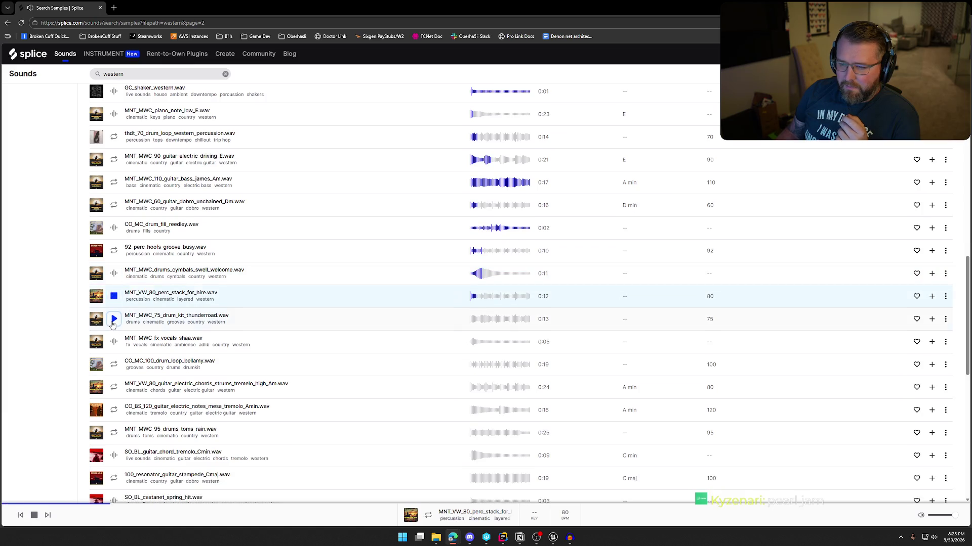
left_click(114, 346)
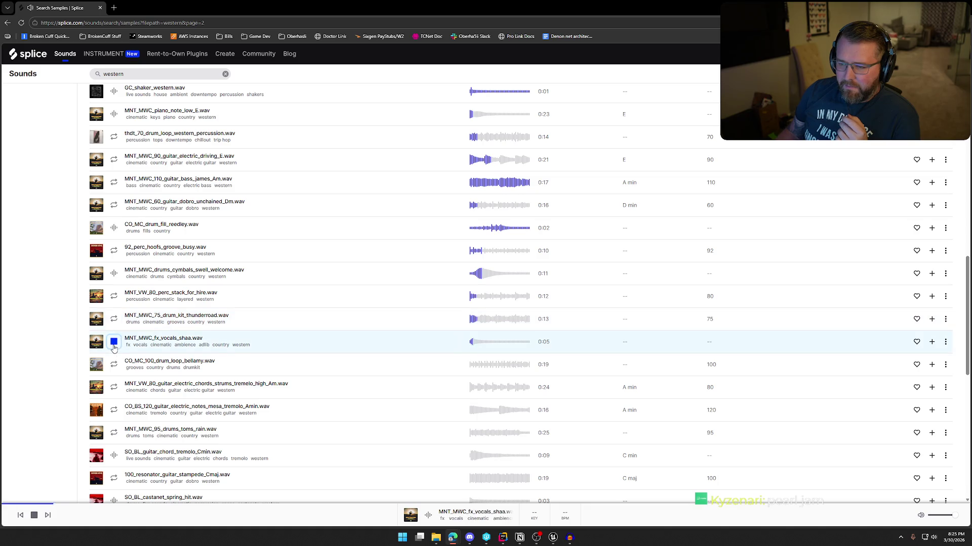
Audition the bellamy drum loop, tremolo chord strums, mesa tremolo notes, rain drum toms and C minor tremolo chord
scroll(114, 349, "down", 2)
scroll(37, 314, "down", 2)
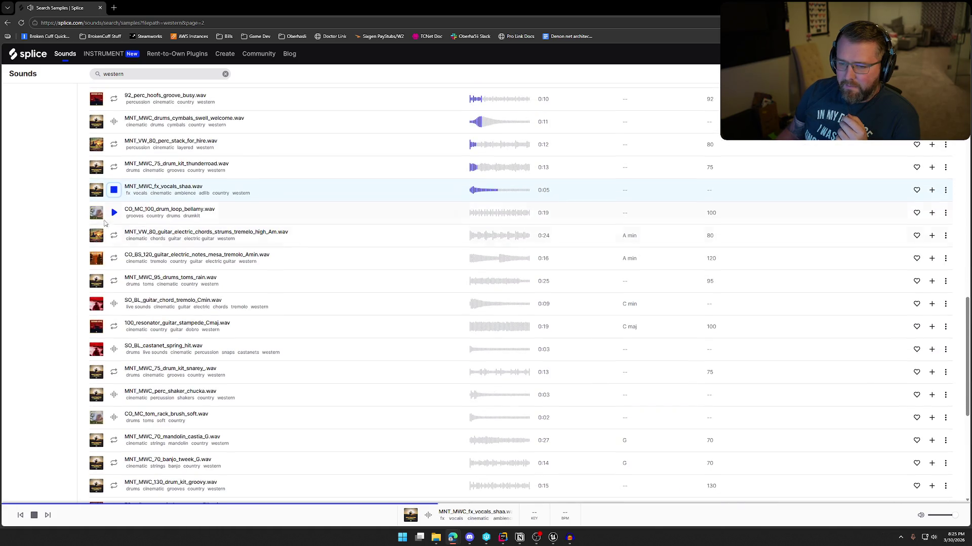
left_click(114, 215)
left_click(113, 236)
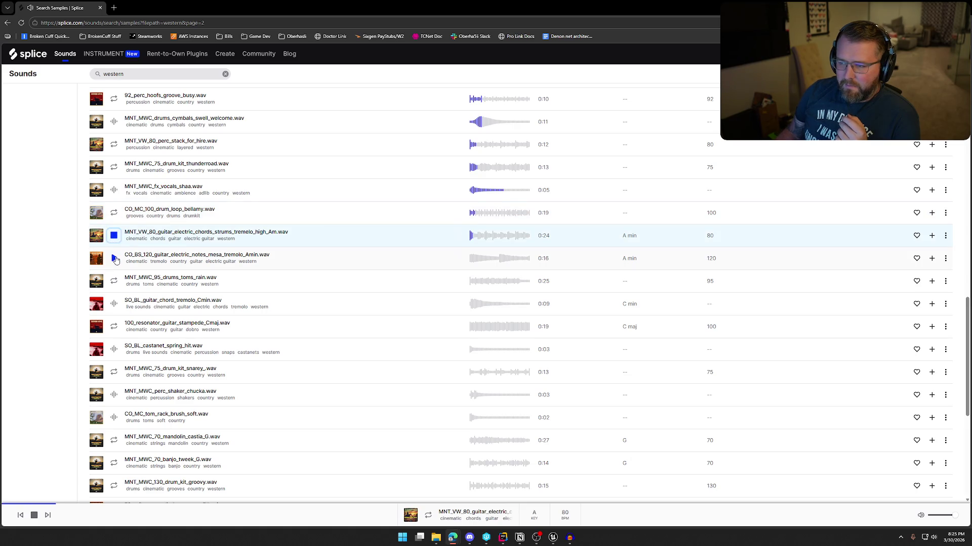
left_click(115, 258)
left_click(115, 283)
left_click(114, 303)
scroll(114, 303, "down", 1)
Audition the stampede resonator through groovy drum kit samples, ending with the acoustic breeze arp in F# major
left_click(114, 288)
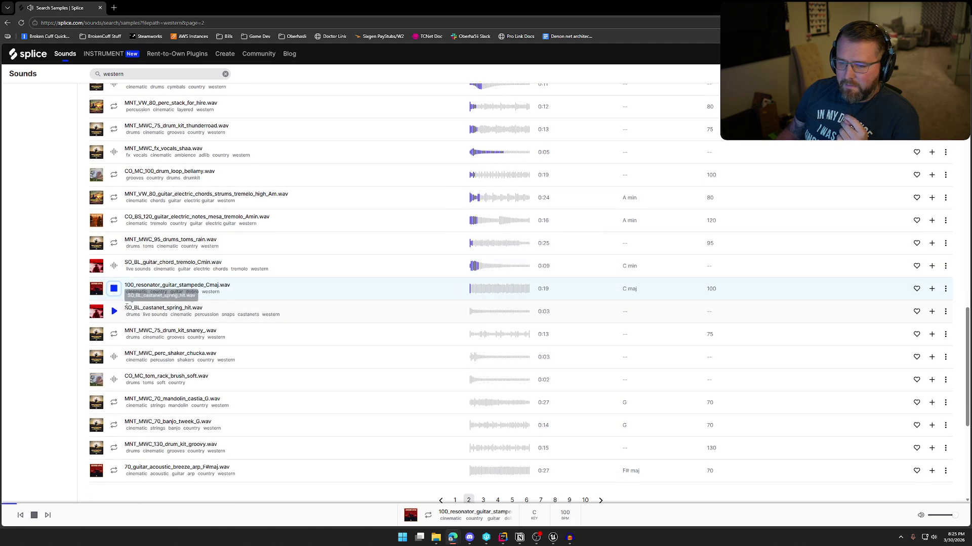
left_click(114, 311)
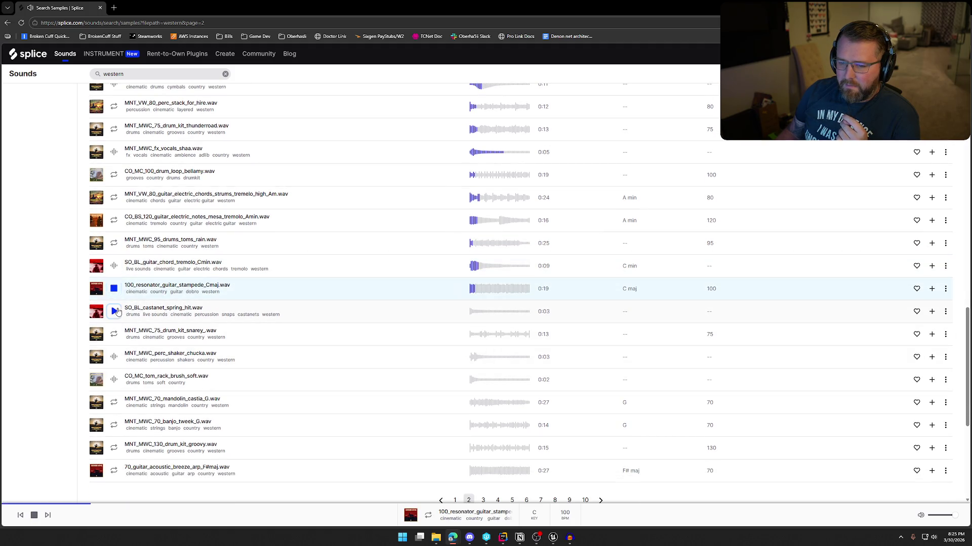
left_click(114, 335)
left_click(115, 358)
left_click(115, 381)
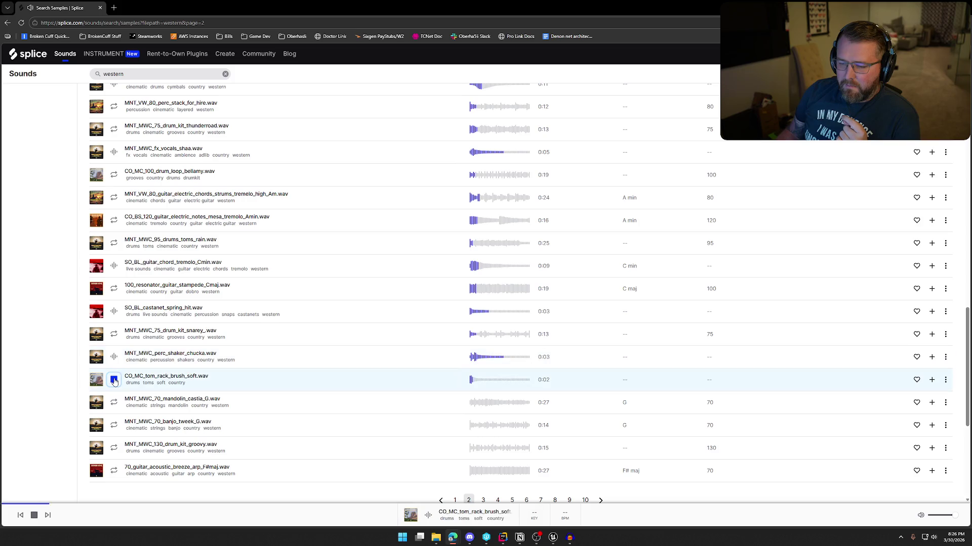
left_click(113, 403)
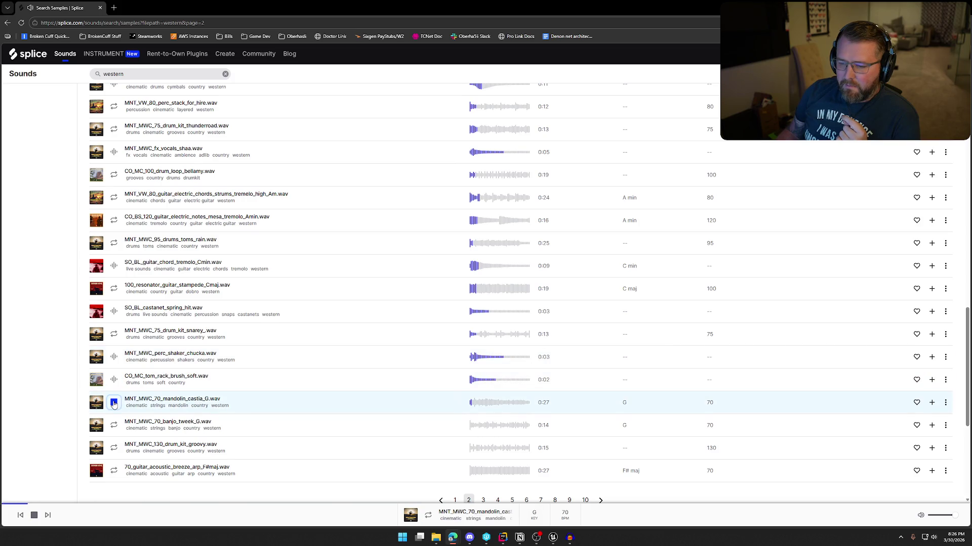
left_click(114, 425)
left_click(114, 449)
scroll(116, 453, "down", 1)
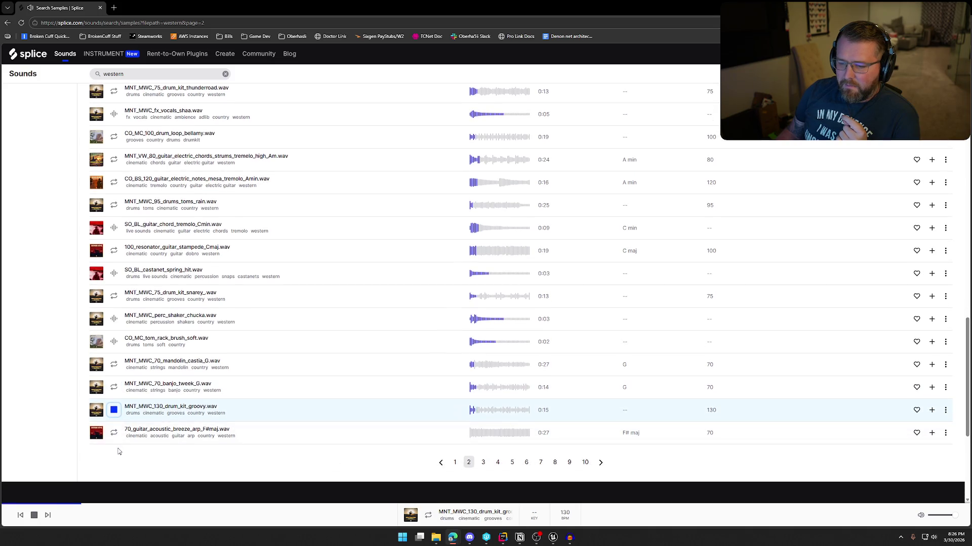
left_click(114, 433)
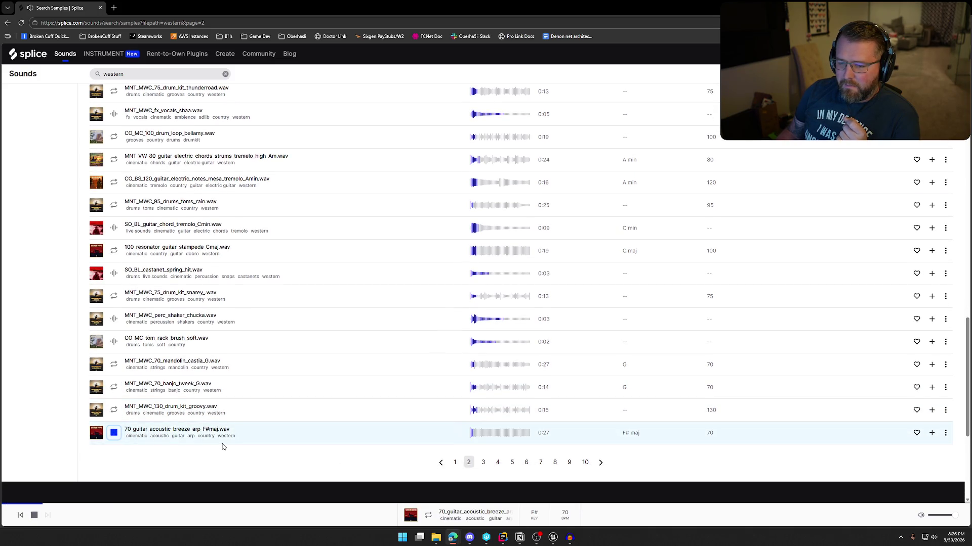
scroll(223, 444, "up", 20)
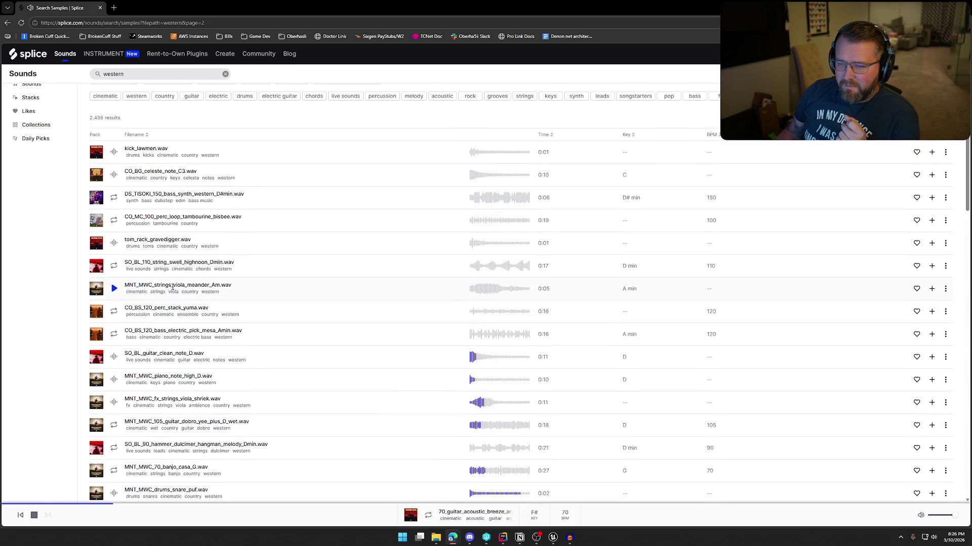
Audition the celeste C3 note, lawmen kick, D# minor western bass synth and bisbee tambourine loop
left_click(114, 175)
left_click(114, 153)
left_click(113, 198)
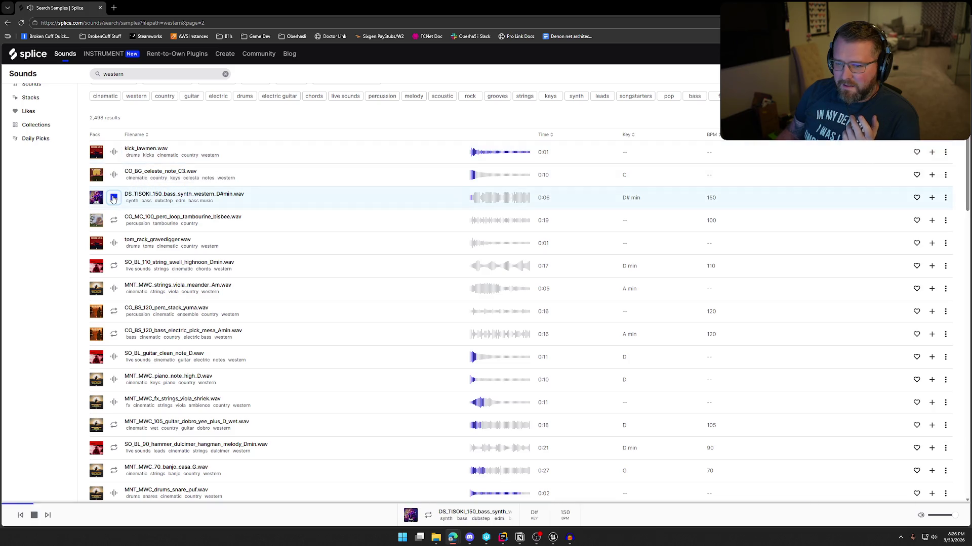
left_click(113, 220)
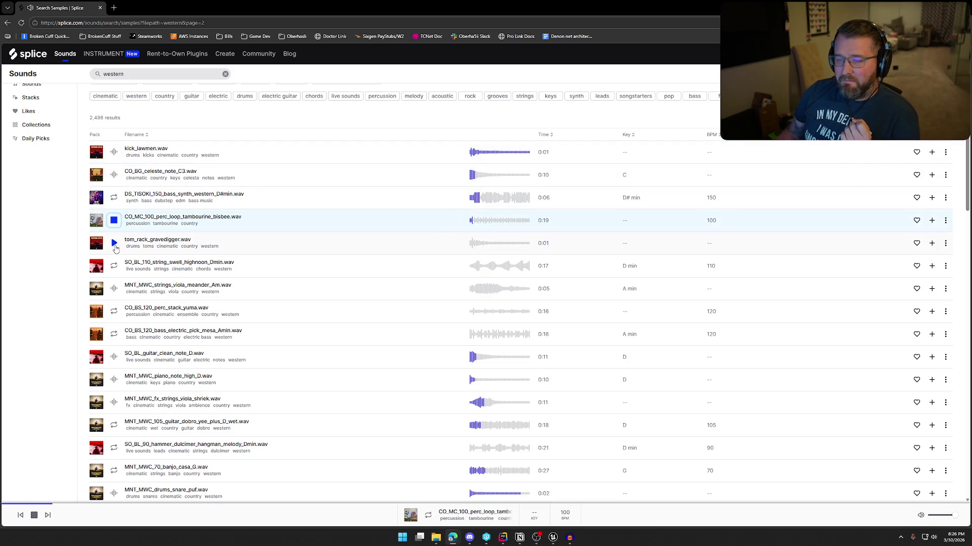
Restart the tambourine loop twice, stop it, then preview tom_rack_gravedigger.wav
left_click(114, 221)
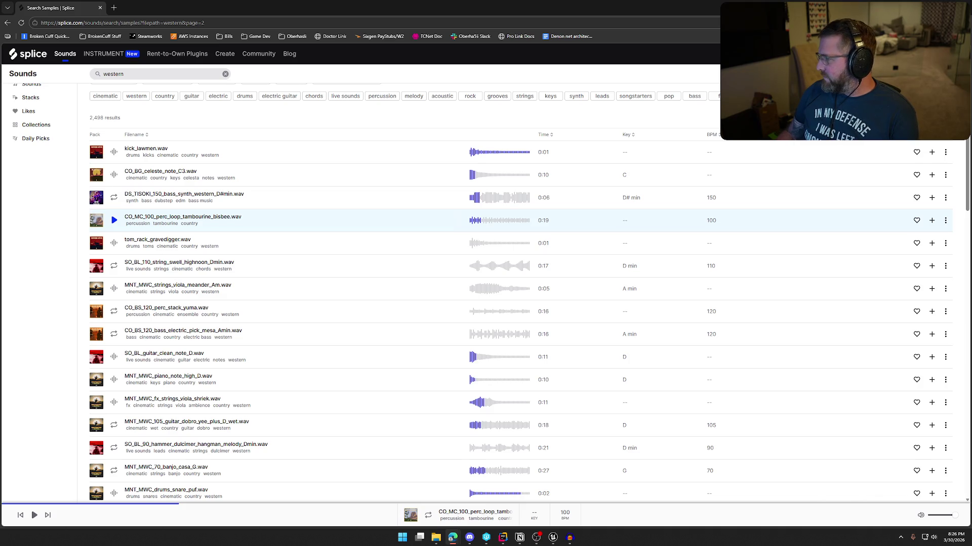
left_click(114, 221)
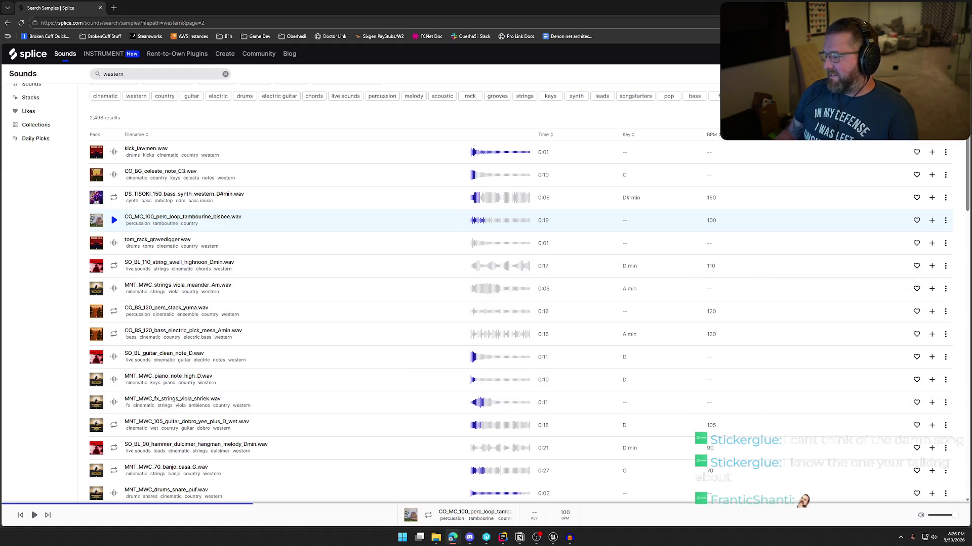
left_click(114, 222)
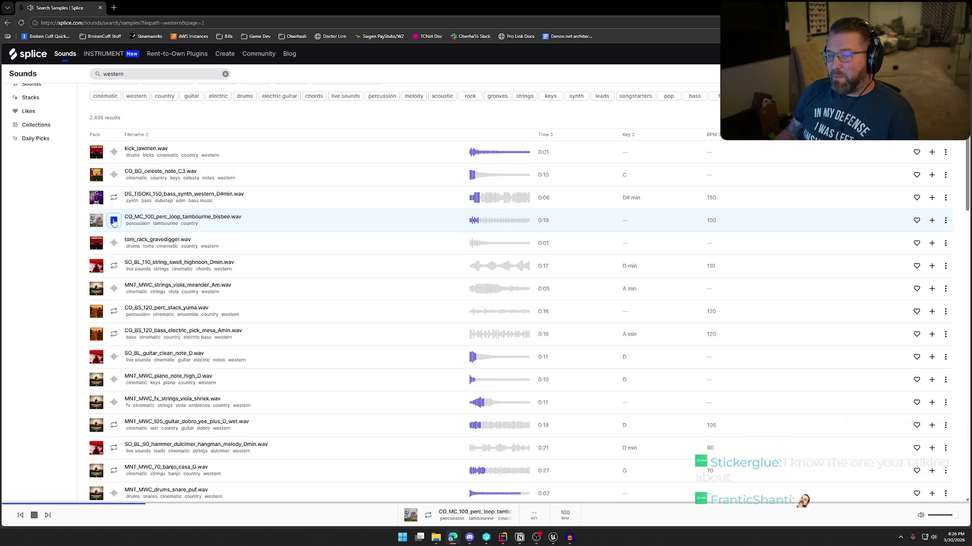
left_click(113, 221)
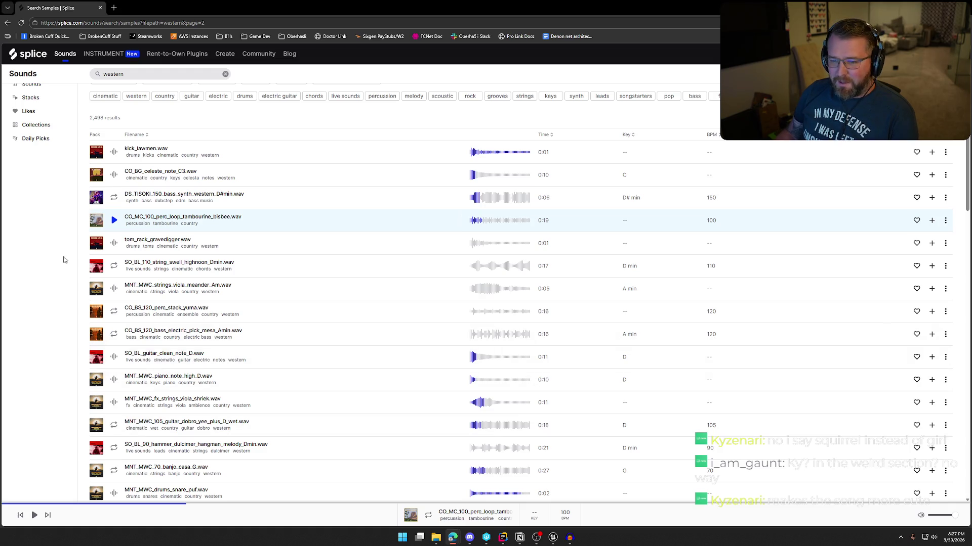
left_click(114, 243)
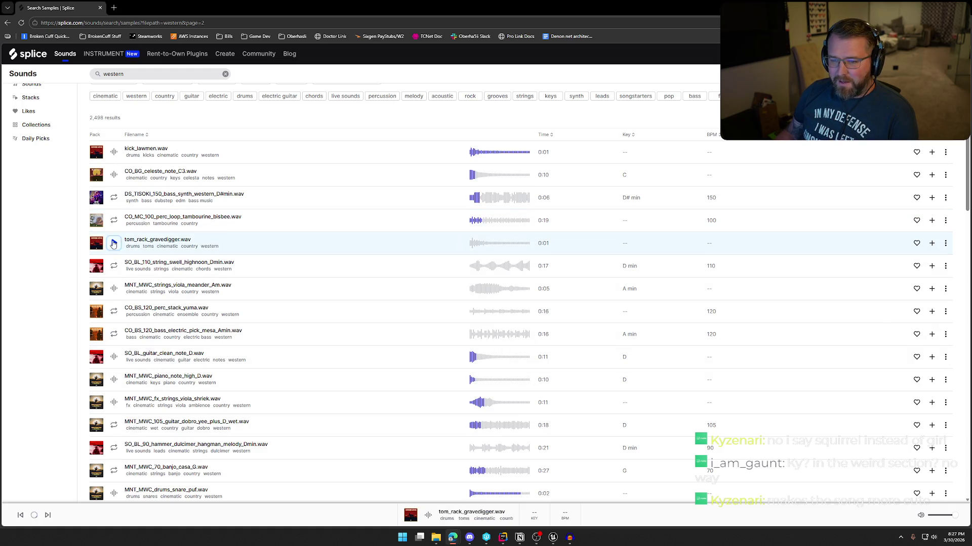
Preview the highnoon string swell, viola meander, yuma perc stack, mesa bass pick and hangman dulcimer melody
left_click(114, 266)
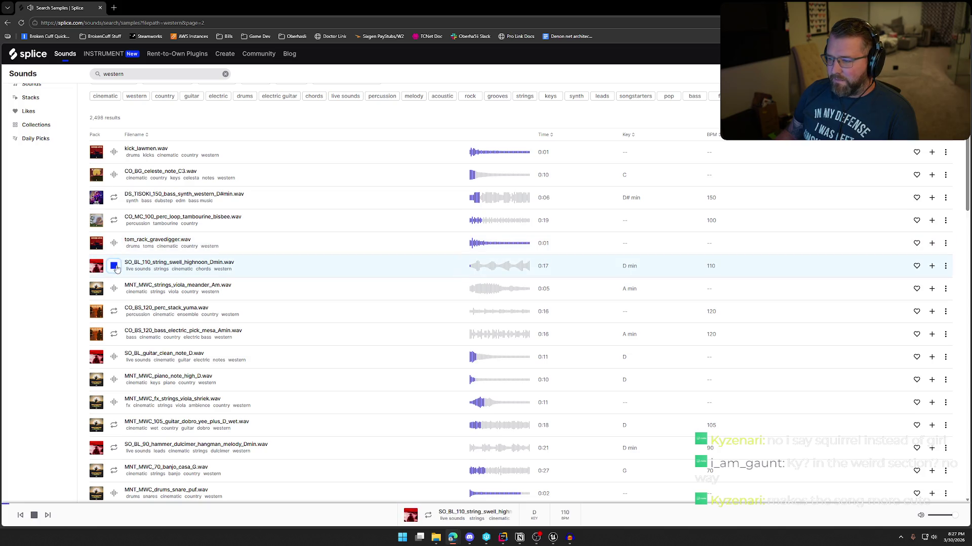
left_click(114, 289)
left_click(114, 312)
scroll(113, 312, "down", 2)
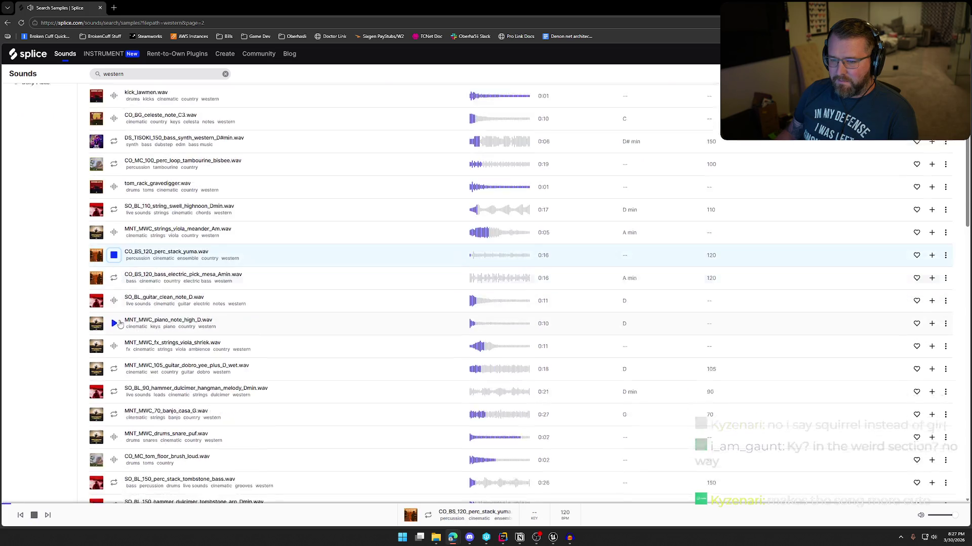
left_click(114, 258)
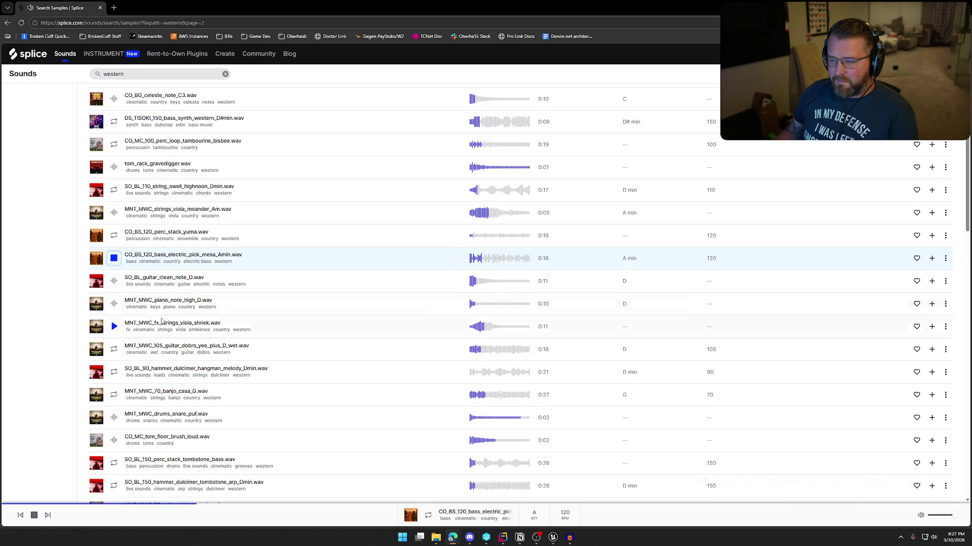
scroll(113, 303, "down", 2)
left_click(114, 298)
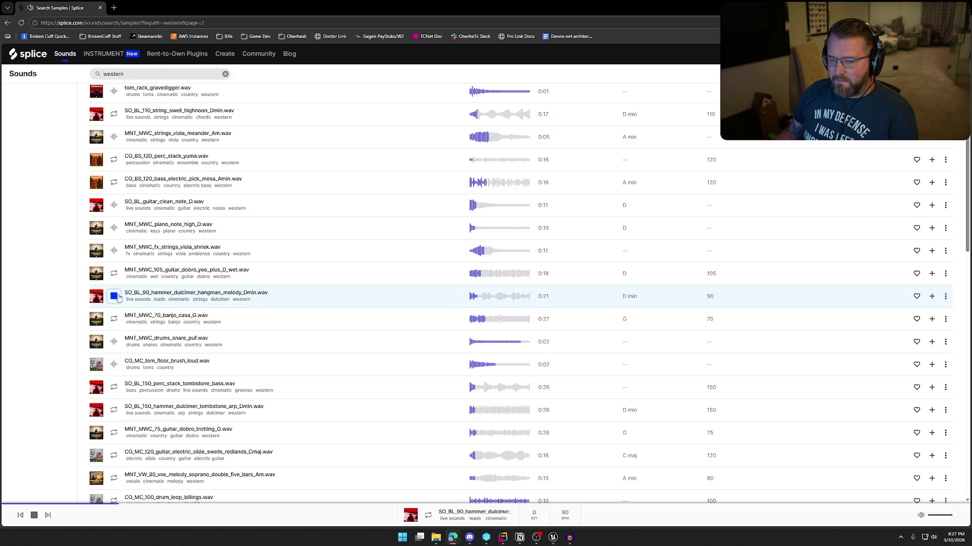
scroll(118, 298, "down", 2)
scroll(127, 284, "down", 10)
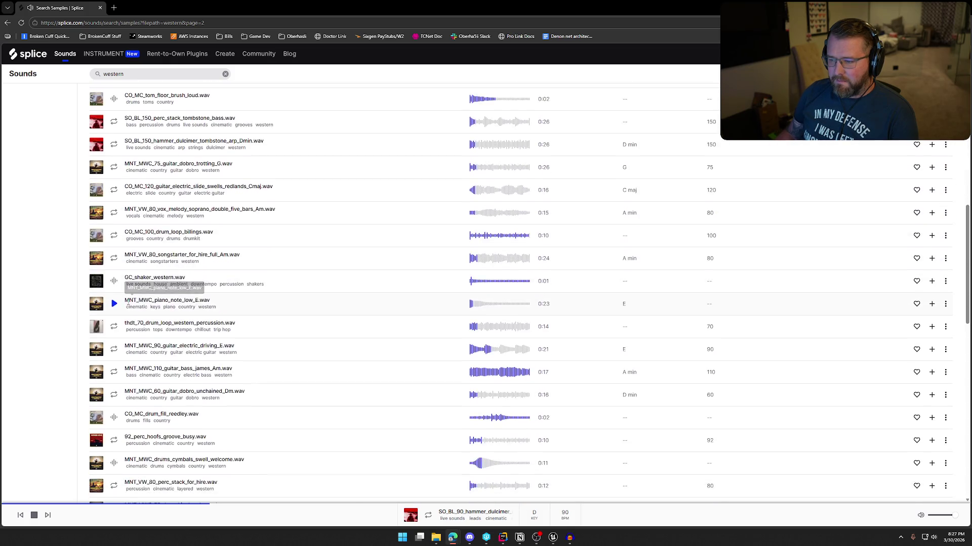
scroll(128, 304, "down", 9)
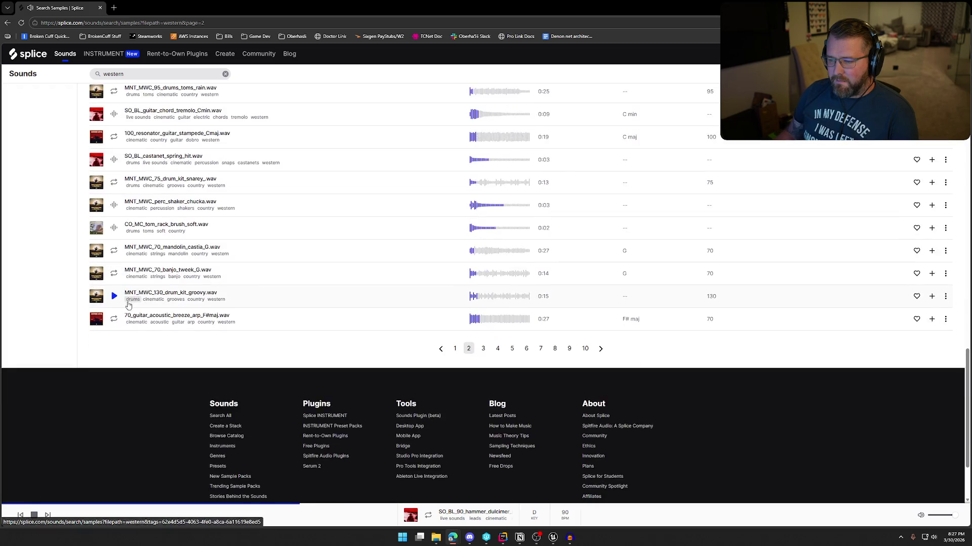
Load page 3 of the western results and preview the songstarter chase Emin, goldrush strings and redwater organ samples
left_click(482, 350)
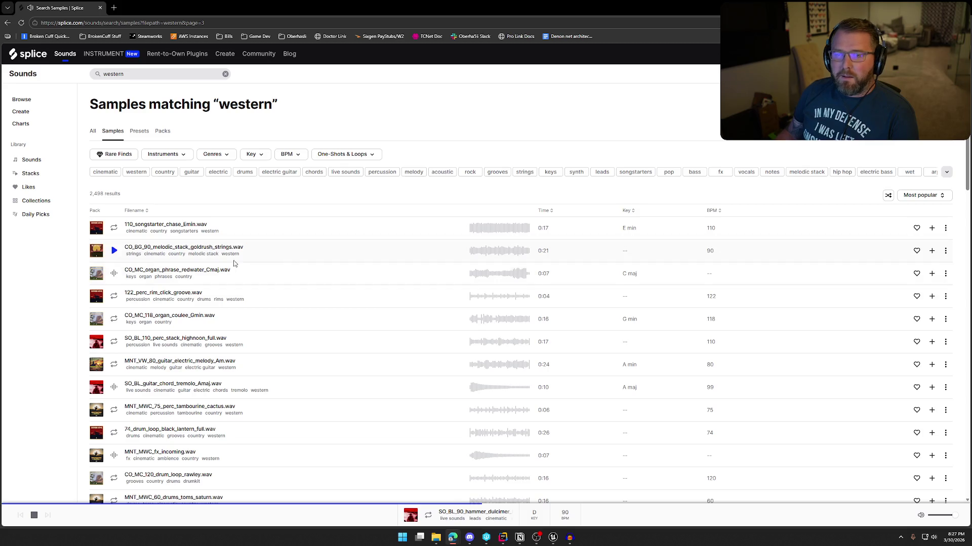
left_click(114, 229)
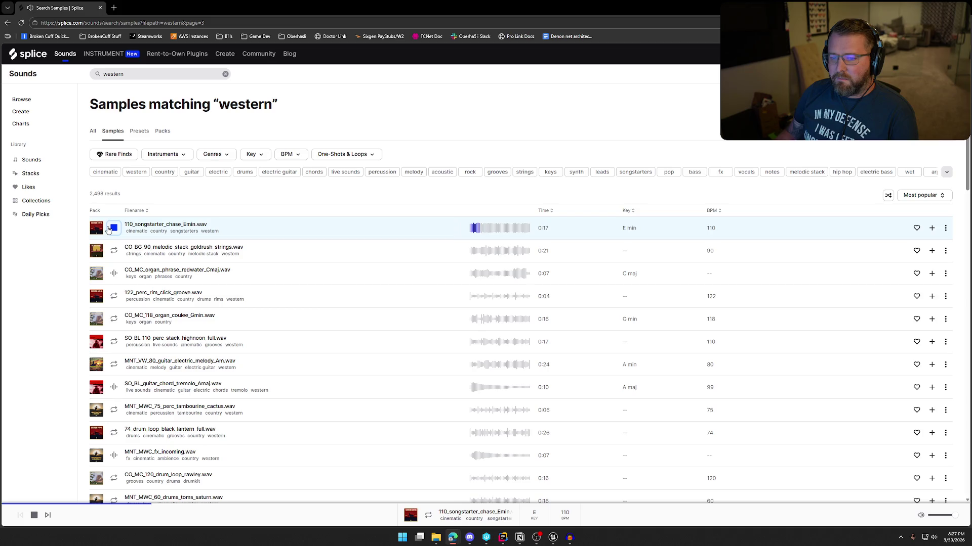
left_click(113, 252)
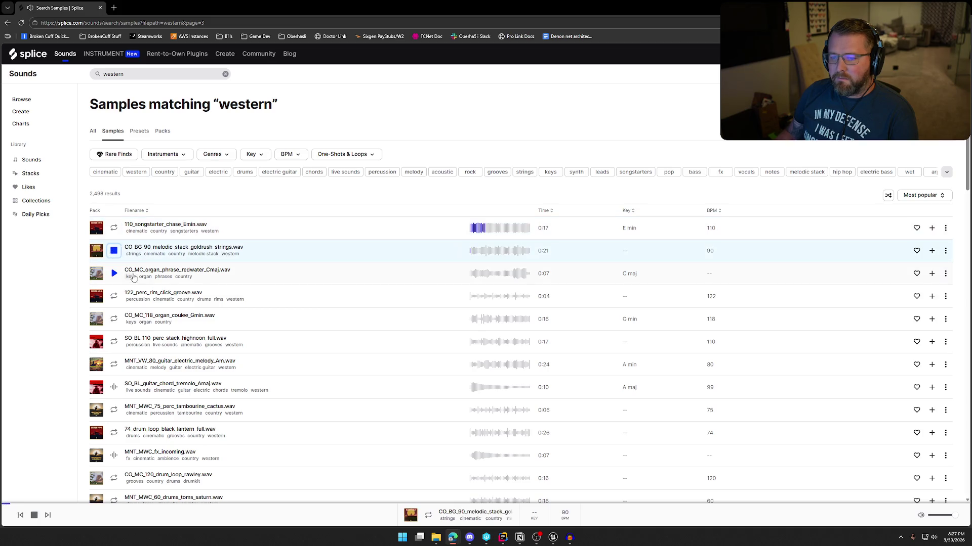
left_click(114, 274)
scroll(116, 278, "down", 1)
scroll(116, 278, "down", 1)
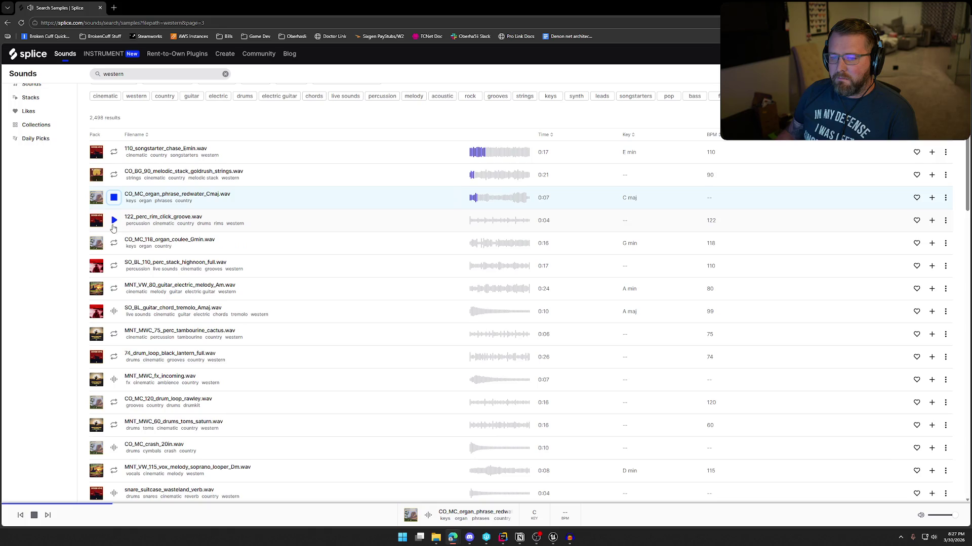
Preview the rim click groove, coulee organ, highnoon perc stack, guitar Am, tremolo chord, tambourine and black lantern loop
left_click(114, 220)
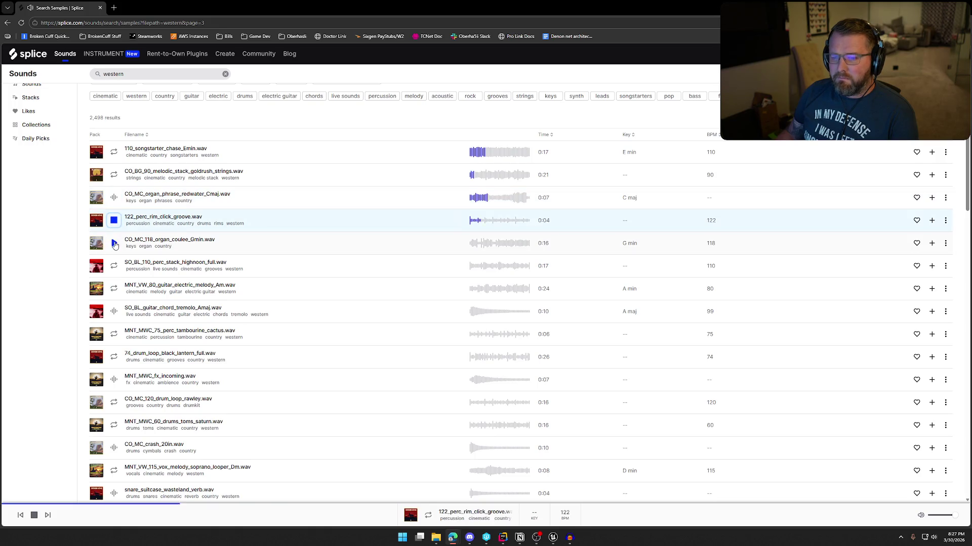
left_click(114, 244)
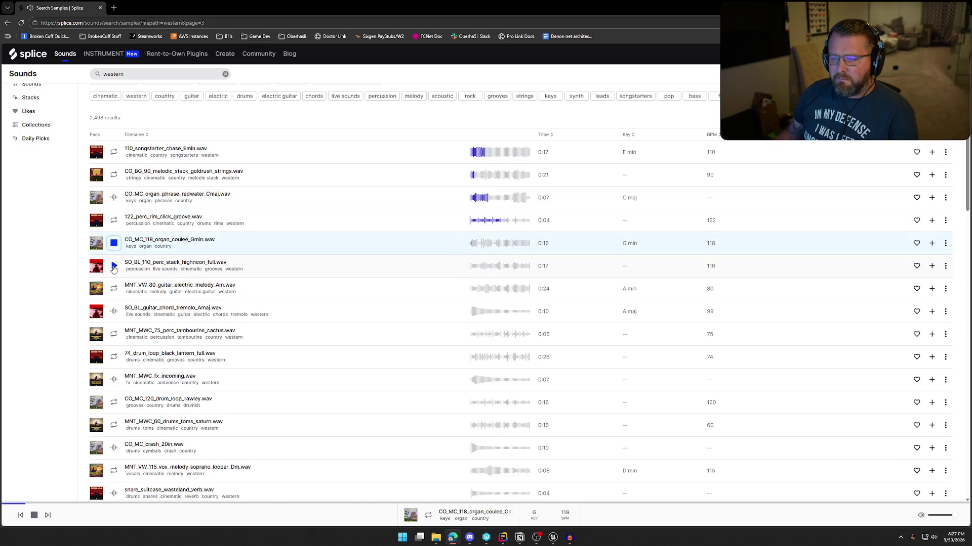
left_click(114, 268)
left_click(114, 288)
scroll(114, 289, "down", 3)
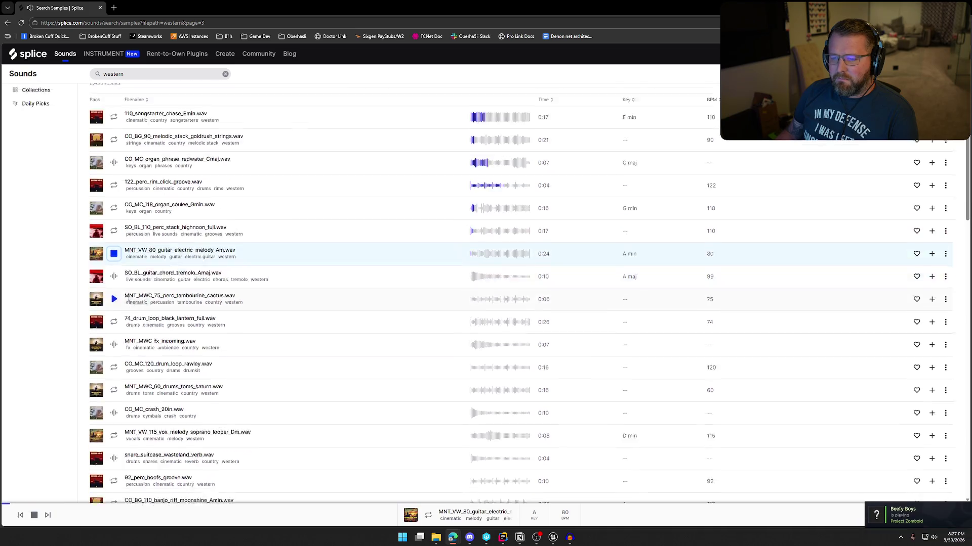
left_click(115, 237)
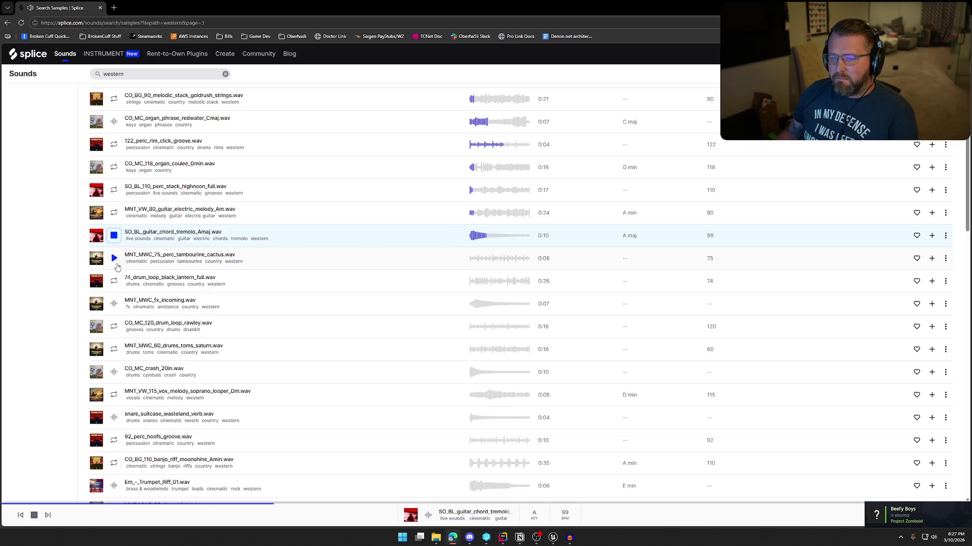
left_click(114, 260)
left_click(114, 283)
scroll(121, 302, "down", 2)
Preview MNT_MWC_fx_incoming.wav, the rawley drum loop, saturn toms and 20-inch crash cymbal
left_click(114, 227)
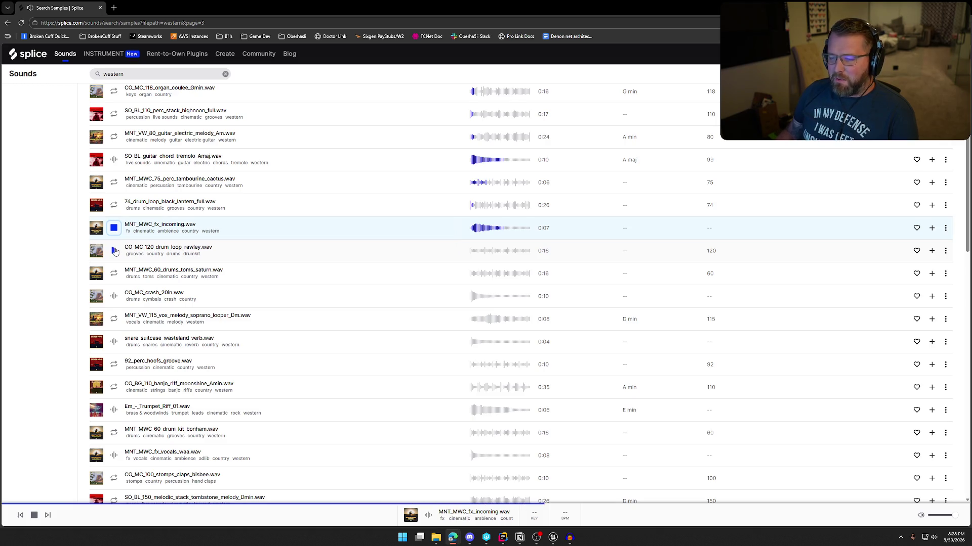
left_click(115, 251)
left_click(115, 274)
left_click(115, 298)
scroll(115, 274, "down", 3)
Preview the soprano vox melody, wasteland snare, hoofs groove, moonshine banjo riff and first trumpet riff
left_click(114, 244)
scroll(116, 222, "down", 3)
left_click(114, 193)
left_click(115, 215)
left_click(114, 236)
left_click(114, 256)
scroll(114, 255, "down", 3)
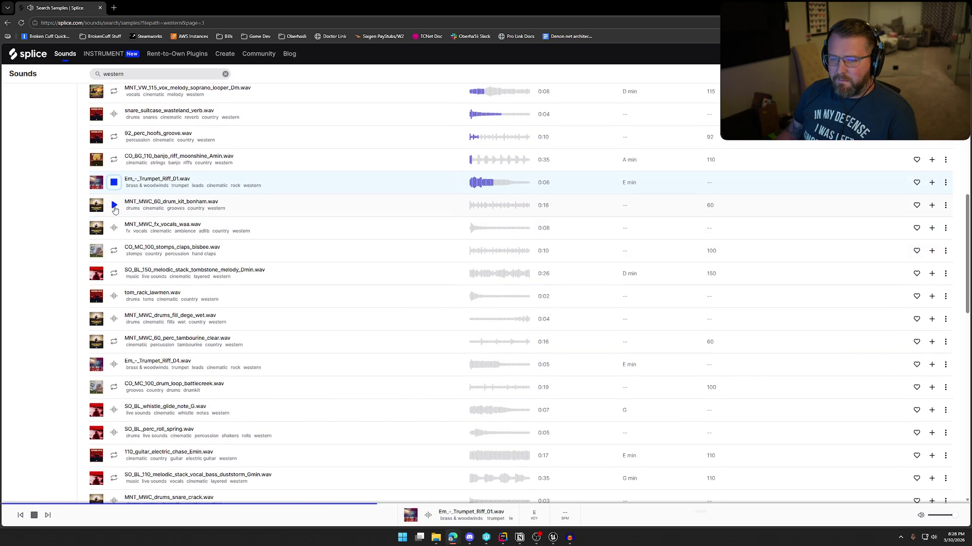
Preview the bonham drum kit, waa vocal, bisbee stomps and claps, tombstone stack, lawmen rack tom and dege drum fill
left_click(114, 207)
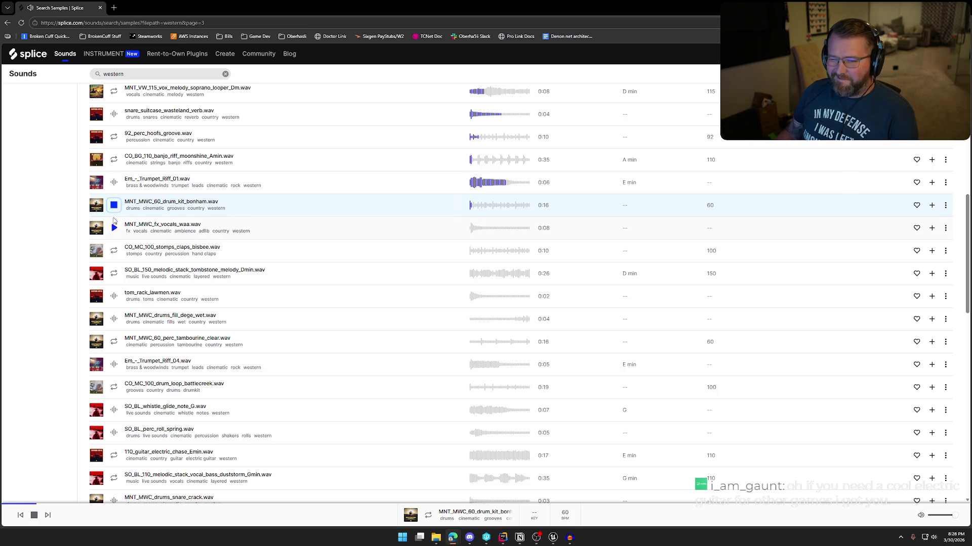
left_click(114, 226)
scroll(117, 217, "down", 1)
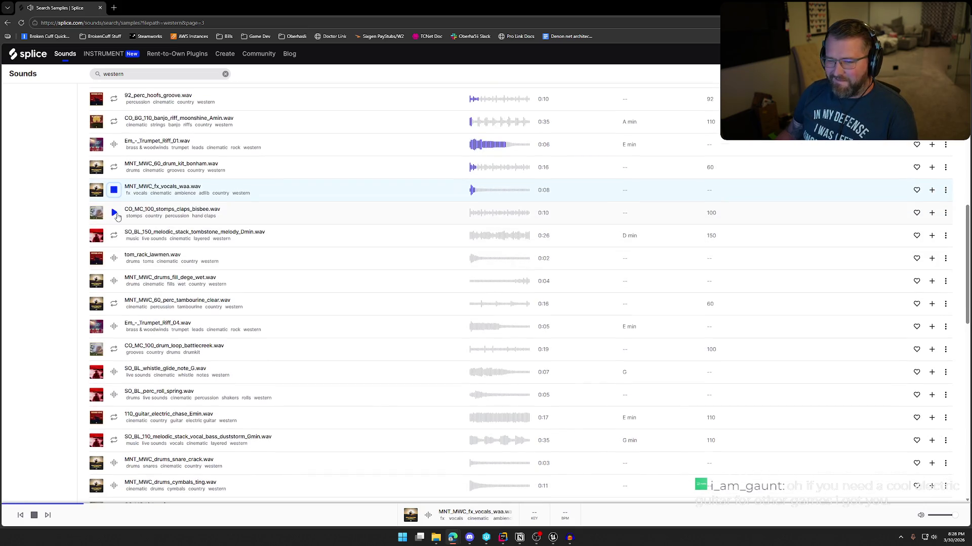
left_click(115, 213)
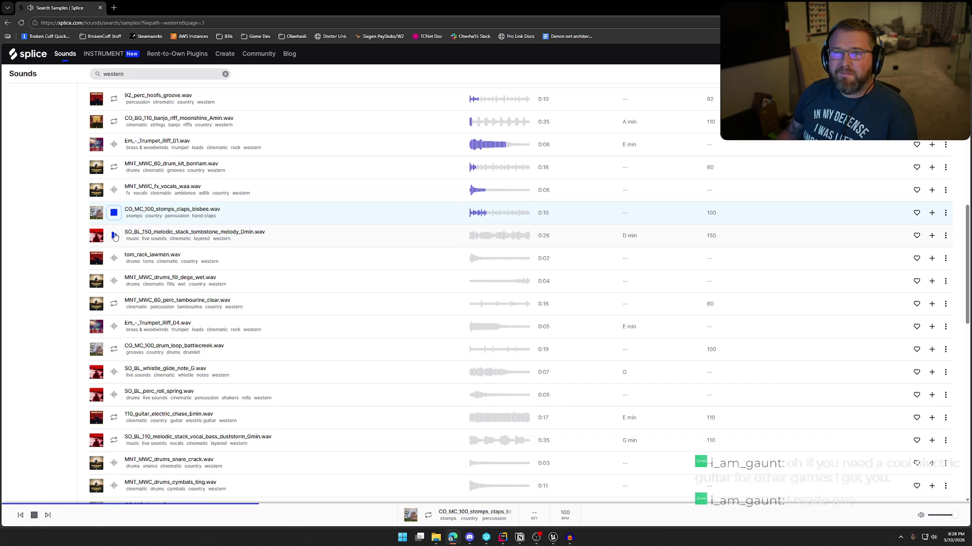
left_click(115, 236)
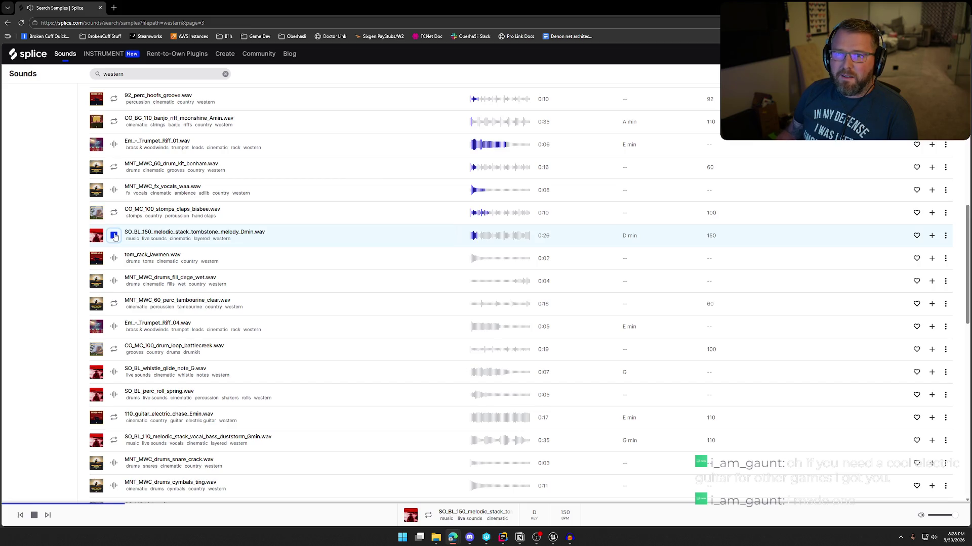
left_click(114, 259)
left_click(114, 281)
scroll(118, 299, "down", 1)
Preview the clear tambourine, fourth trumpet riff, battlecreek loop, whistle glide, spring perc roll and 110 guitar chase
left_click(114, 261)
scroll(118, 274, "down", 1)
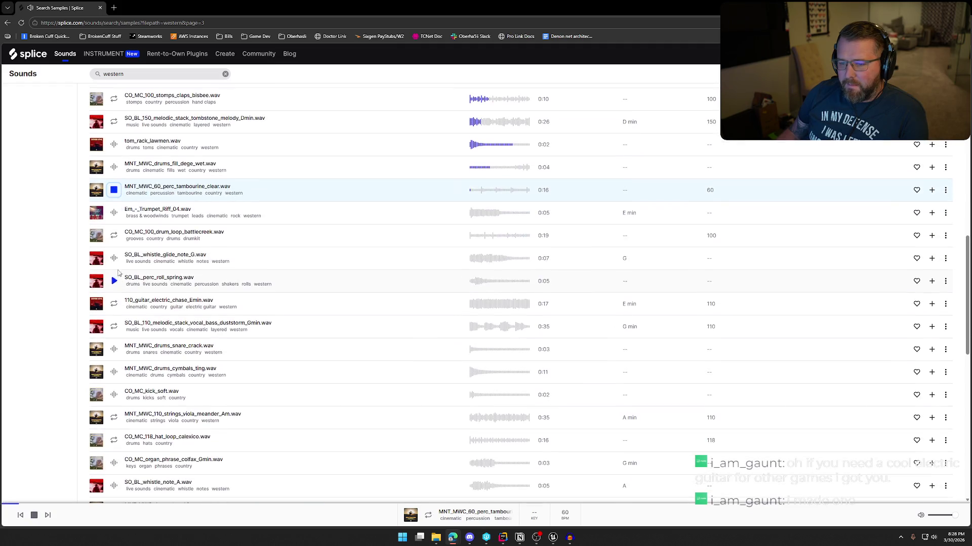
left_click(114, 217)
left_click(115, 239)
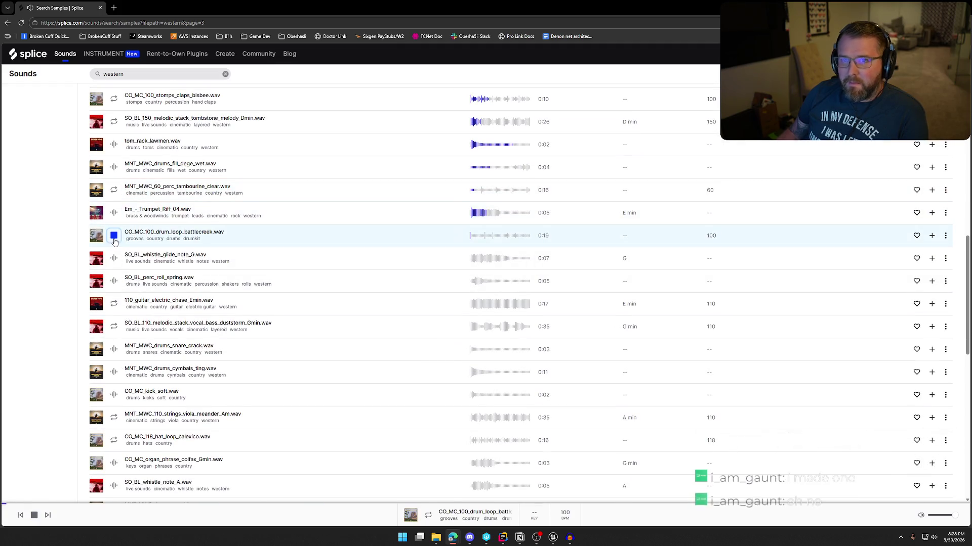
left_click(114, 259)
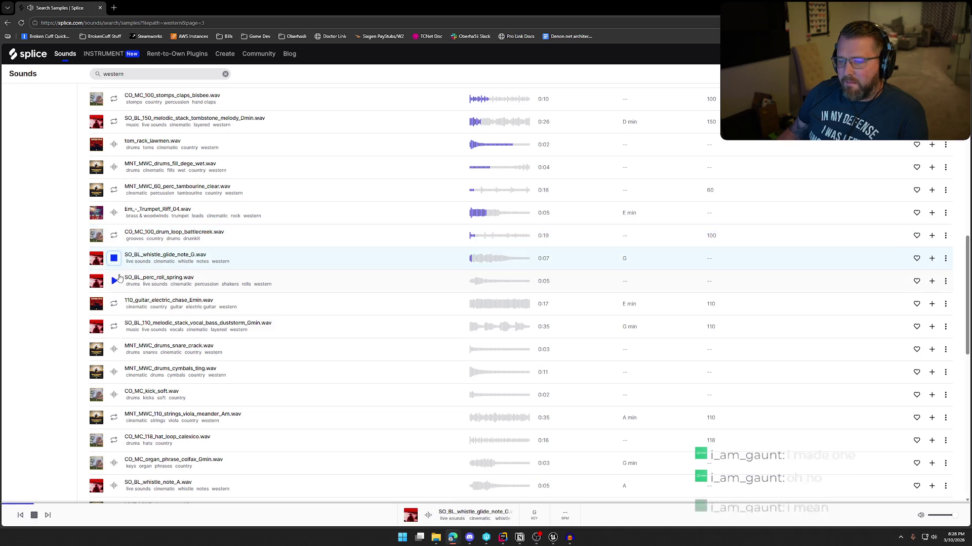
left_click(114, 282)
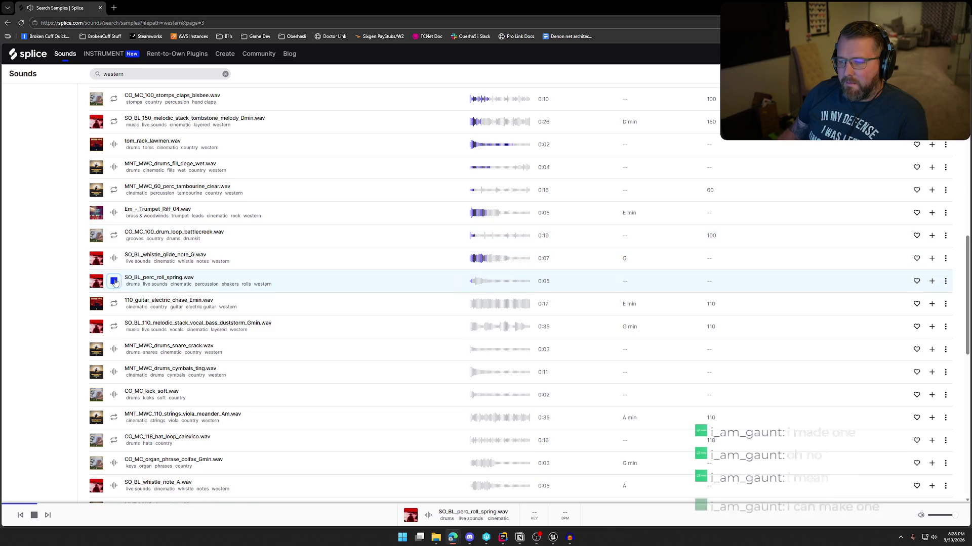
left_click(114, 305)
scroll(115, 306, "down", 2)
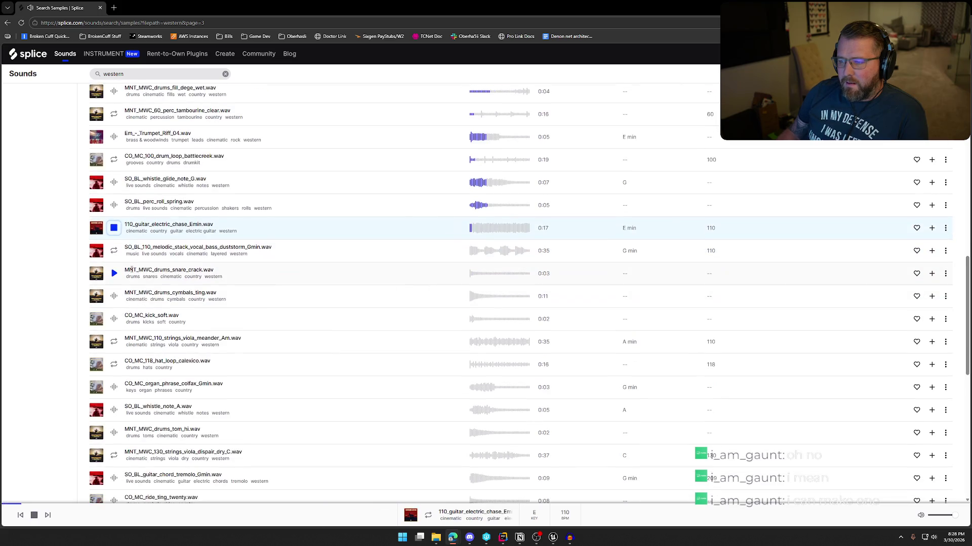
Preview the snare crack, cymbals ting, soft kick, colfax organ phrase, whistle note A and MNT_MWC_drums_tom_hi.wav
left_click(113, 274)
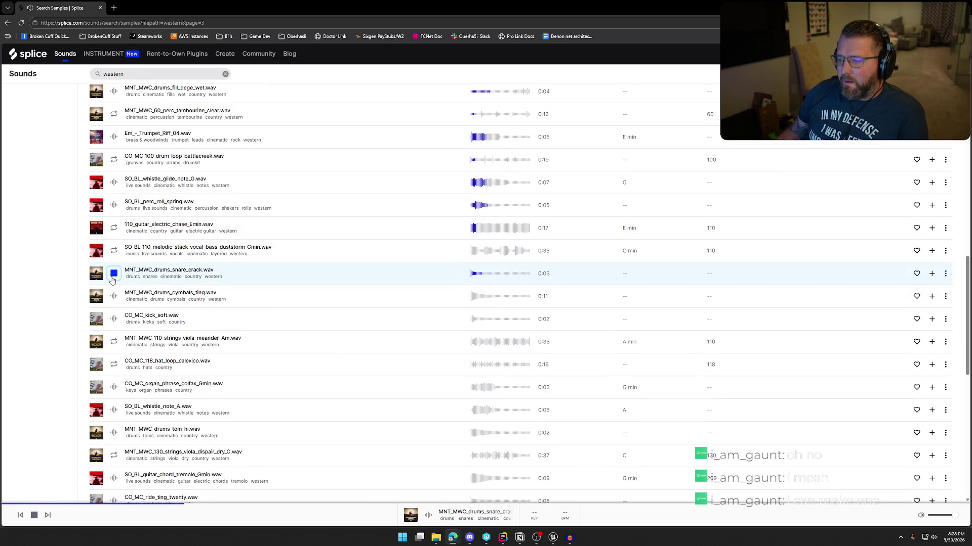
left_click(115, 297)
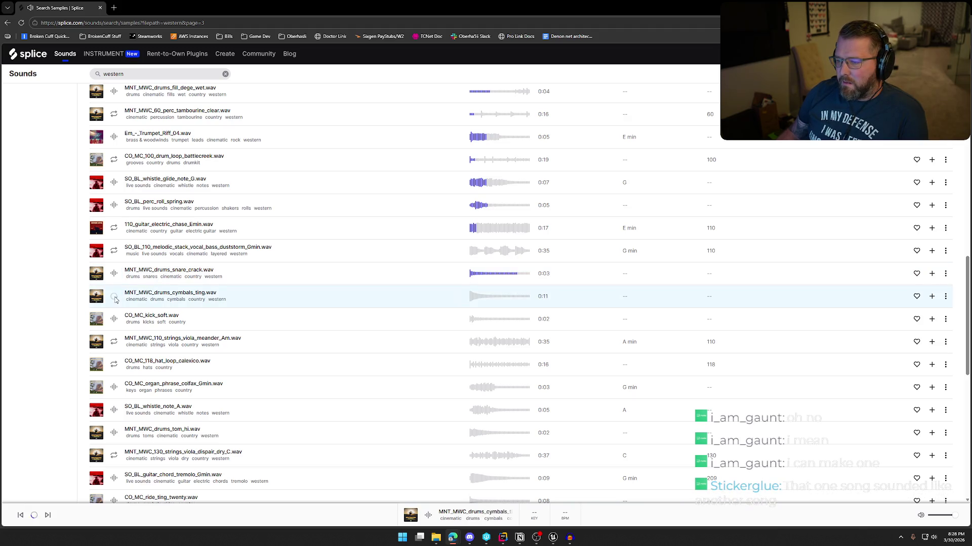
left_click(114, 320)
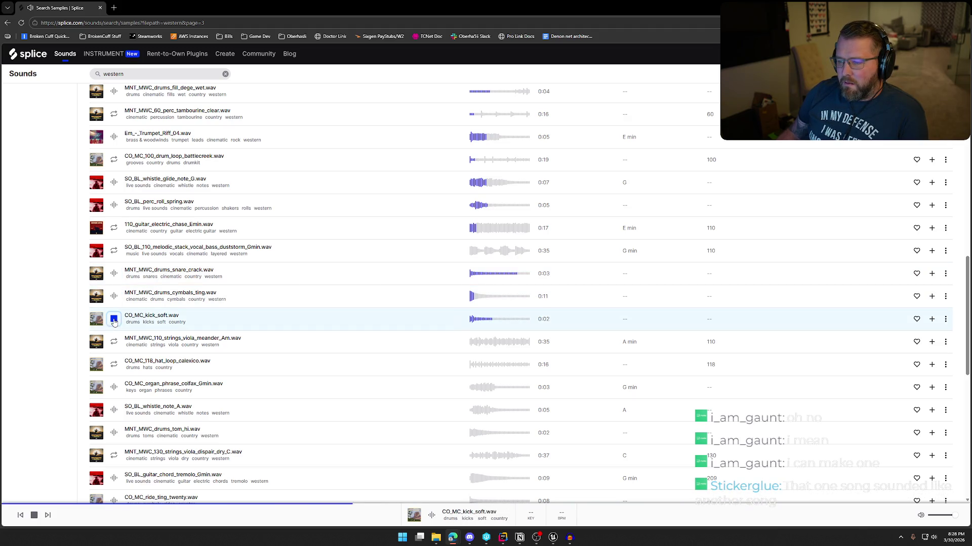
scroll(114, 303, "down", 2)
left_click(114, 311)
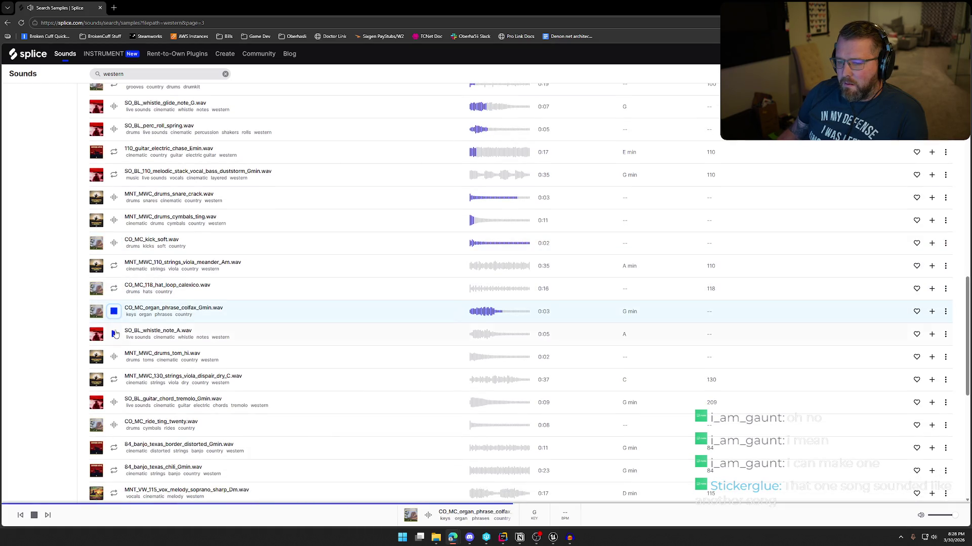
left_click(115, 333)
scroll(114, 334, "down", 1)
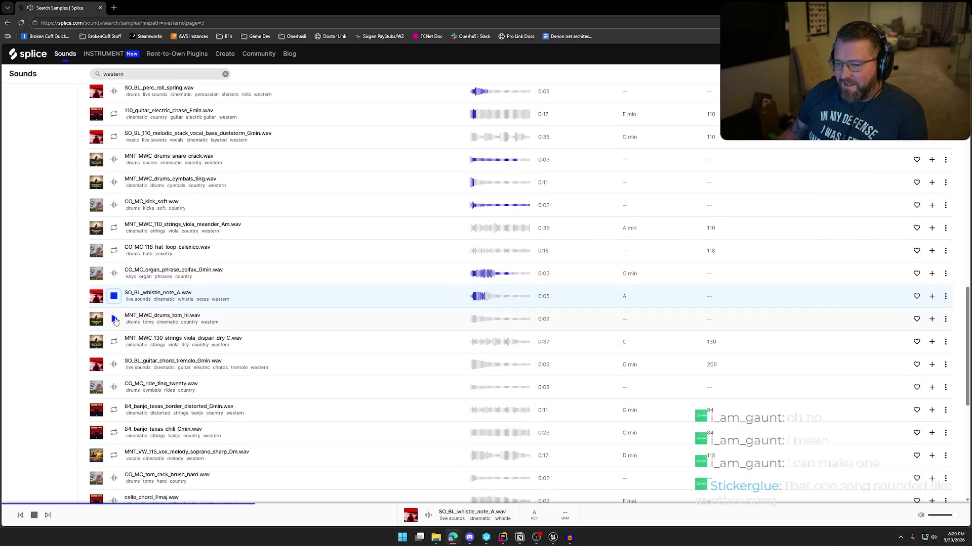
left_click(114, 320)
scroll(117, 294, "down", 2)
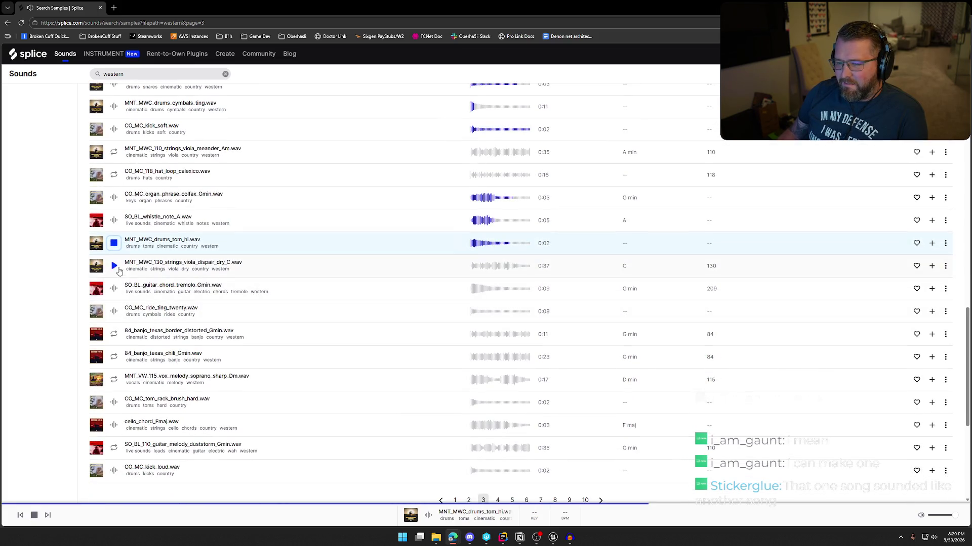
Play, restart and then stop the guitar chord tremolo Gmin preview
left_click(115, 289)
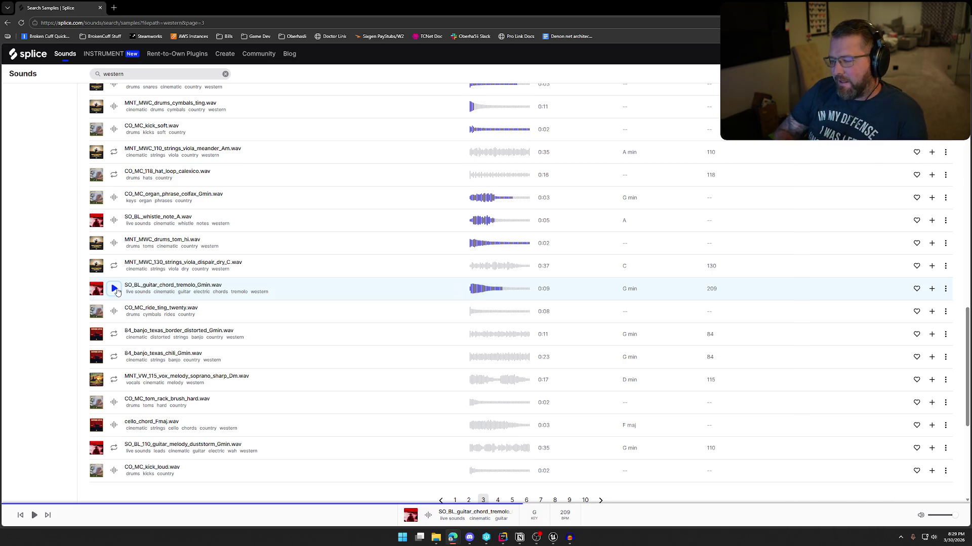
left_click(115, 289)
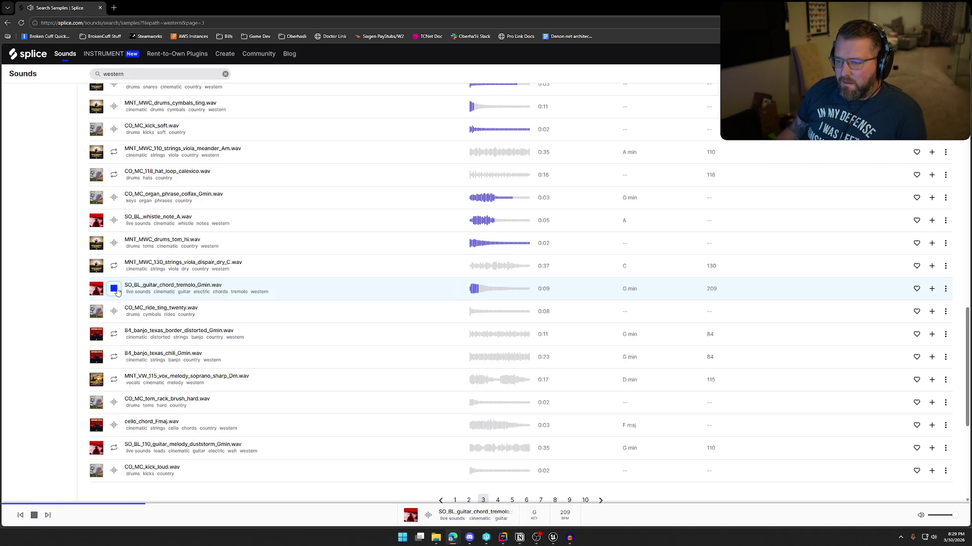
left_click(116, 291)
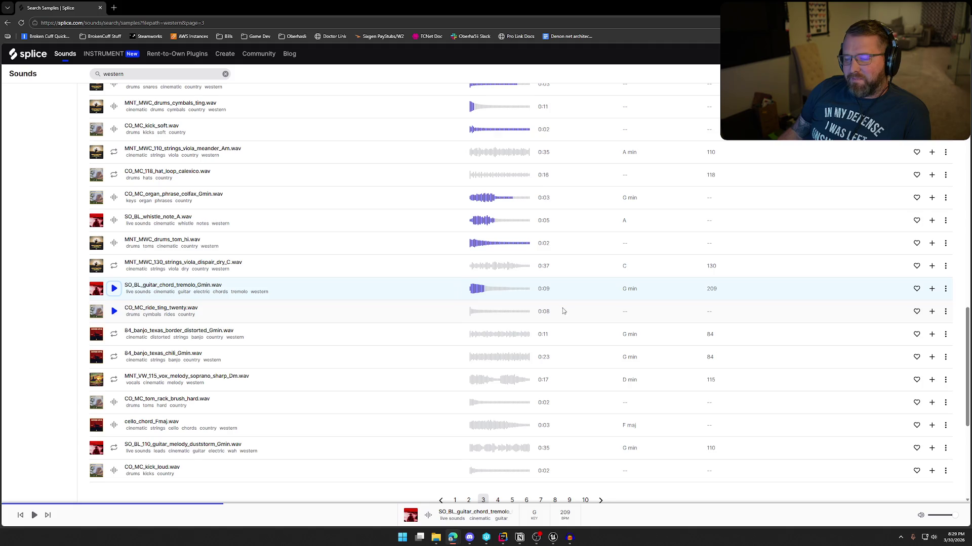
Preview the ride ting, soprano vox, brush rack tom, cello Fmaj, duststorm guitar and loud kick, then replay the tremolo chord
left_click(113, 312)
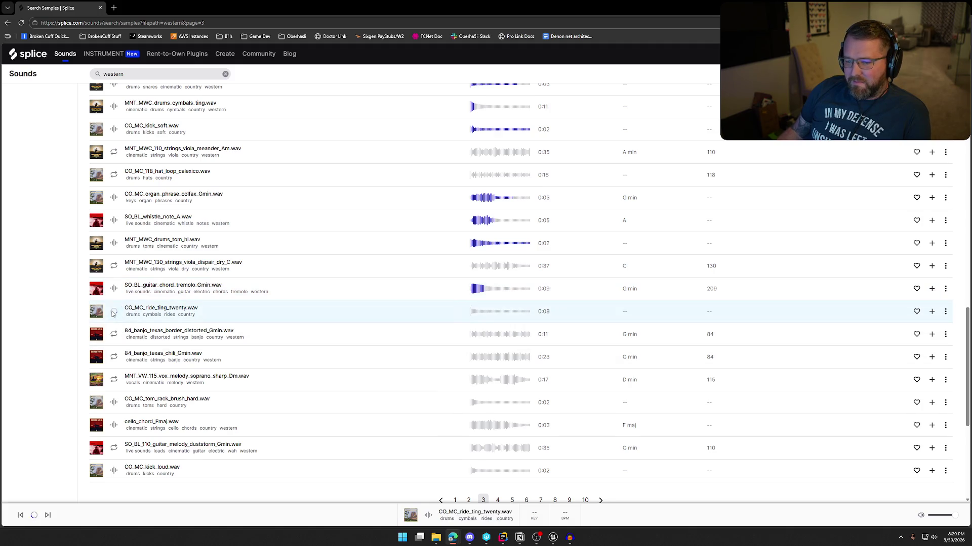
left_click(115, 380)
left_click(111, 404)
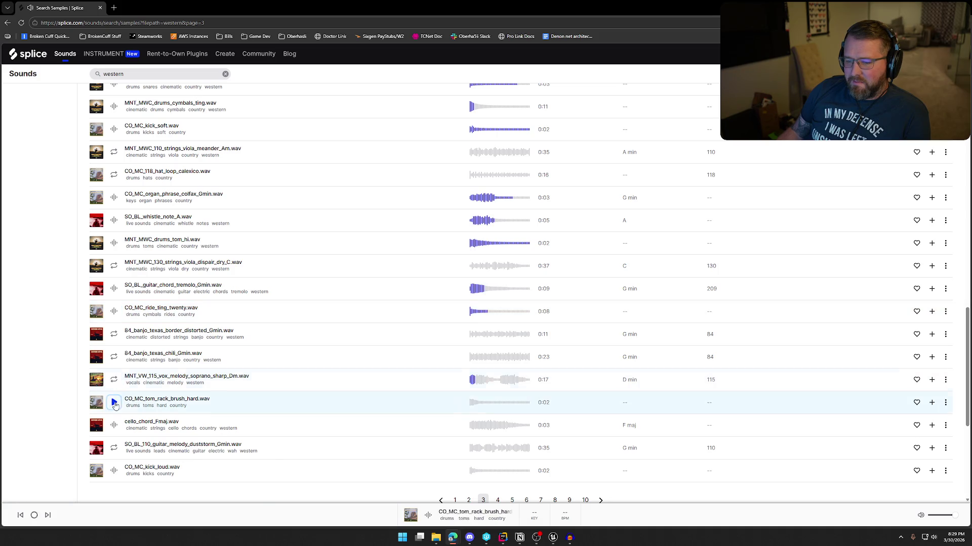
left_click(116, 427)
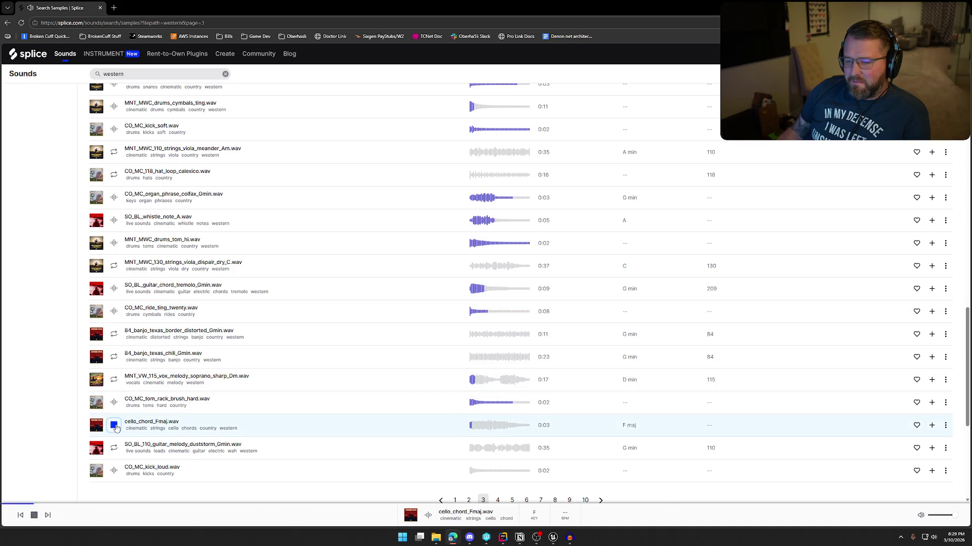
left_click(114, 449)
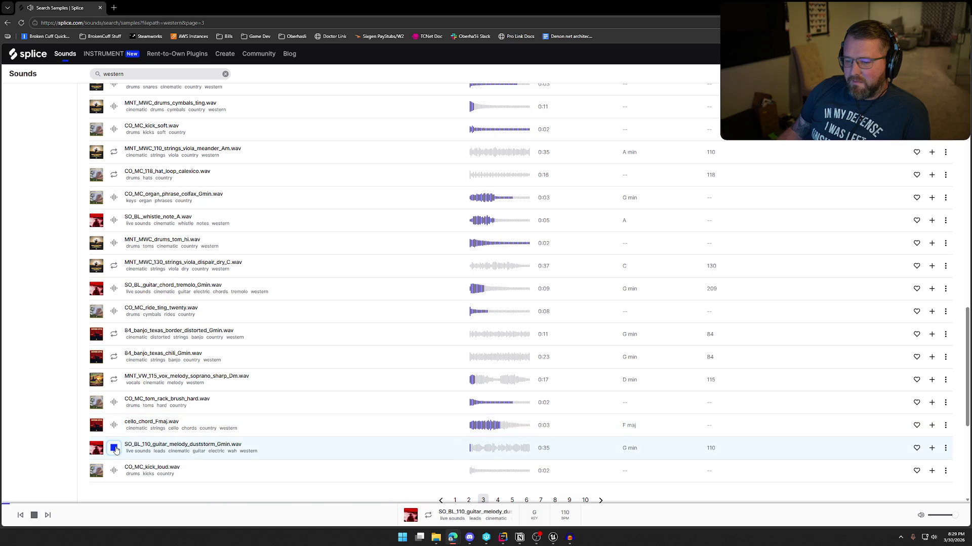
left_click(116, 471)
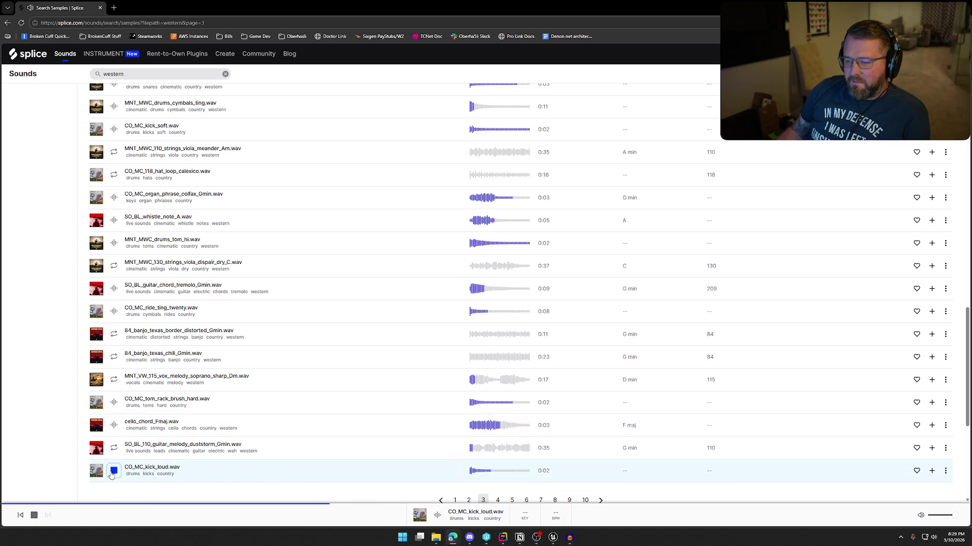
left_click(114, 290)
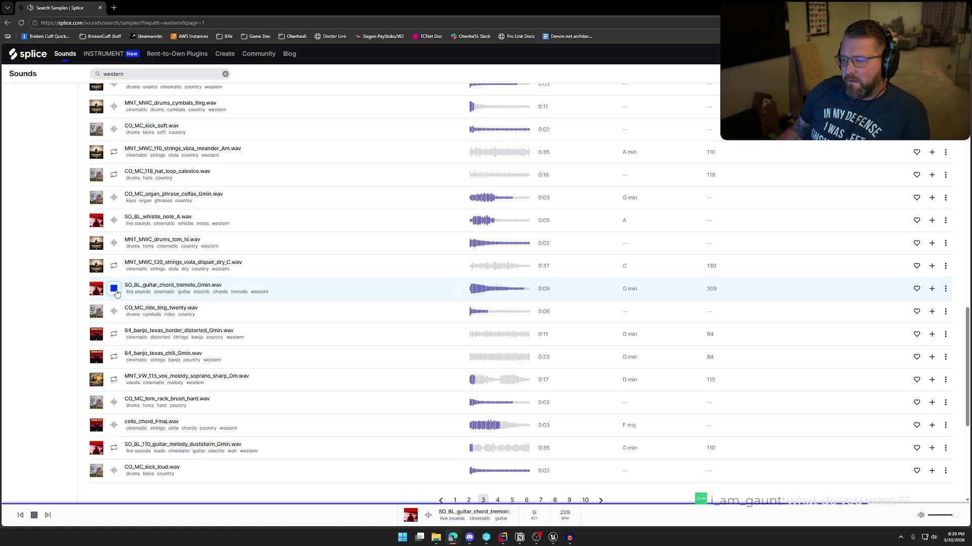
Add SO_BL_guitar_chord_tremolo_Gmin.wav to the library and dismiss the recent downloads list
left_click(932, 288)
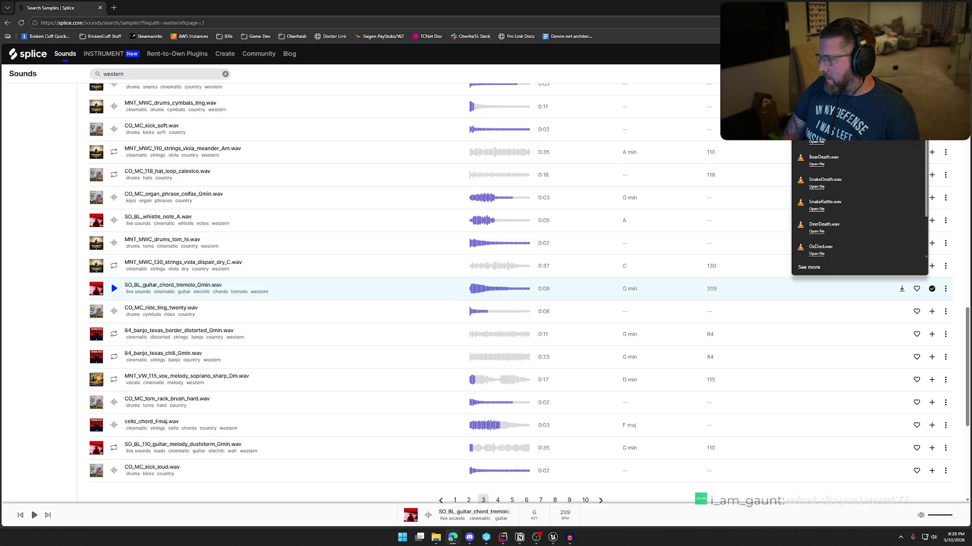
scroll(858, 202, "down", 1)
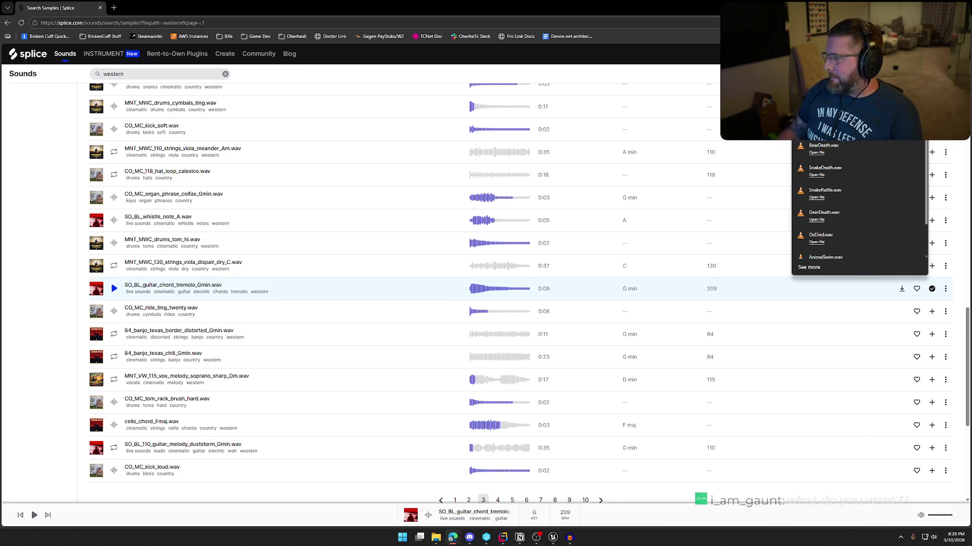
left_click(705, 61)
key("super")
Launch Audacity and delete both existing SnakeRattle tracks
type("auc")
key("Return")
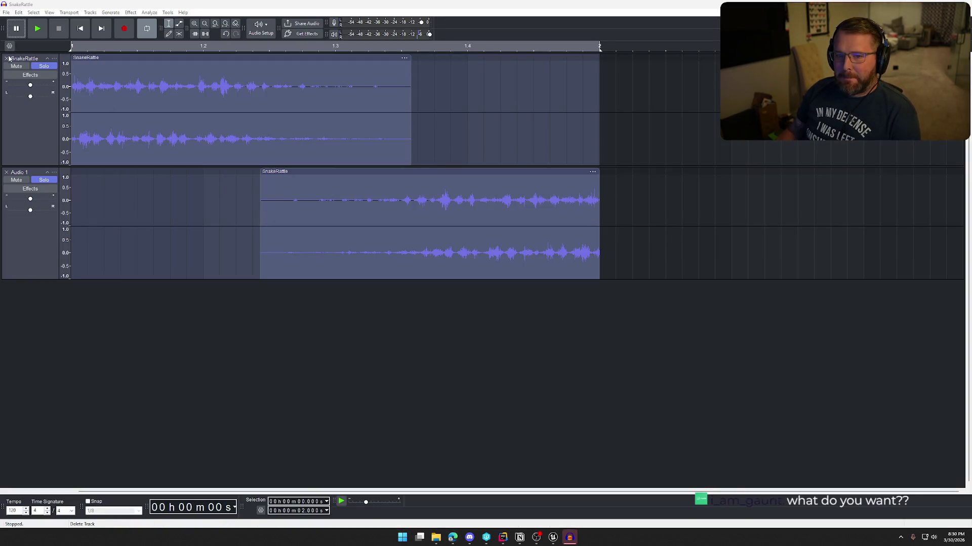
left_click(6, 59)
left_click(7, 58)
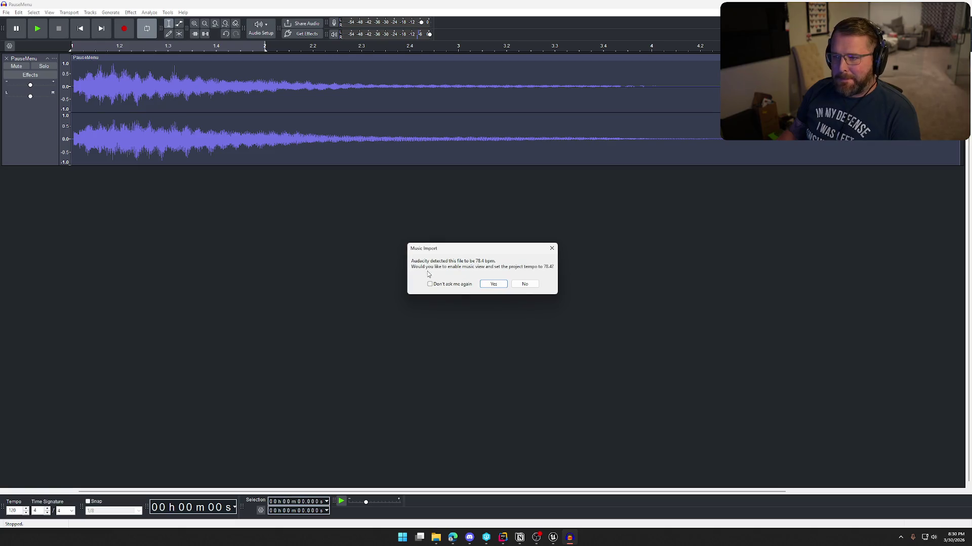
Accept the detected 78.4 bpm tempo for the imported PauseMenu audio and play it back
left_click(497, 287)
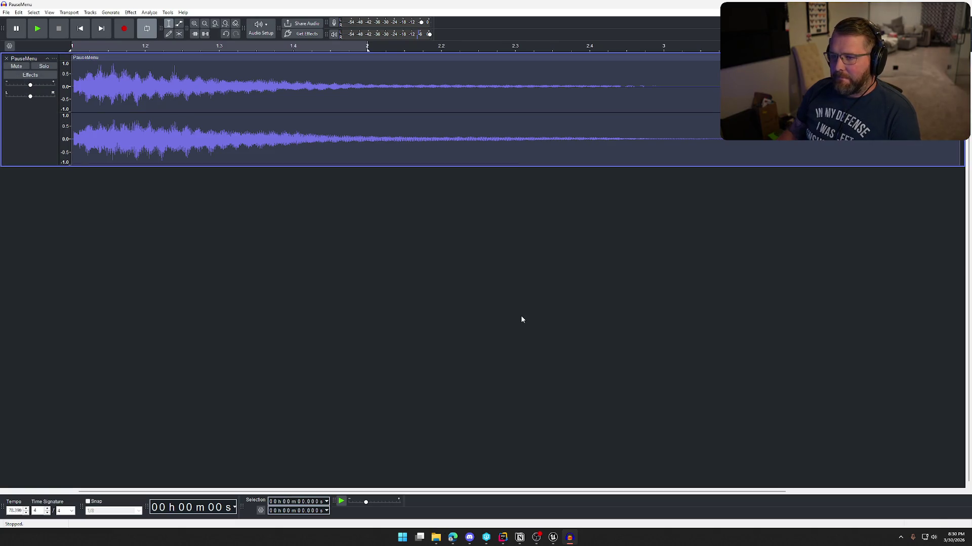
key("space")
key("space")
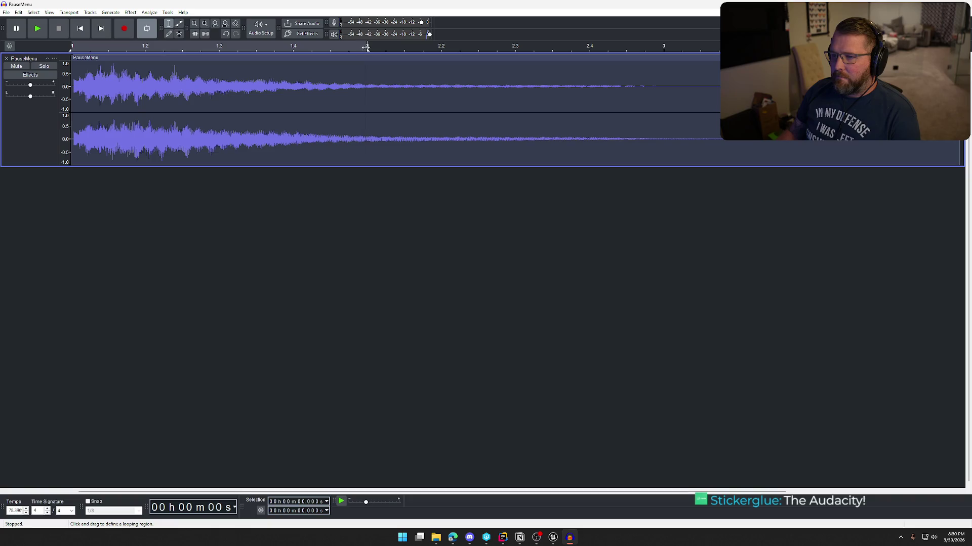
key("space")
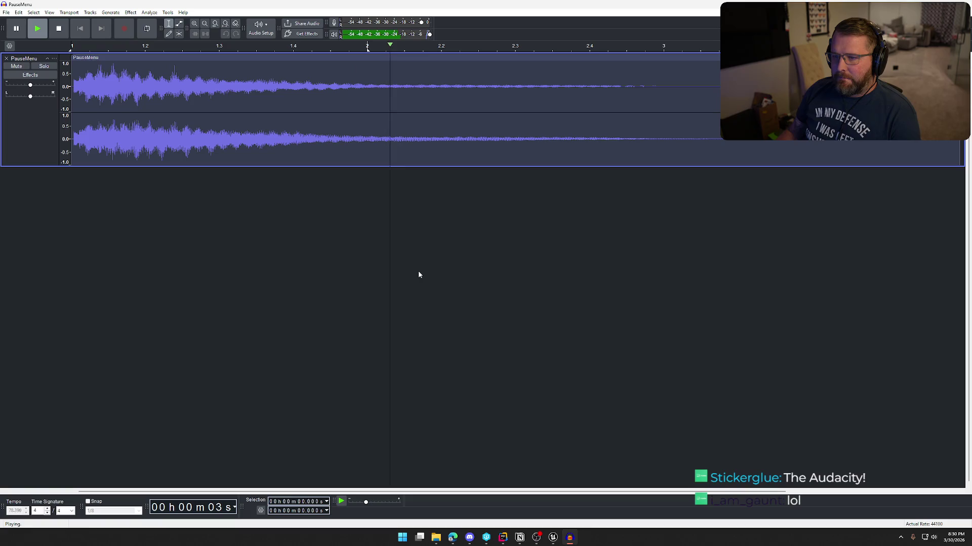
key("space")
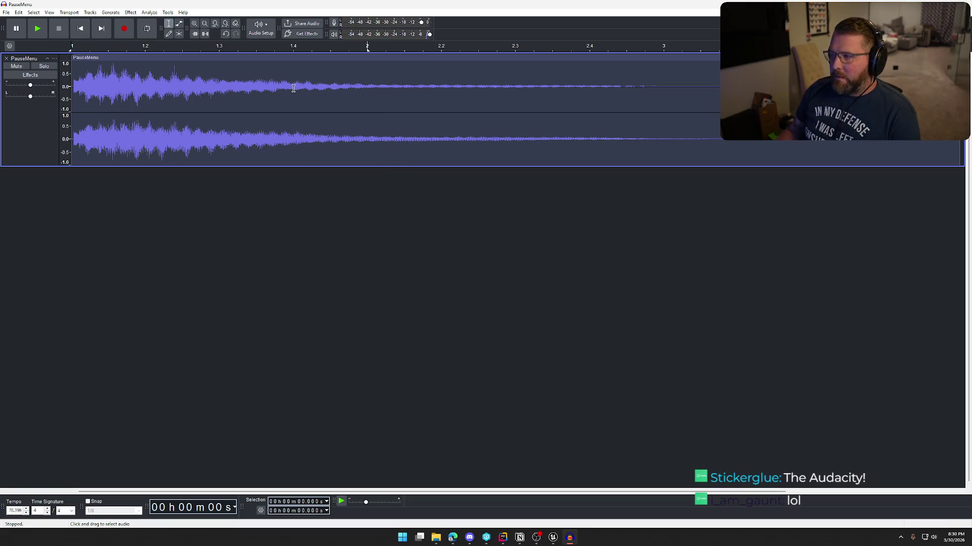